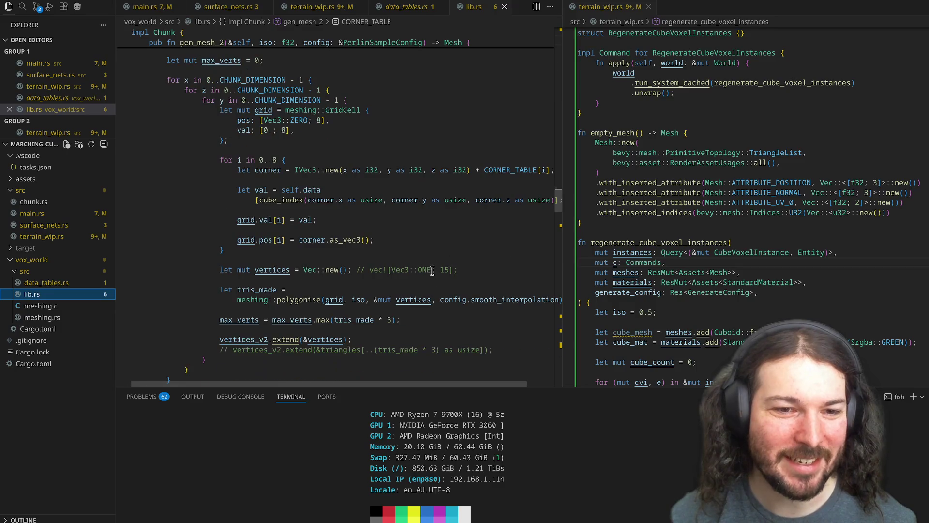
- Close lib.rs, look over surface_nets.rs, then open Cargo.toml at the line-tables-only setting
{"action": "left_click_drag", "start_coordinate": [164, 170], "coordinate": [145, 331]}
{"action": "left_click", "coordinate": [146, 329]}
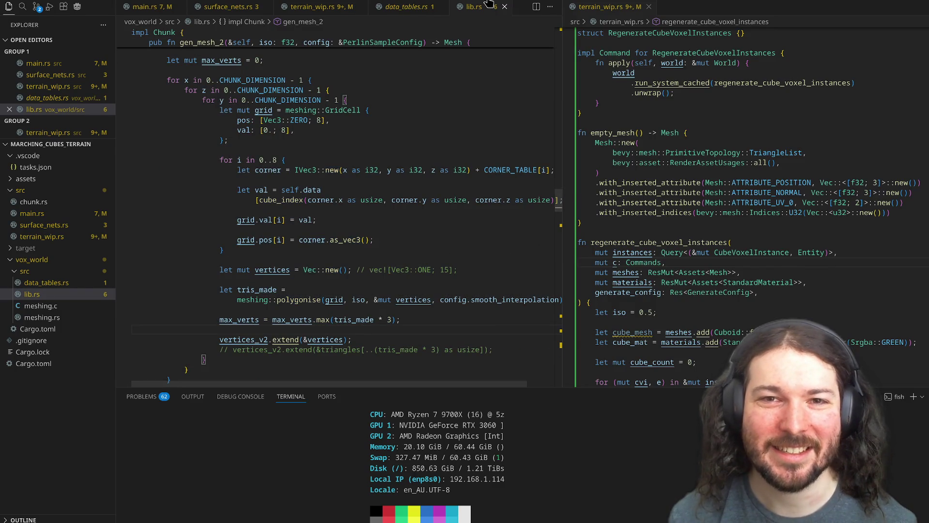
{"action": "key", "text": "ctrl+w"}
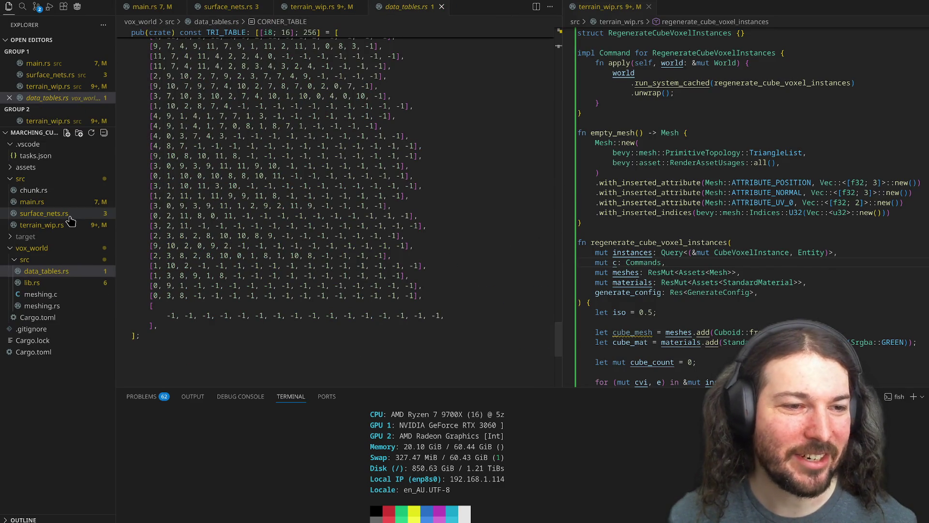
{"action": "left_click", "coordinate": [67, 214]}
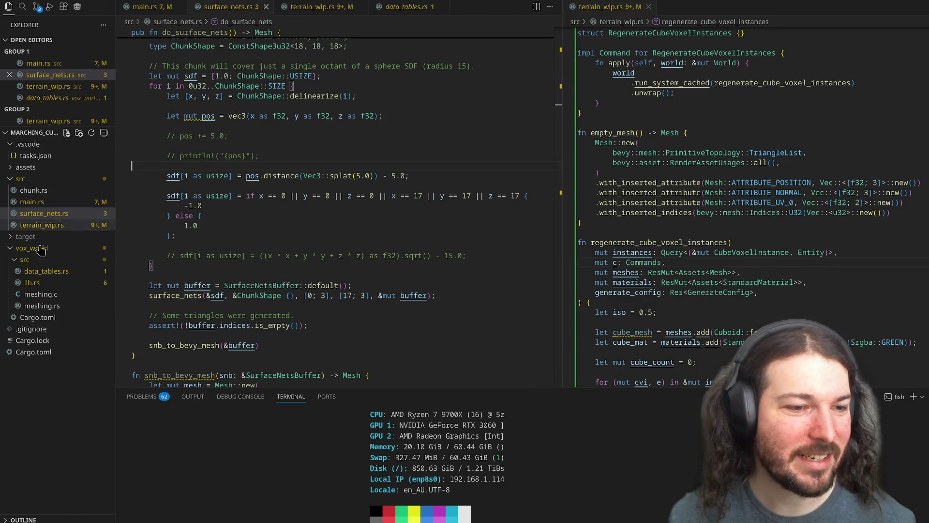
{"action": "left_click", "coordinate": [34, 352]}
{"action": "left_click", "coordinate": [327, 193]}
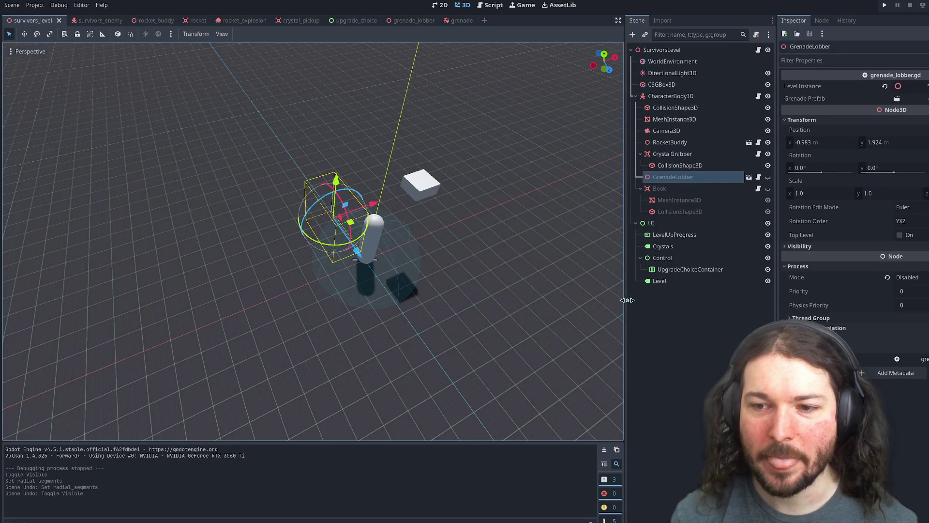
{"action": "left_click", "coordinate": [591, 289]}
{"action": "left_click", "coordinate": [673, 177]}
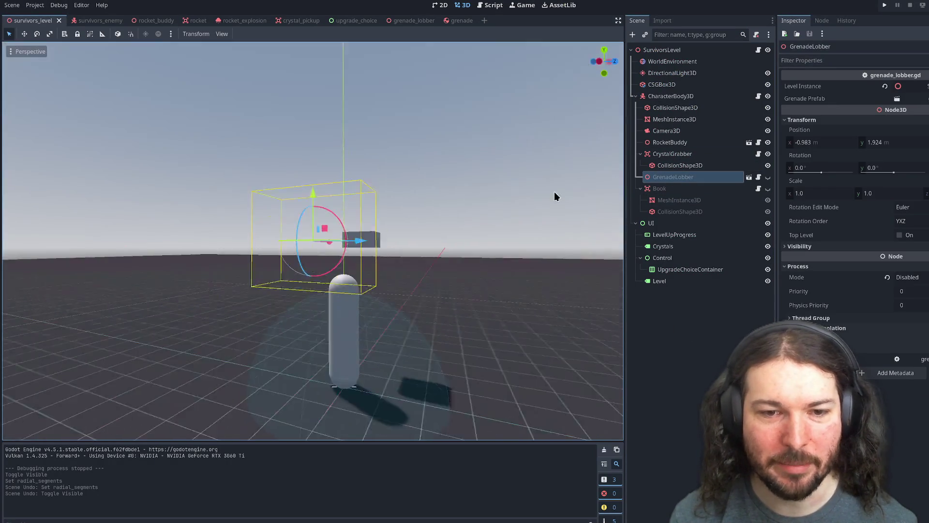
{"action": "left_click", "coordinate": [670, 188]}
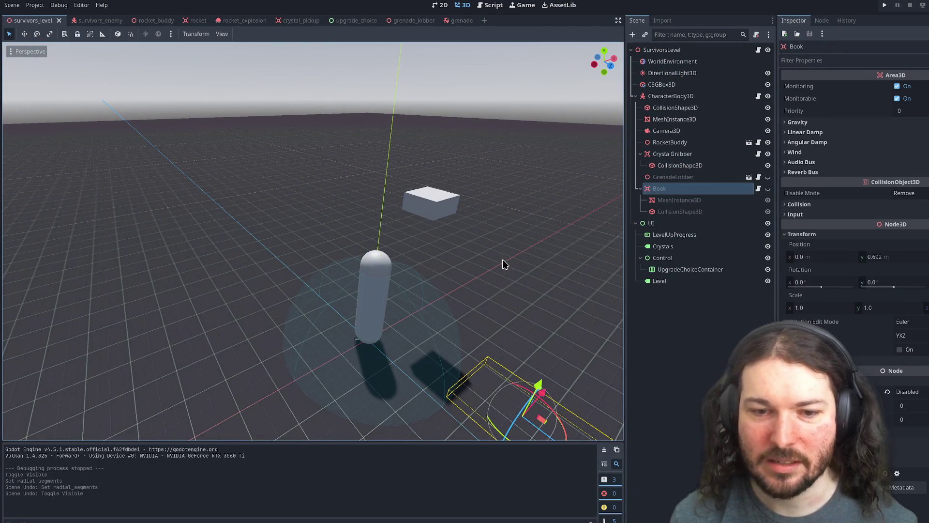
{"action": "left_click", "coordinate": [670, 142]}
{"action": "left_click", "coordinate": [673, 154]}
{"action": "key", "text": "f"}
{"action": "scroll", "coordinate": [484, 268], "scroll_direction": "down", "scroll_amount": 5}
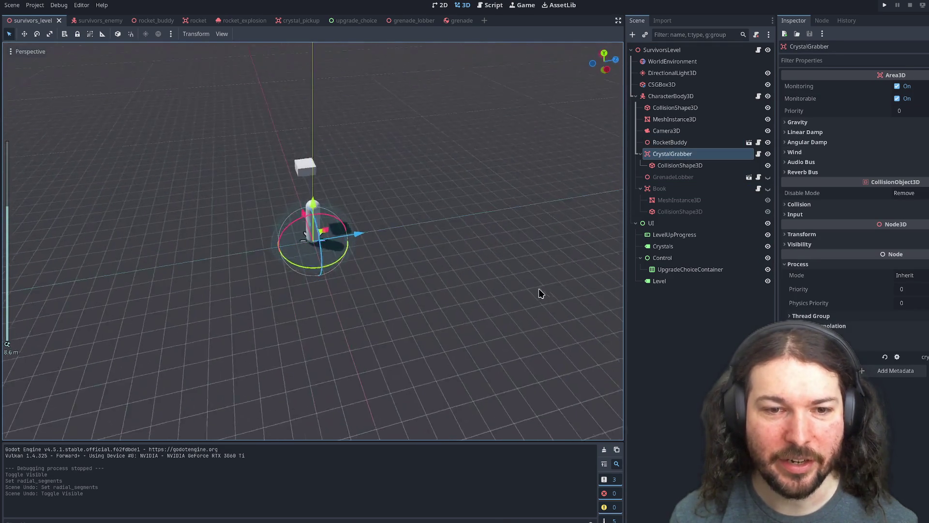
{"action": "mouse_move", "coordinate": [539, 289]}
{"action": "left_mouse_down"}
{"action": "mouse_move", "coordinate": [442, 224]}
{"action": "mouse_move", "coordinate": [359, 143]}
{"action": "left_mouse_up"}
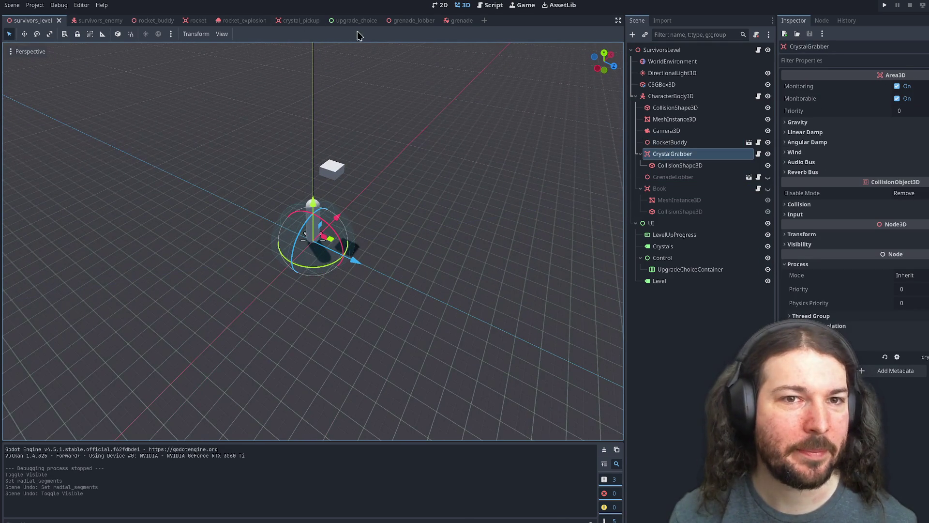
{"action": "left_click", "coordinate": [701, 335]}
{"action": "left_click", "coordinate": [675, 107]}
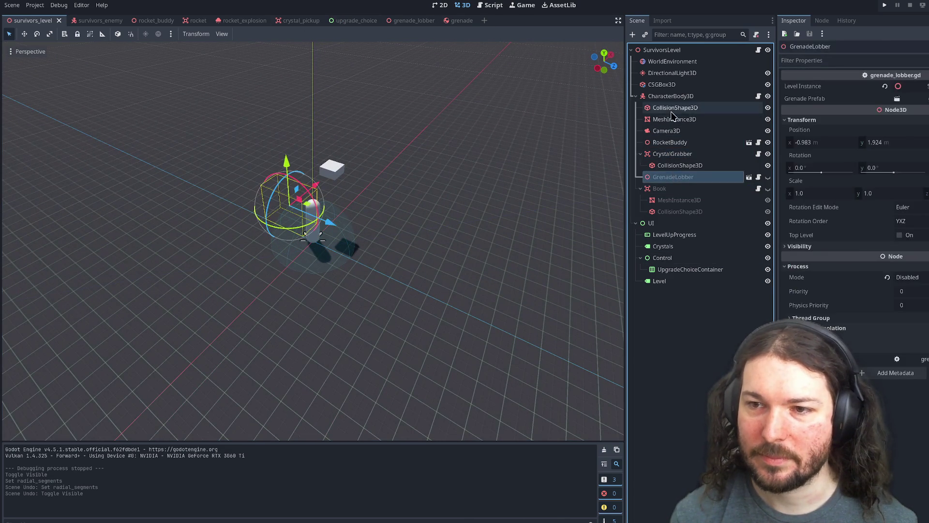
{"action": "left_click", "coordinate": [678, 154]}
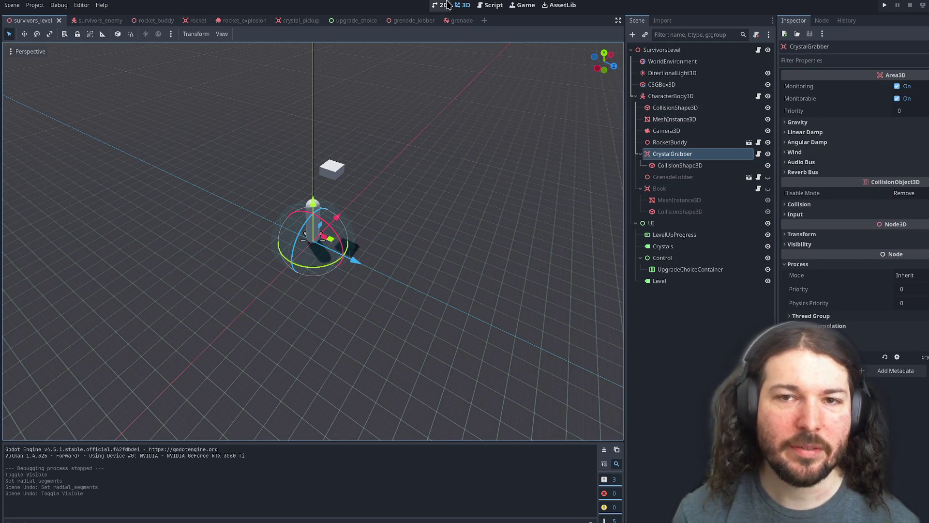
{"action": "left_click", "coordinate": [501, 6]}
- Review survivors_level.gd's _process function and book.gd's Area3D declaration
{"action": "left_click", "coordinate": [179, 133]}
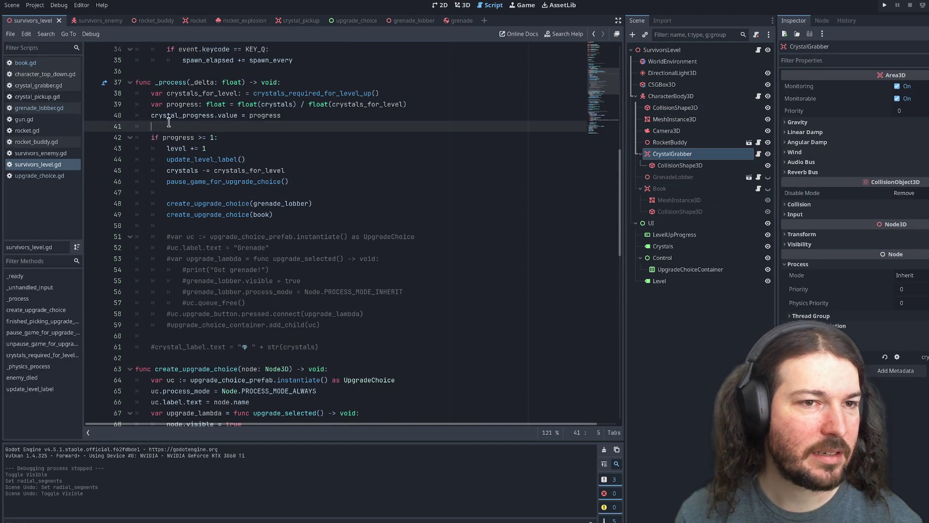
{"action": "scroll", "coordinate": [180, 133], "scroll_direction": "up", "scroll_amount": 10}
{"action": "left_click", "coordinate": [201, 60]}
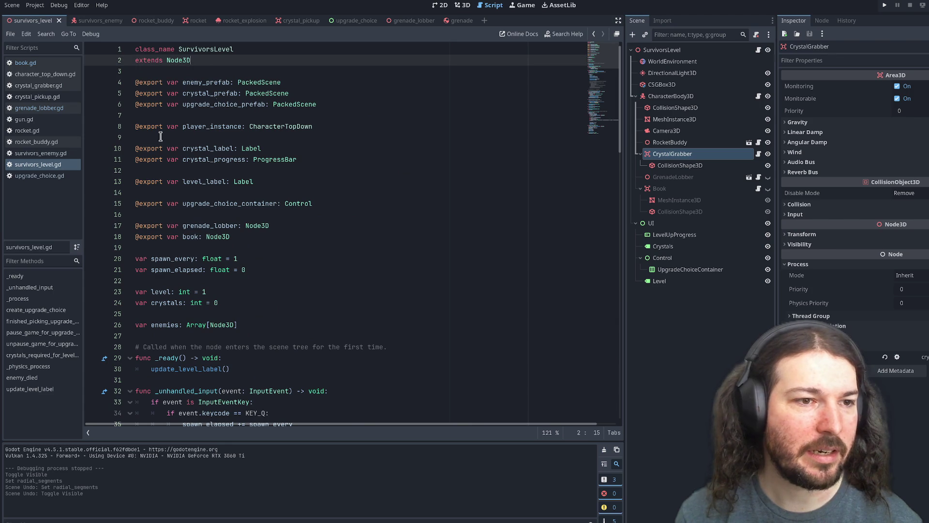
{"action": "left_click", "coordinate": [46, 64]}
{"action": "left_click", "coordinate": [224, 51]}
{"action": "mouse_move", "coordinate": [176, 50]}
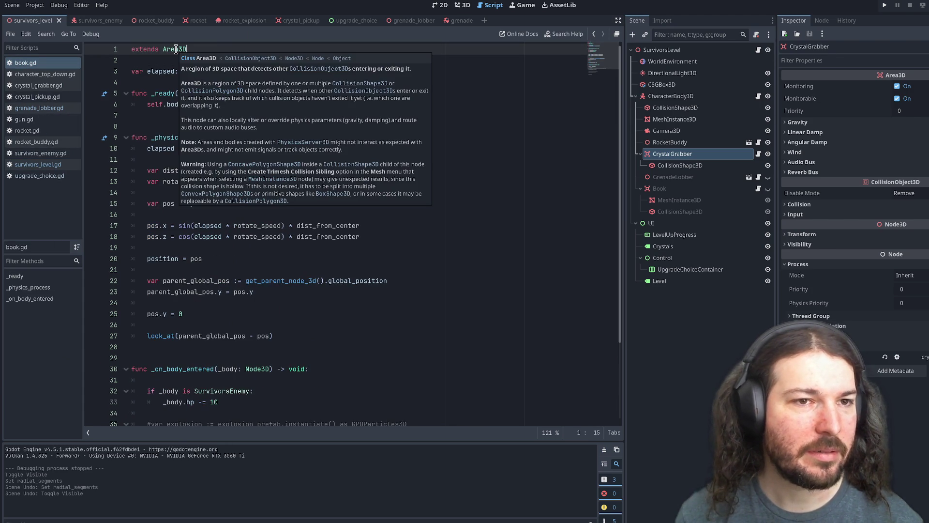
{"action": "left_click", "coordinate": [158, 60]}
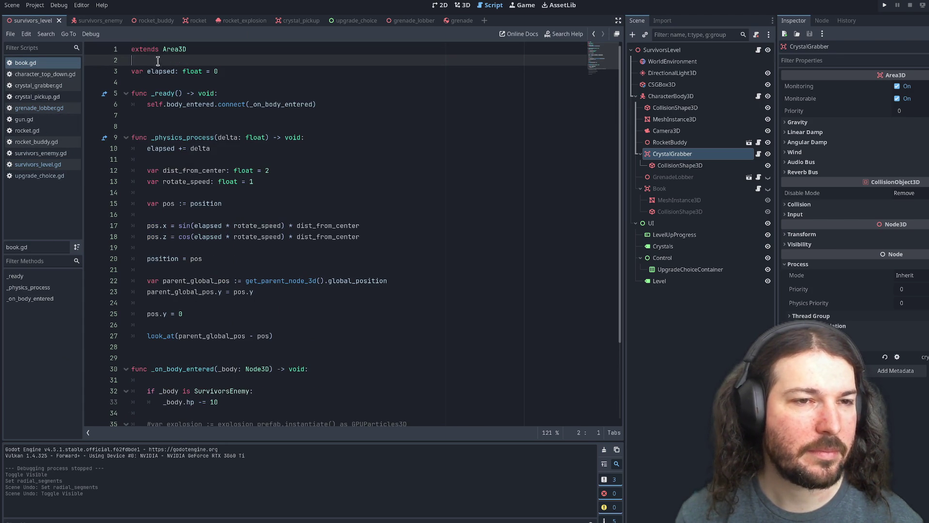
- Look through gun.gd and grenade_lobber.gd, then run the project
{"action": "left_click", "coordinate": [36, 120]}
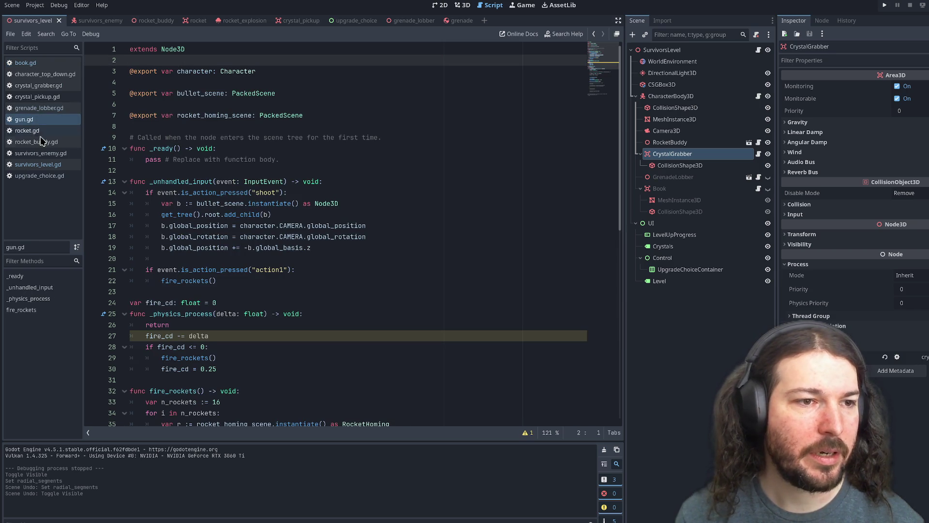
{"action": "left_click", "coordinate": [53, 110]}
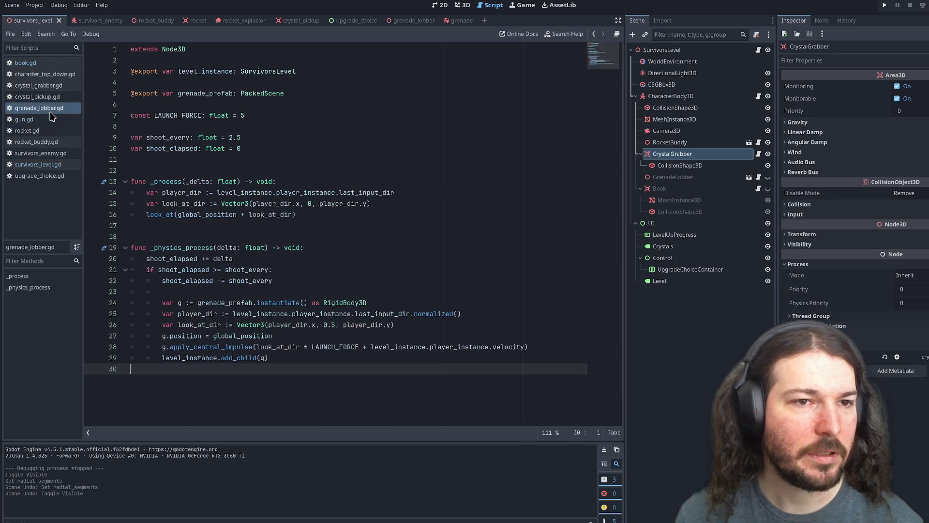
{"action": "left_click", "coordinate": [213, 54]}
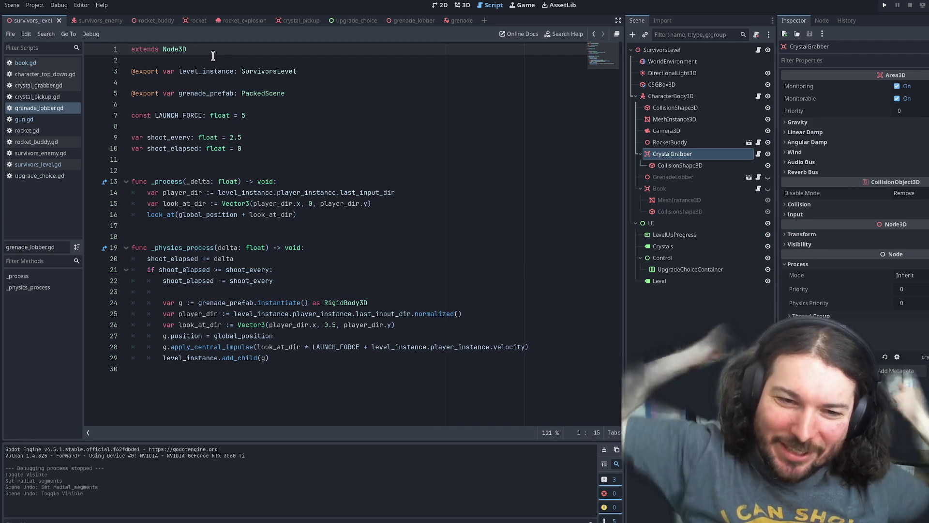
{"action": "key", "text": "F5"}
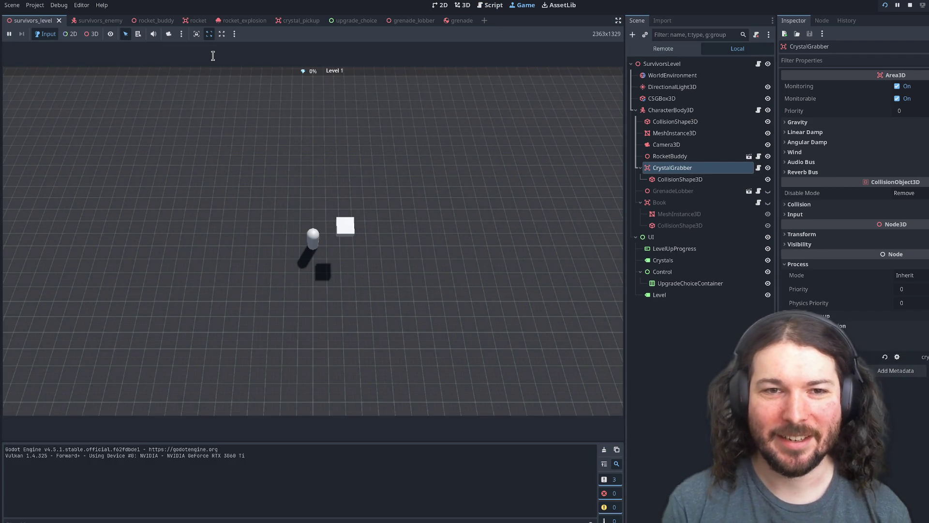
{"action": "left_click", "coordinate": [295, 235]}
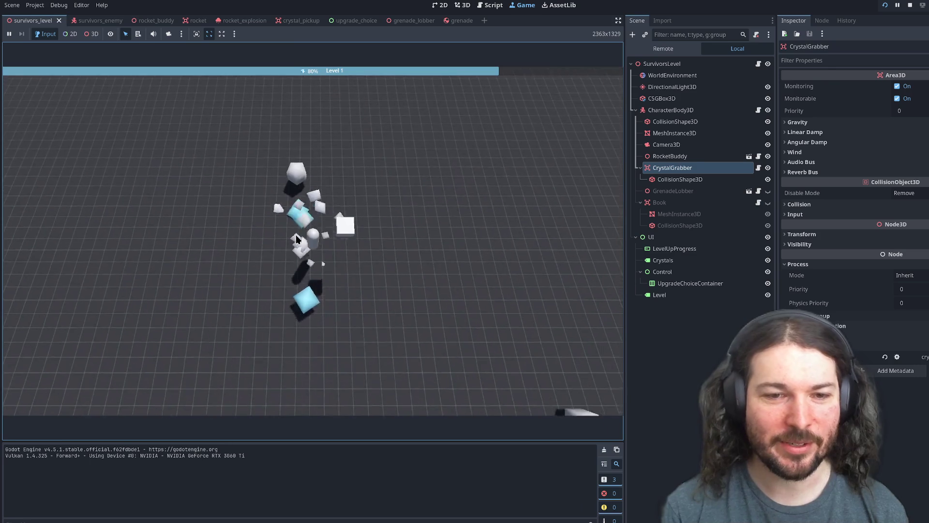
{"action": "left_click", "coordinate": [296, 236]}
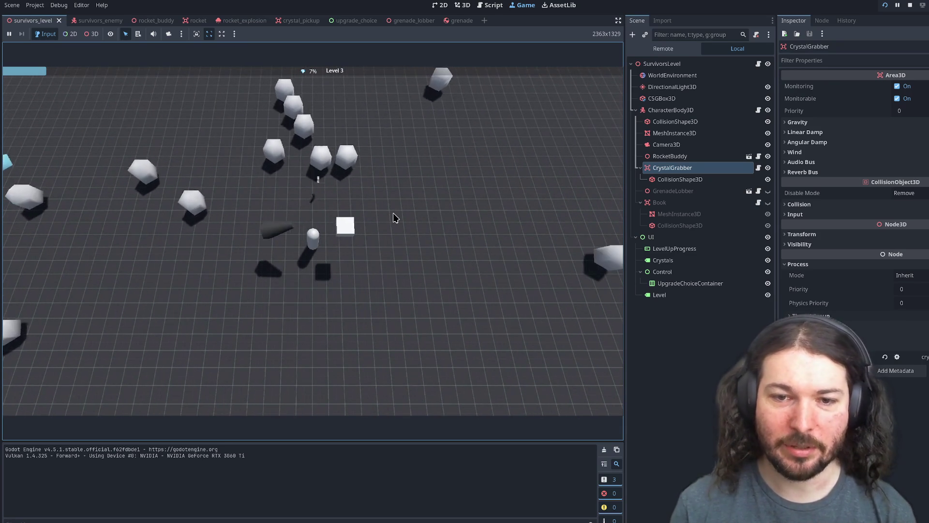
{"action": "left_click", "coordinate": [910, 5]}
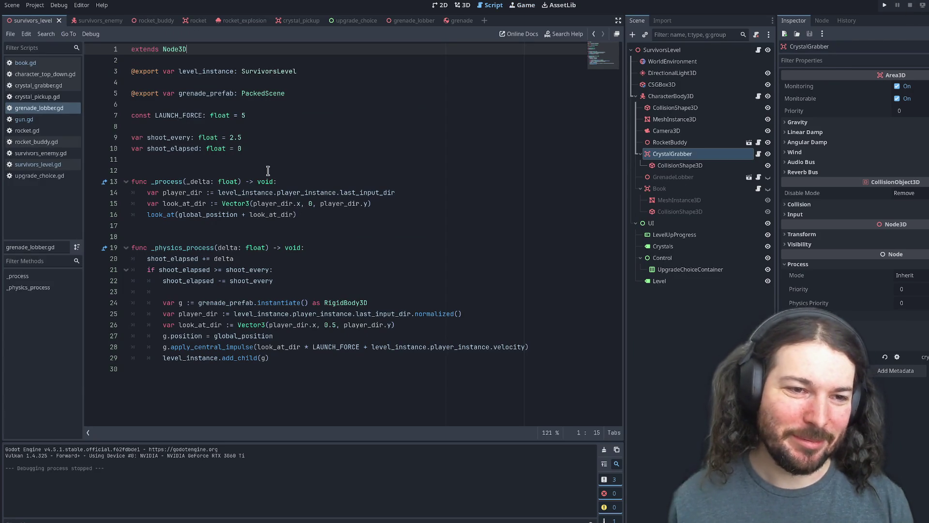
{"action": "left_click", "coordinate": [249, 160]}
{"action": "left_click", "coordinate": [244, 124]}
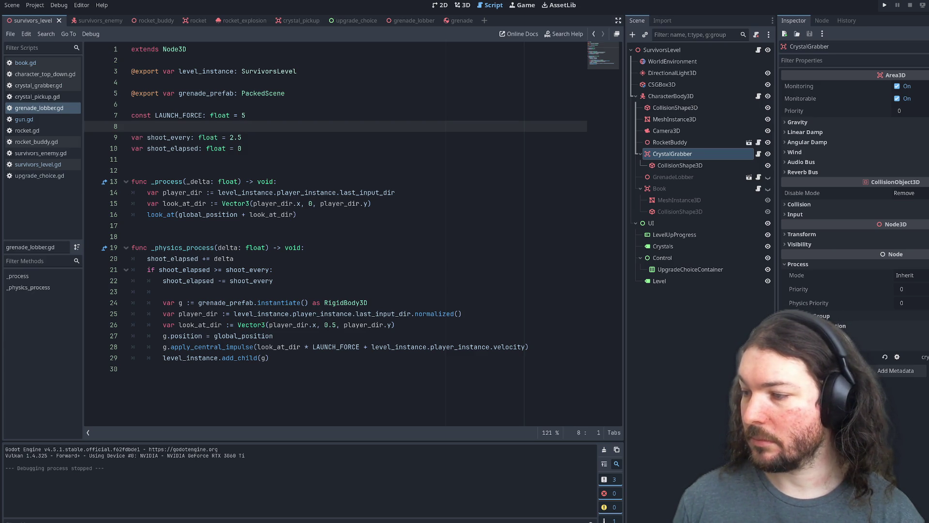
{"action": "left_click", "coordinate": [252, 229]}
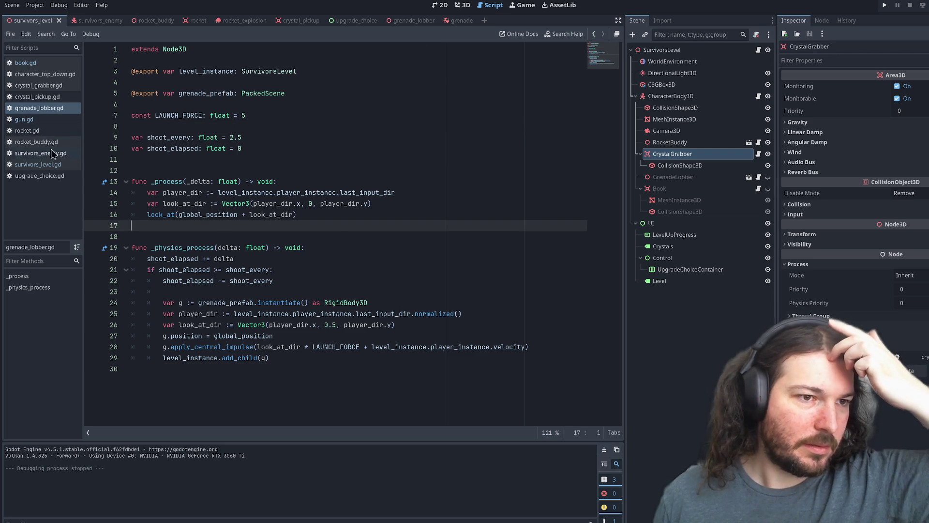
- In the 3D view, make the Book node visible
{"action": "left_click", "coordinate": [464, 6]}
{"action": "left_click", "coordinate": [697, 189]}
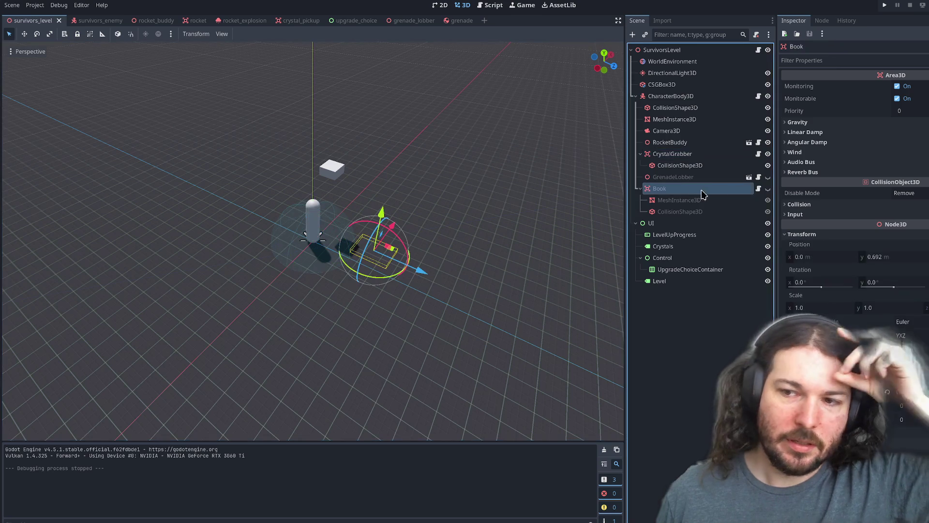
{"action": "left_click", "coordinate": [768, 189]}
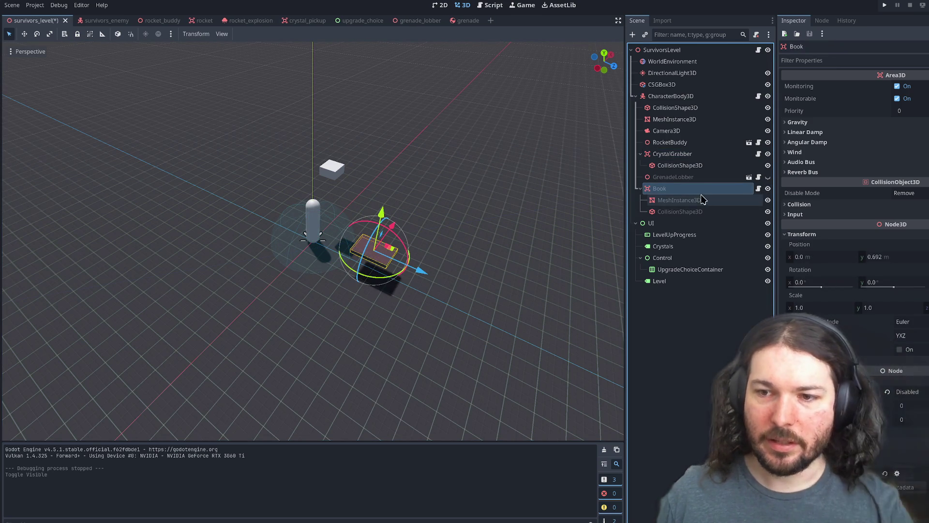
- Open the Book node's context menu and start reparenting it under a new node
{"action": "right_click", "coordinate": [690, 191]}
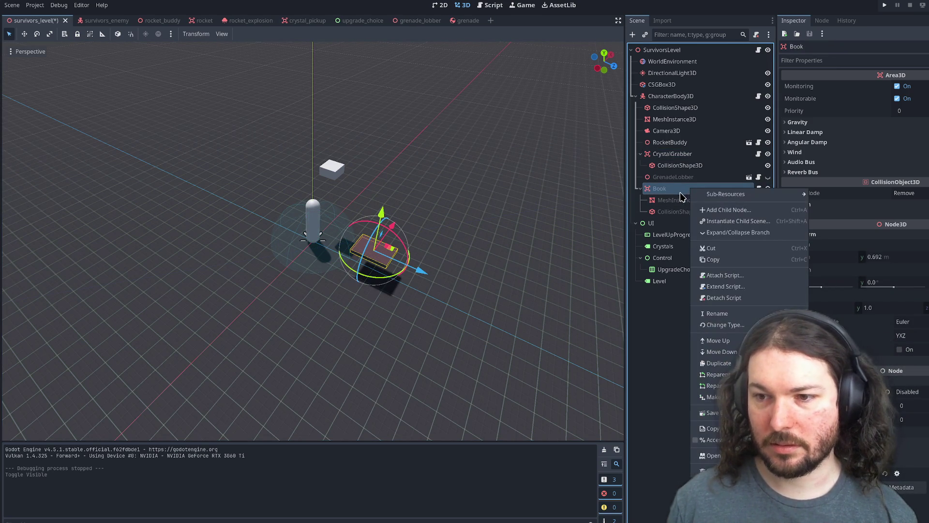
{"action": "right_click", "coordinate": [691, 194]}
{"action": "right_click", "coordinate": [690, 193]}
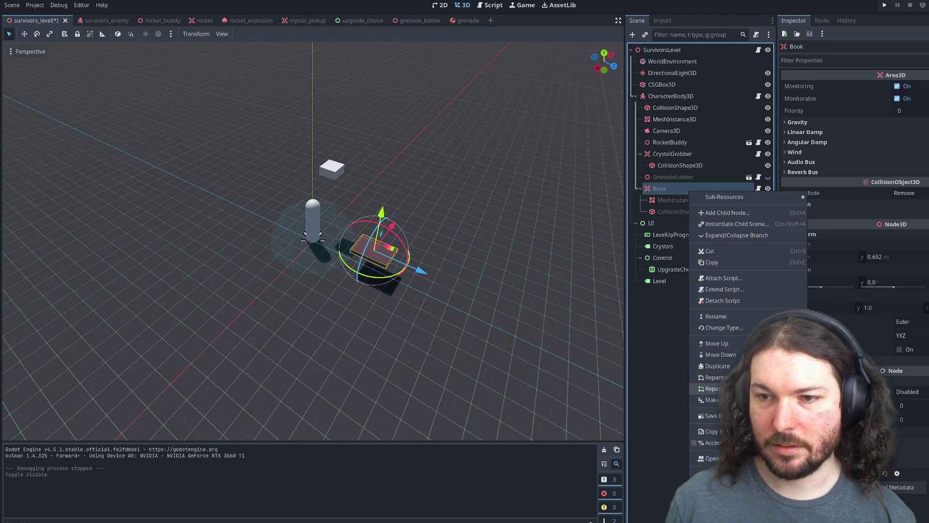
{"action": "key", "text": "ctrl+a"}
- Reparent Book under a new Node3D and inspect the Node3D's Transform properties
{"action": "key", "text": "BackSpace"}
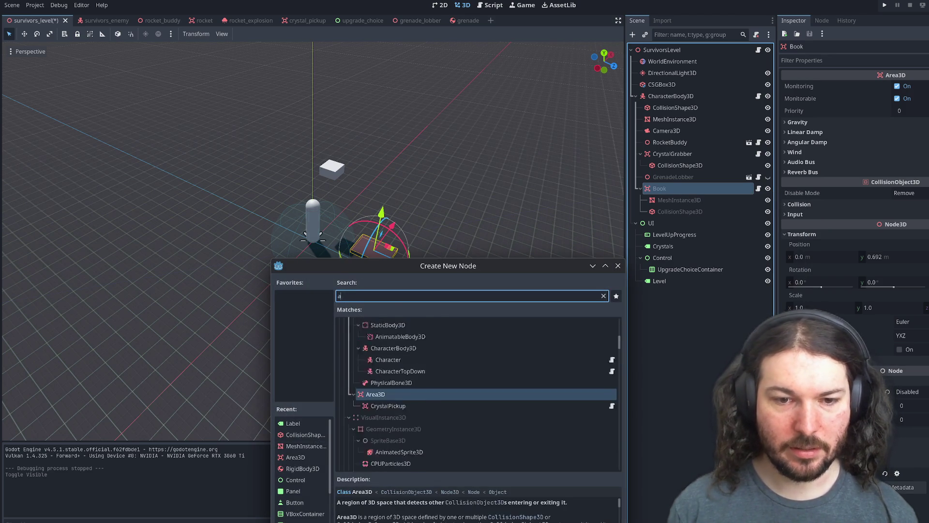
{"action": "type", "text": "node3d"}
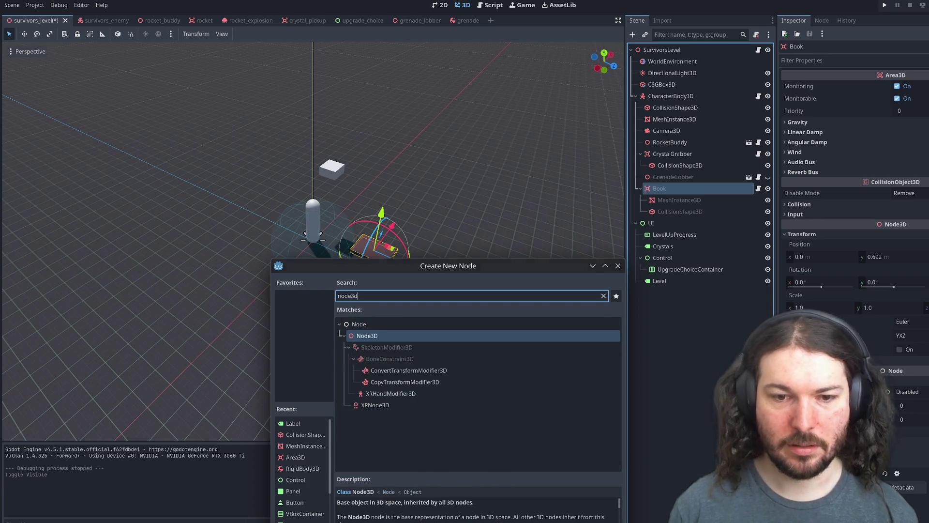
{"action": "key", "text": "Return"}
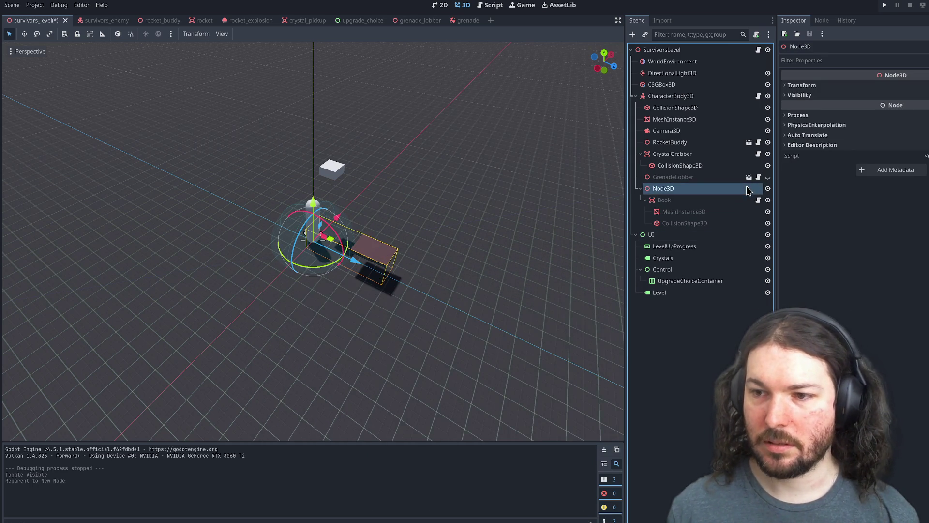
{"action": "left_click", "coordinate": [838, 87]}
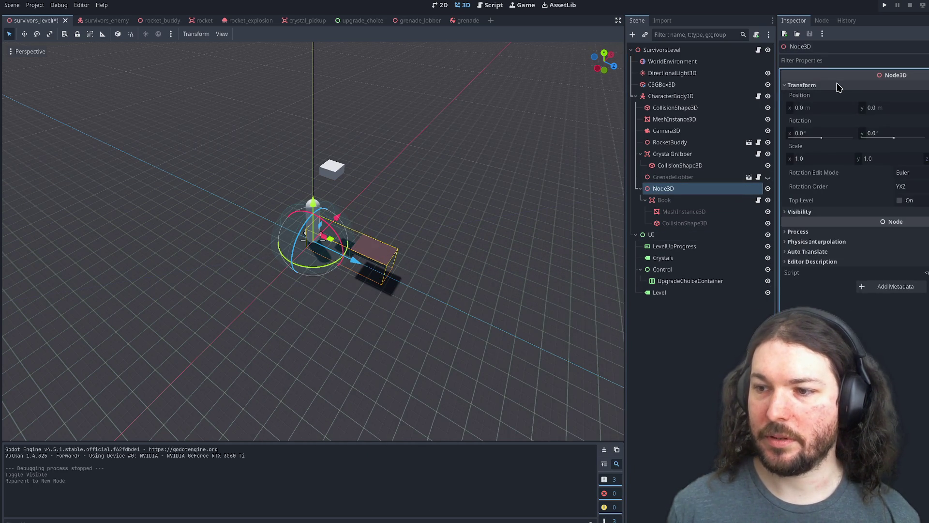
{"action": "left_click", "coordinate": [838, 231]}
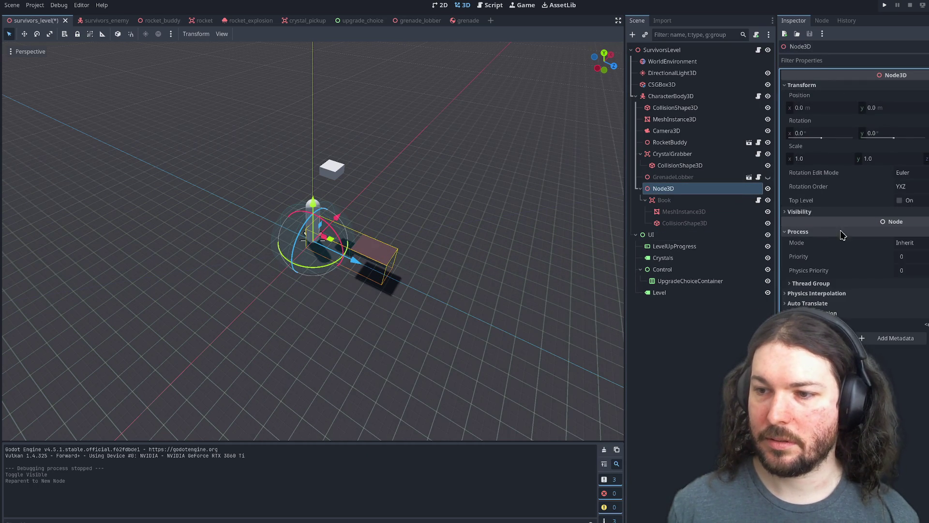
{"action": "left_click", "coordinate": [820, 232]}
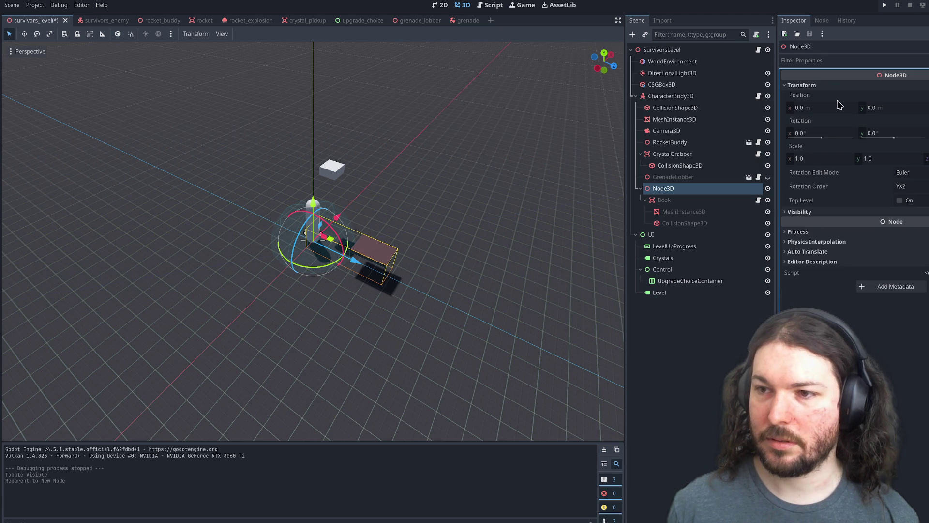
- Copy Book's Position value and bring up the Node3D's Position options
{"action": "left_click", "coordinate": [664, 202]}
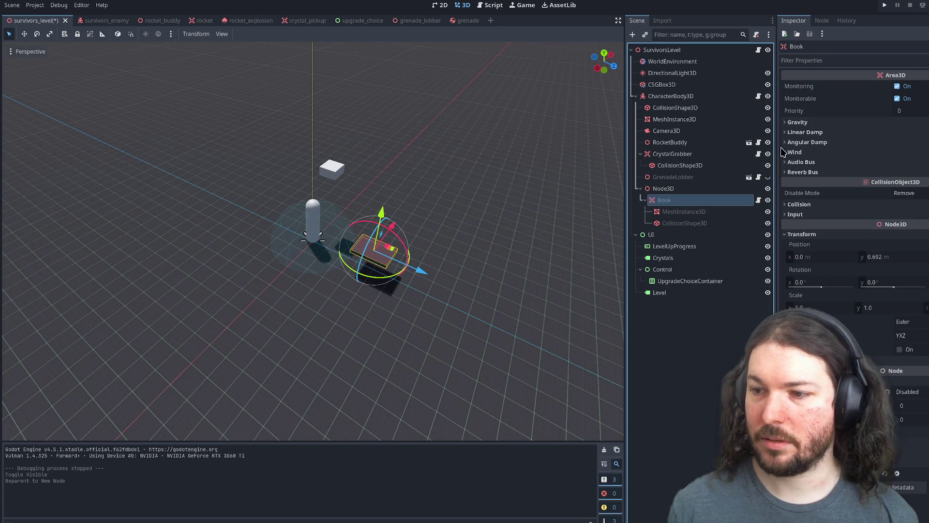
{"action": "right_click", "coordinate": [806, 245]}
{"action": "left_click", "coordinate": [825, 250]}
{"action": "left_click", "coordinate": [664, 189]}
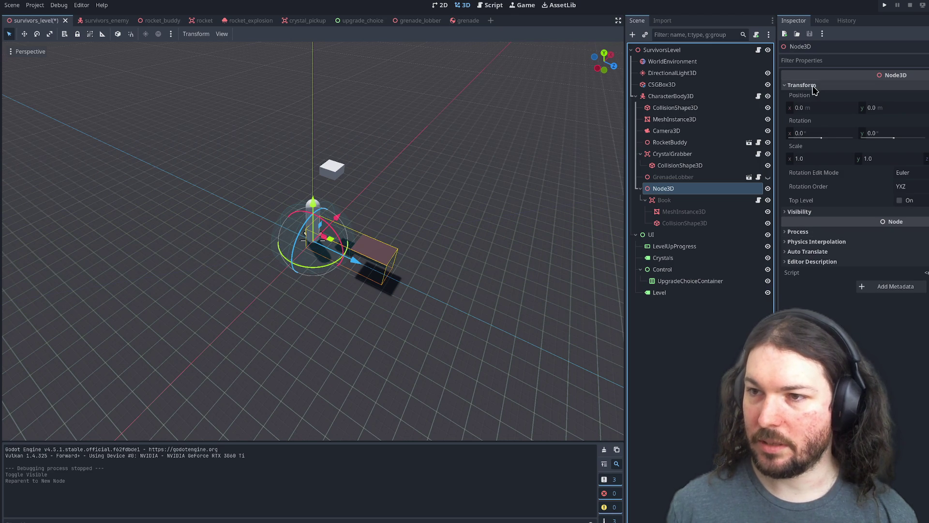
{"action": "right_click", "coordinate": [816, 96]}
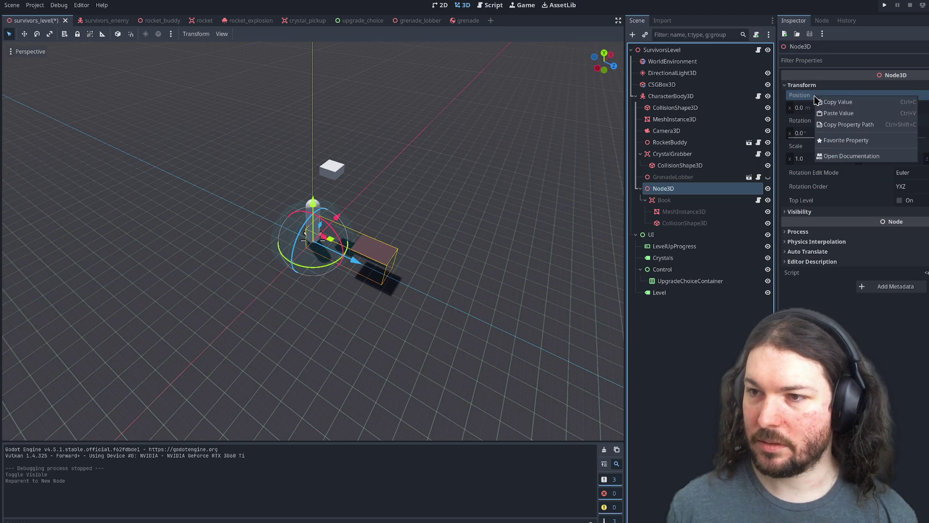
- Paste Book's position into Node3D, reset the inner Book's position to zero, and save
{"action": "left_click", "coordinate": [838, 113]}
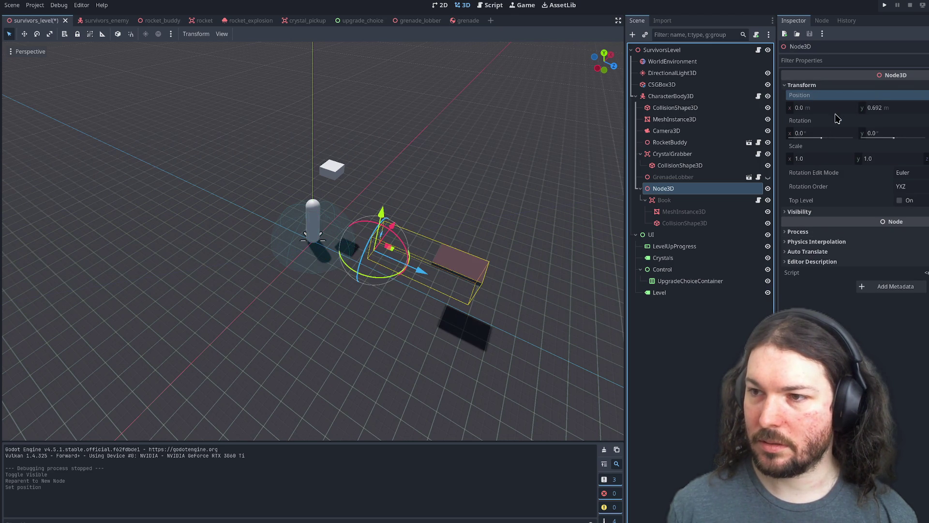
{"action": "left_click", "coordinate": [717, 204]}
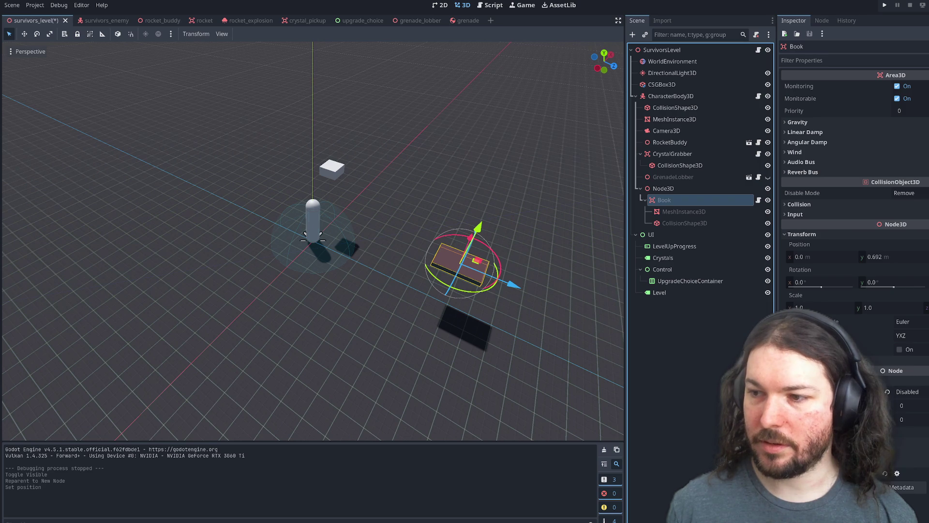
{"action": "left_click", "coordinate": [922, 244]}
{"action": "key", "text": "ctrl+s"}
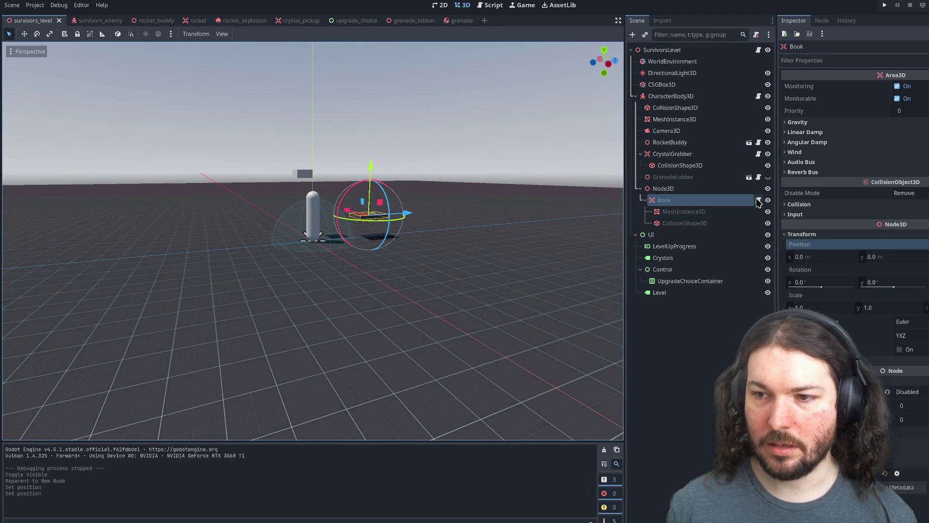
- Rename the Node3D to 'Book' and select the inner Book Area3D
{"action": "left_click", "coordinate": [721, 191]}
{"action": "left_click", "coordinate": [669, 188]}
{"action": "type", "text": "Book"}
{"action": "key", "text": "Return"}
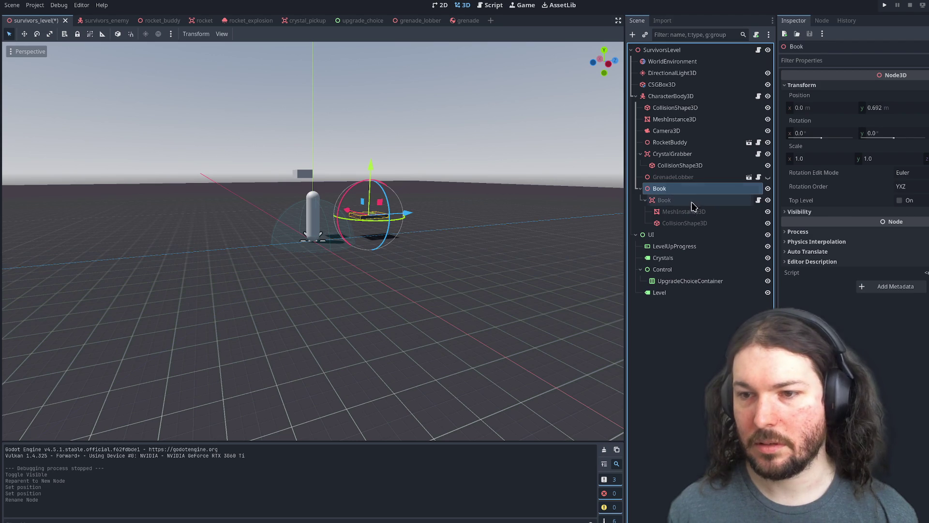
{"action": "left_click", "coordinate": [673, 190]}
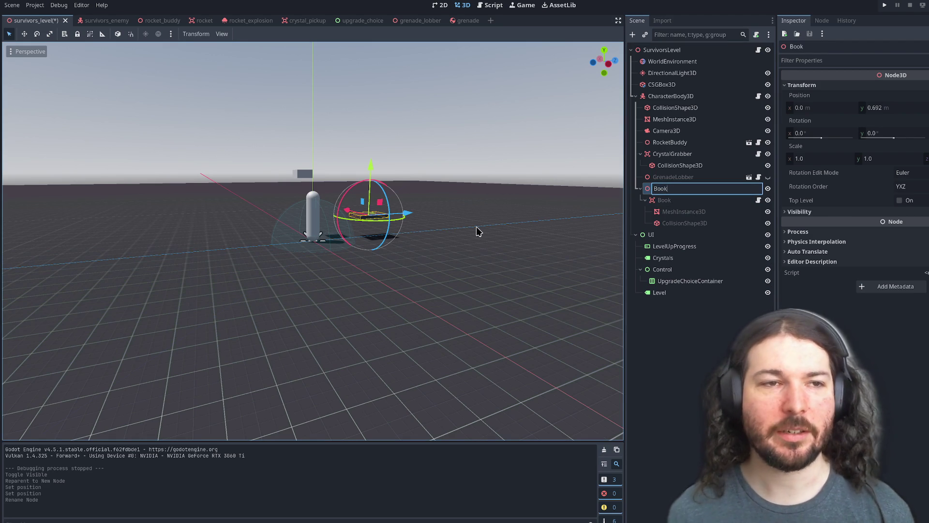
{"action": "mouse_move", "coordinate": [478, 230]}
{"action": "left_mouse_down"}
{"action": "mouse_move", "coordinate": [575, 279]}
{"action": "mouse_move", "coordinate": [499, 212]}
{"action": "mouse_move", "coordinate": [315, 204]}
{"action": "left_mouse_up"}
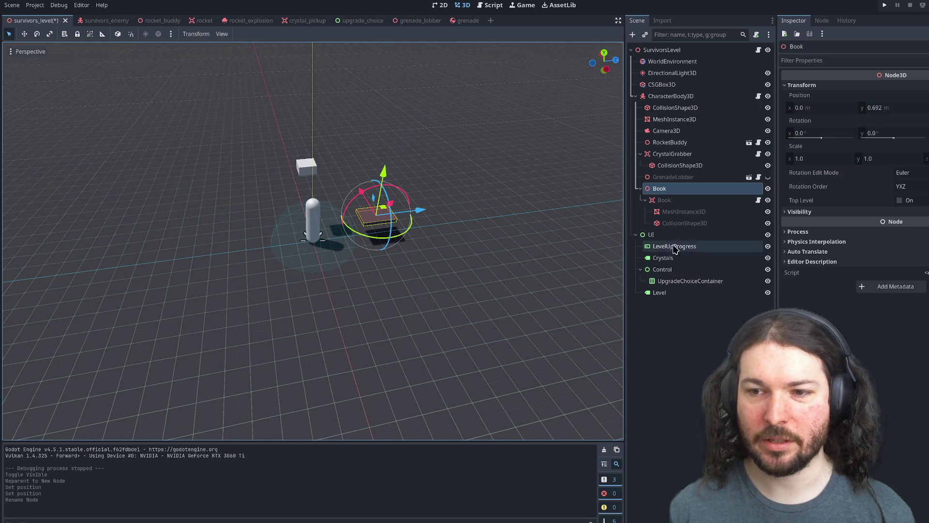
{"action": "left_click", "coordinate": [736, 202]}
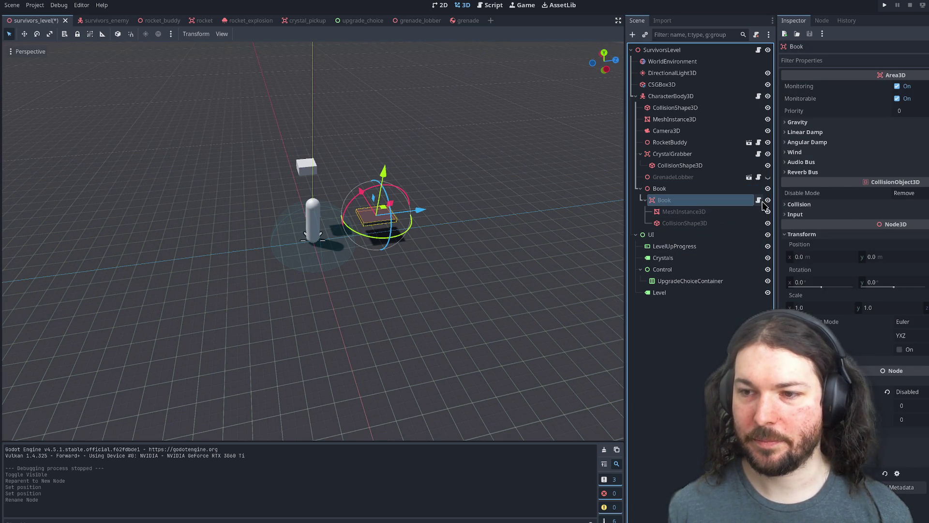
- Glance at book.gd, then set the inner Book's Process Mode back to Inherit
{"action": "left_click", "coordinate": [758, 201]}
{"action": "left_click", "coordinate": [431, 211]}
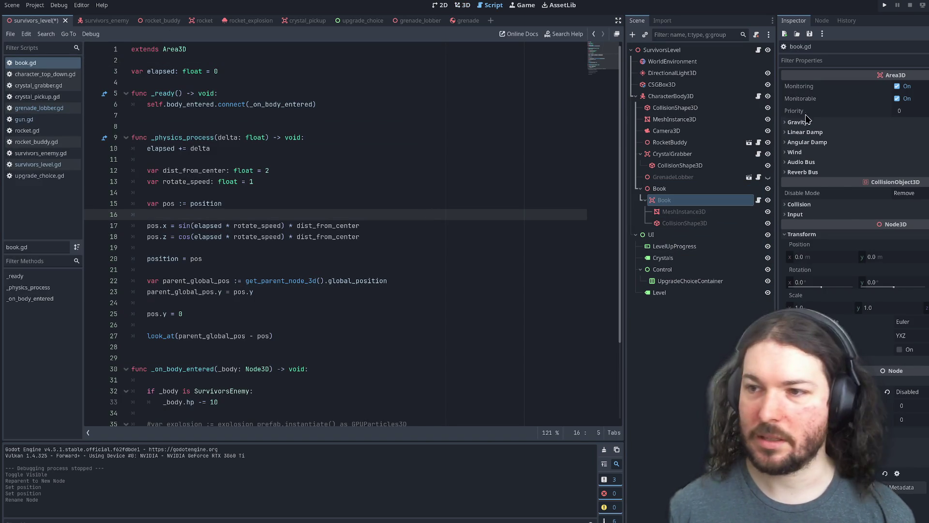
{"action": "left_click", "coordinate": [324, 115]}
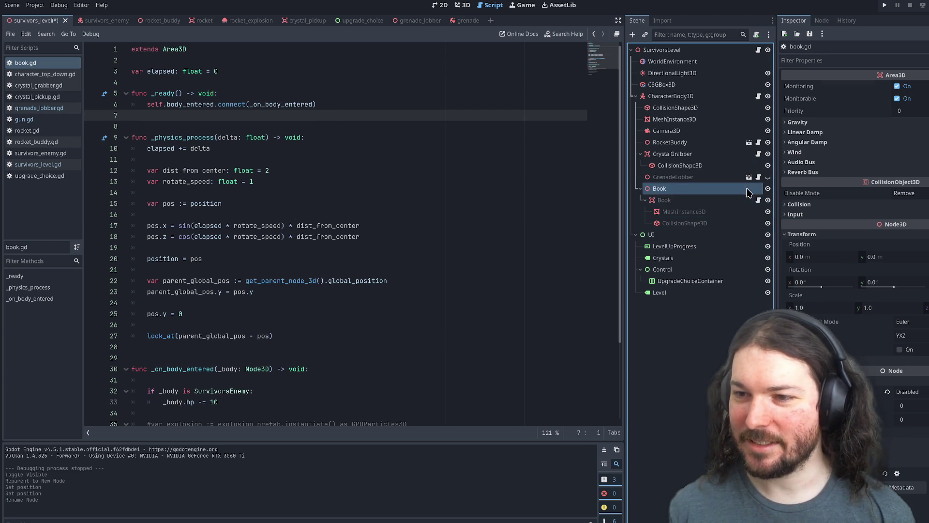
{"action": "left_click", "coordinate": [750, 199]}
{"action": "left_click", "coordinate": [888, 391]}
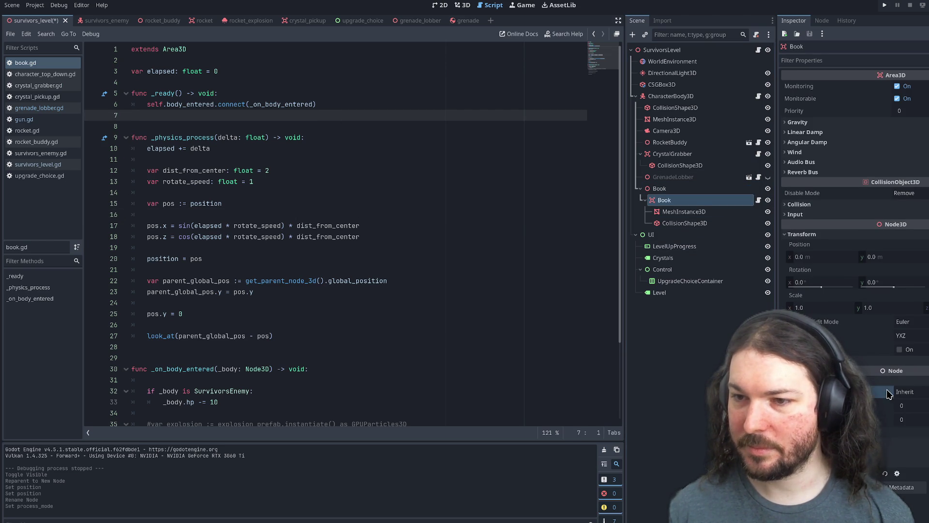
- Load the existing book.gd script onto the outer Book node
{"action": "left_click", "coordinate": [747, 189]}
{"action": "left_click", "coordinate": [926, 273]}
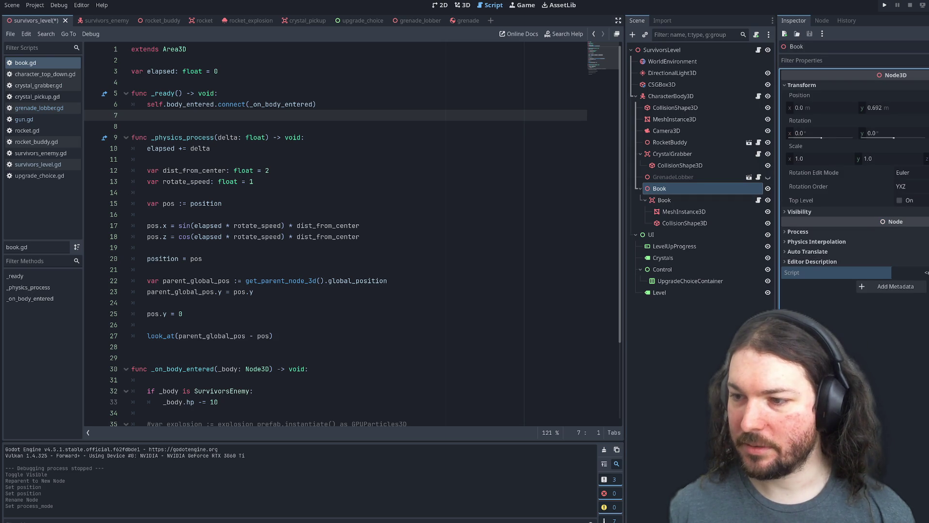
{"action": "left_click", "coordinate": [823, 300]}
{"action": "type", "text": "b"}
{"action": "key", "text": "Return"}
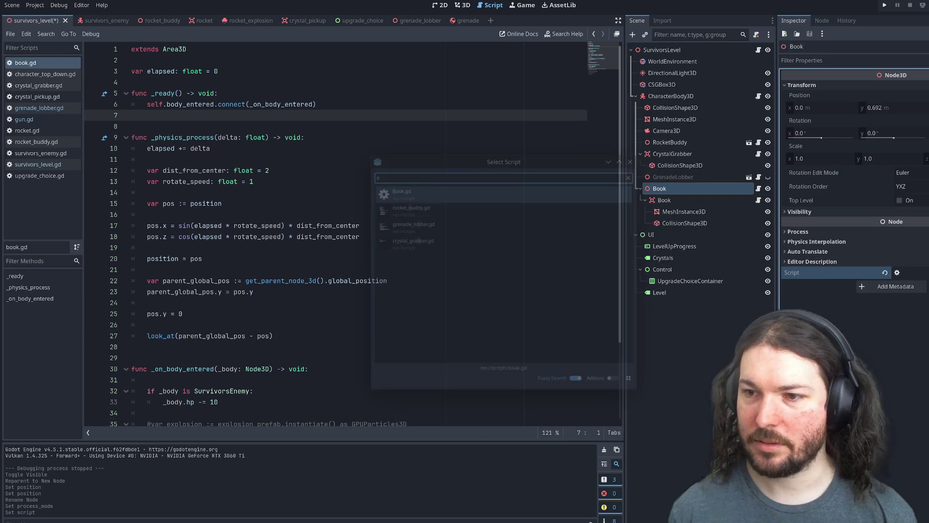
- Detach the script from the inner Book and save the scene
{"action": "right_click", "coordinate": [701, 201]}
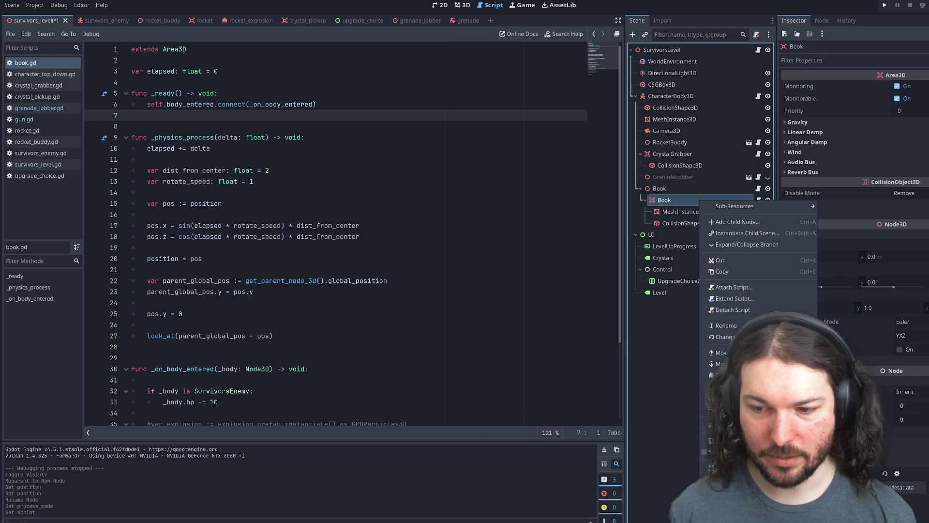
{"action": "left_click", "coordinate": [733, 310]}
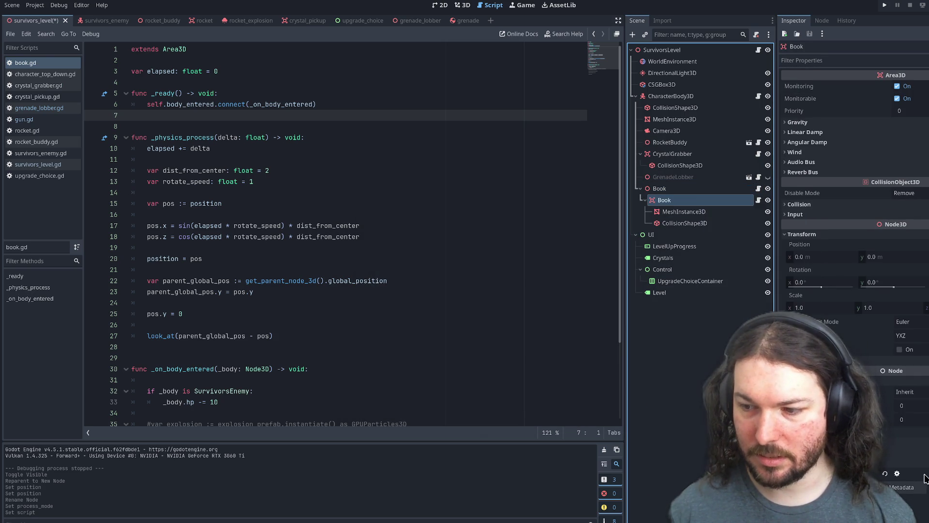
{"action": "key", "text": "ctrl+s"}
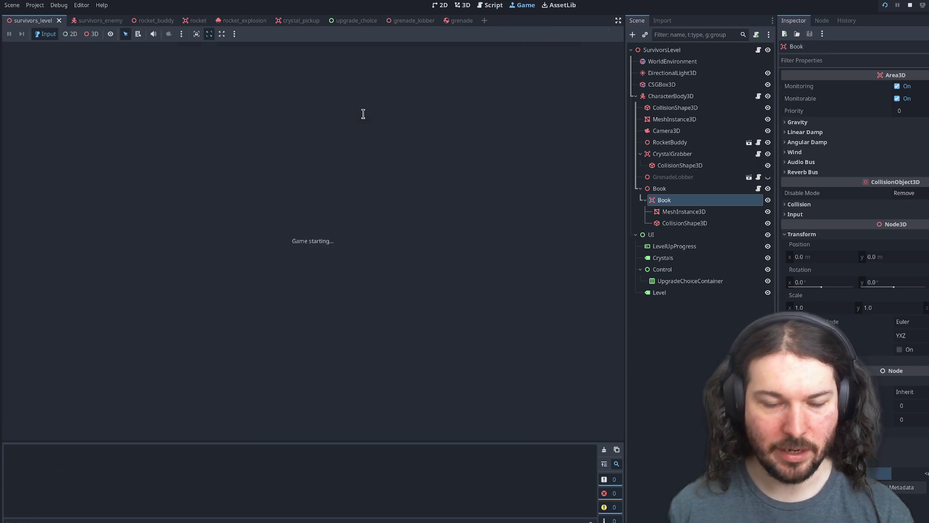
- Test-launch the game, then change book.gd's base type from Area3D to Node3D
{"action": "left_click", "coordinate": [361, 126]}
{"action": "key", "text": "F5"}
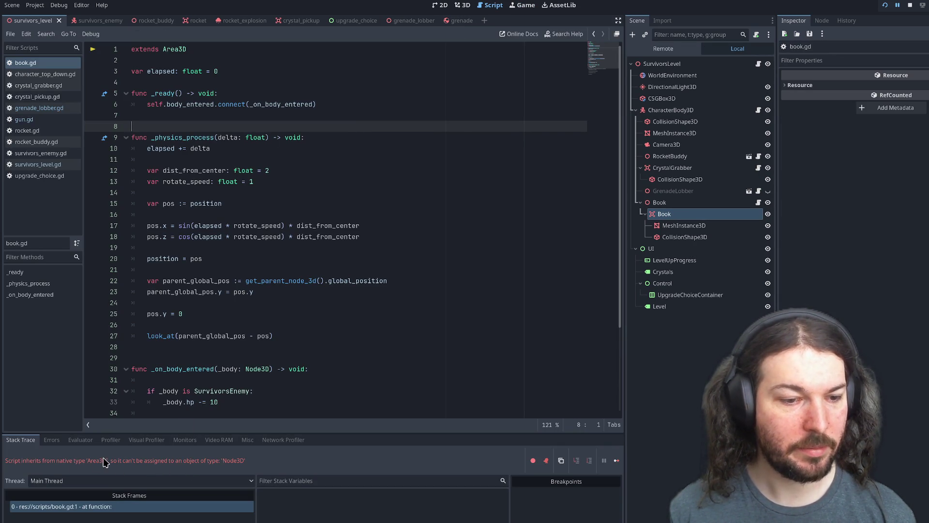
{"action": "double_click", "coordinate": [182, 49]}
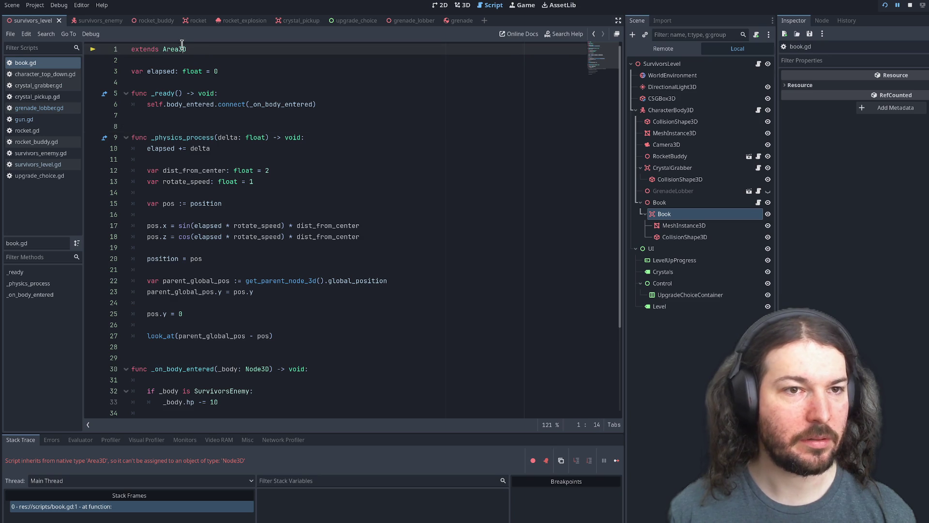
{"action": "type", "text": "Node"}
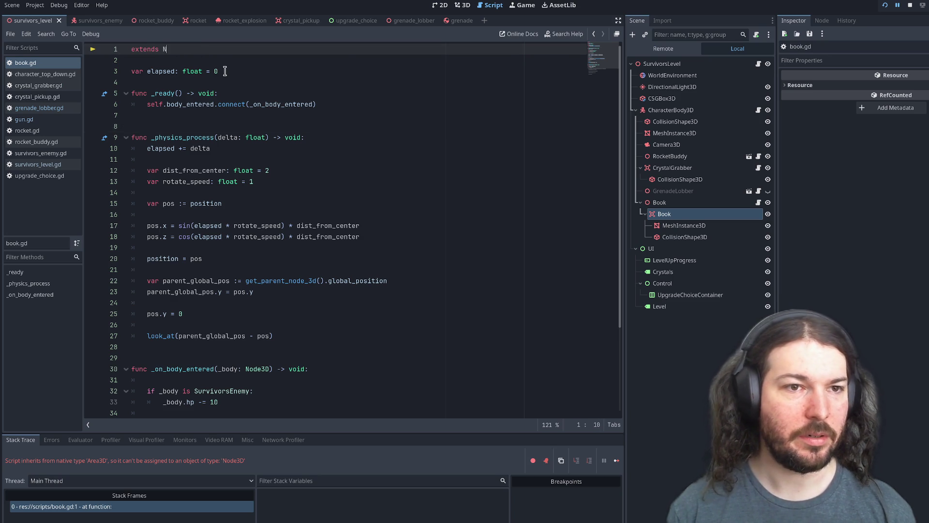
{"action": "type", "text": "3D"}
{"action": "key", "text": "Escape"}
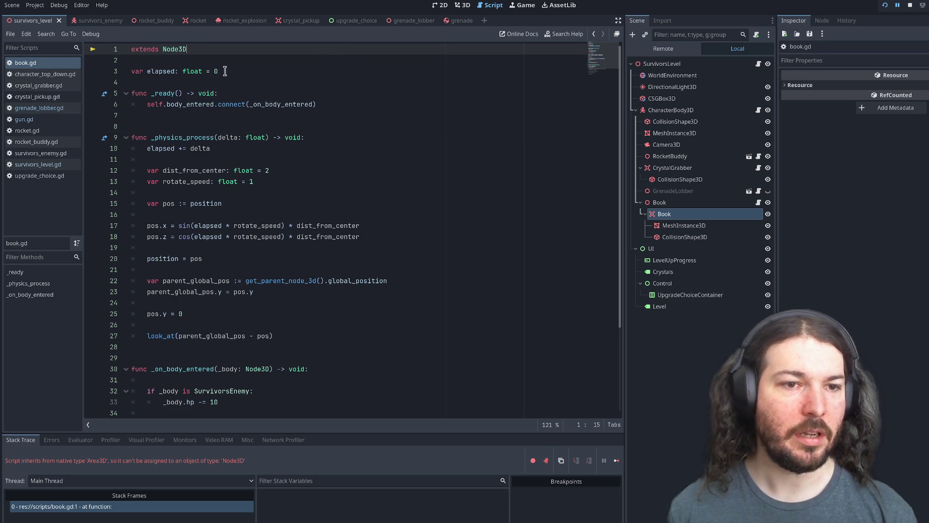
{"action": "double_click", "coordinate": [209, 104]}
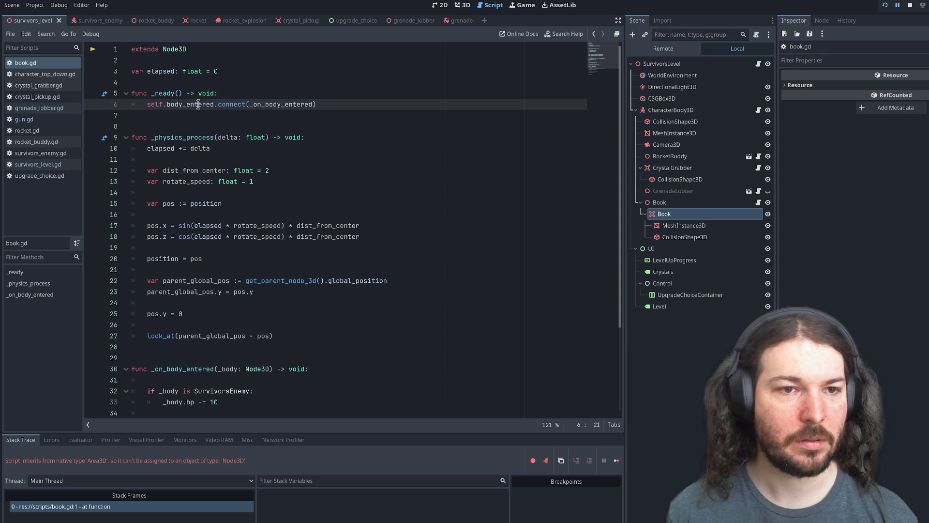
{"action": "left_click", "coordinate": [181, 121]}
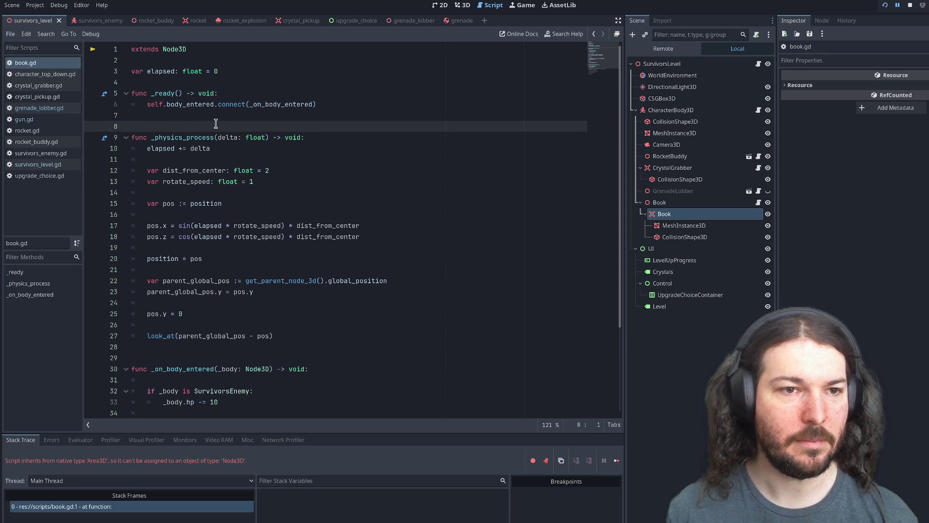
{"action": "left_click", "coordinate": [299, 75]}
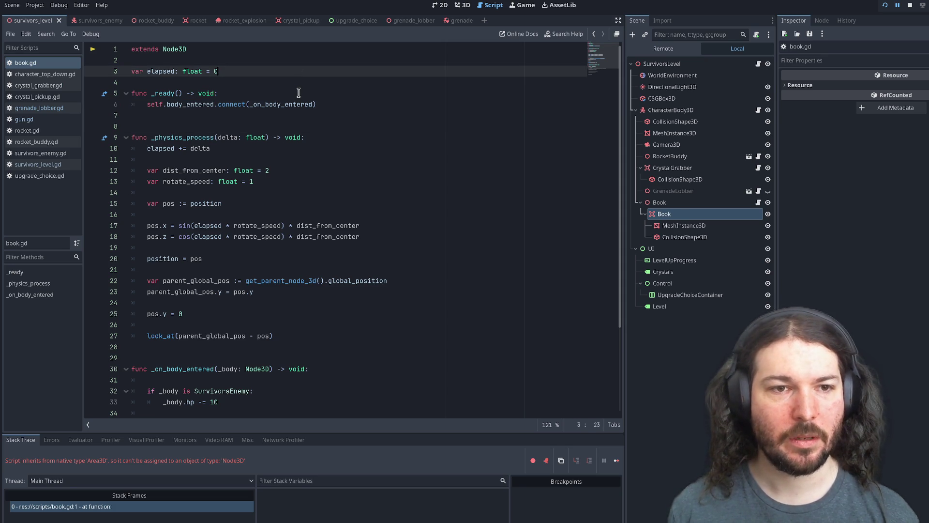
{"action": "key", "text": "Return"}
{"action": "key", "text": "Return"}
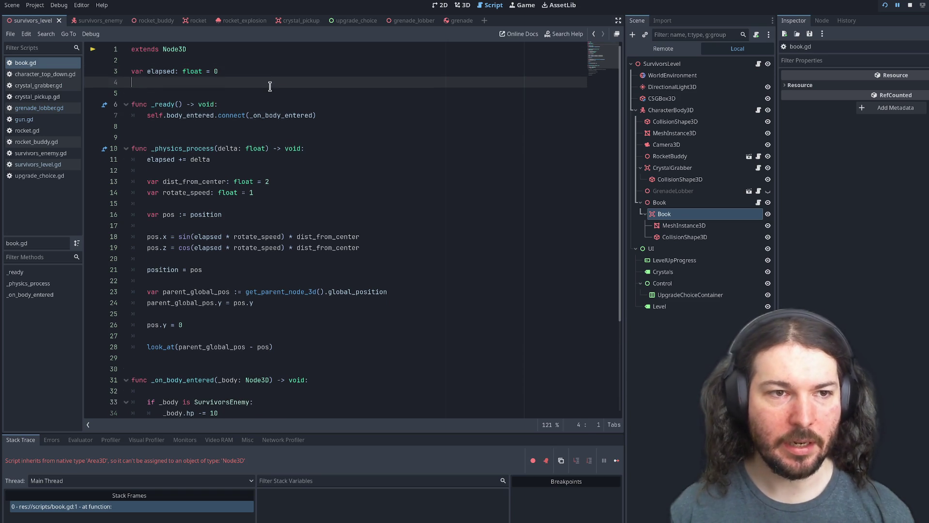
{"action": "type", "text": "@export var book_body: A"}
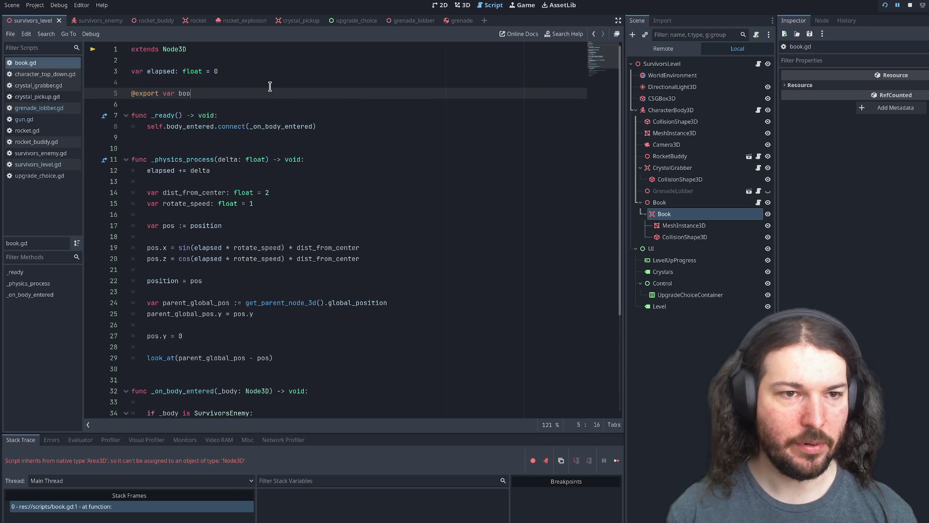
{"action": "type", "text": "rea"}
{"action": "key", "text": "Return"}
- Replace 'self' with book_body on line 8 and select the parent Book node
{"action": "key", "text": "ctrl+shift+Left"}
{"action": "key", "text": "ctrl+shift+Left"}
{"action": "key", "text": "Down"}
{"action": "key", "text": "Down"}
{"action": "key", "text": "Down"}
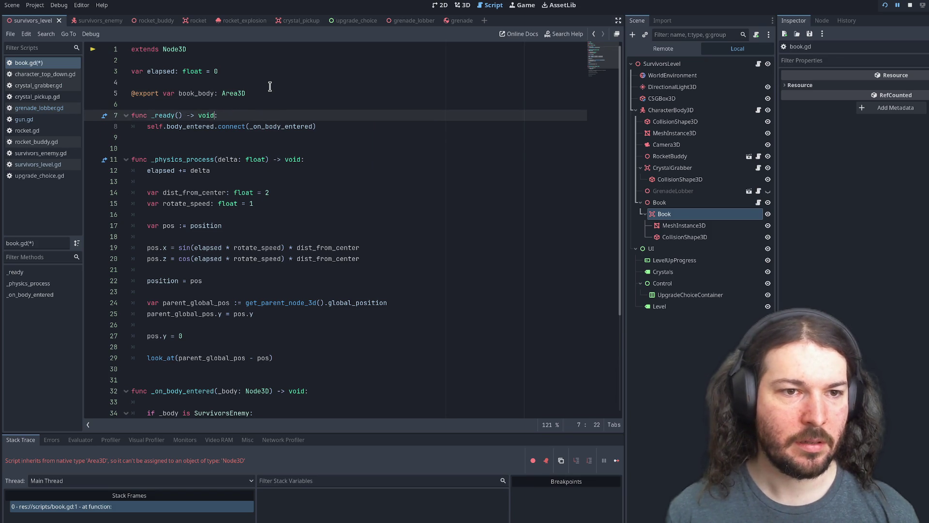
{"action": "type", "text": "book_body"}
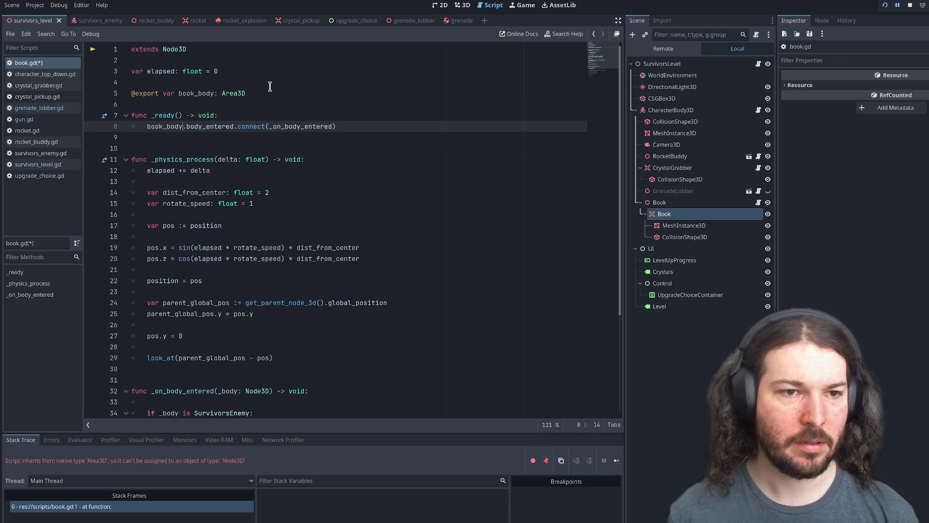
{"action": "left_click", "coordinate": [659, 202]}
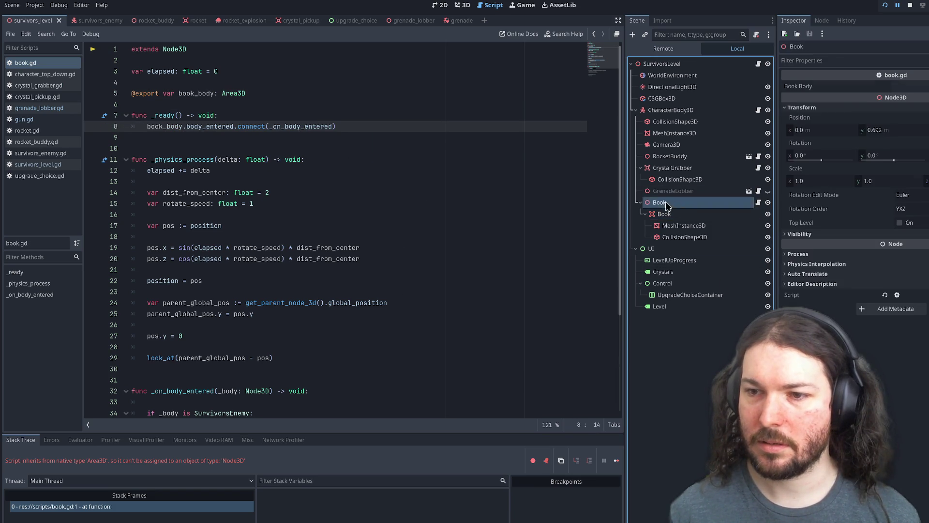
- Assign the child Book Area3D to the outer Book's Book Body property
{"action": "left_click_drag", "start_coordinate": [687, 214], "coordinate": [896, 86]}
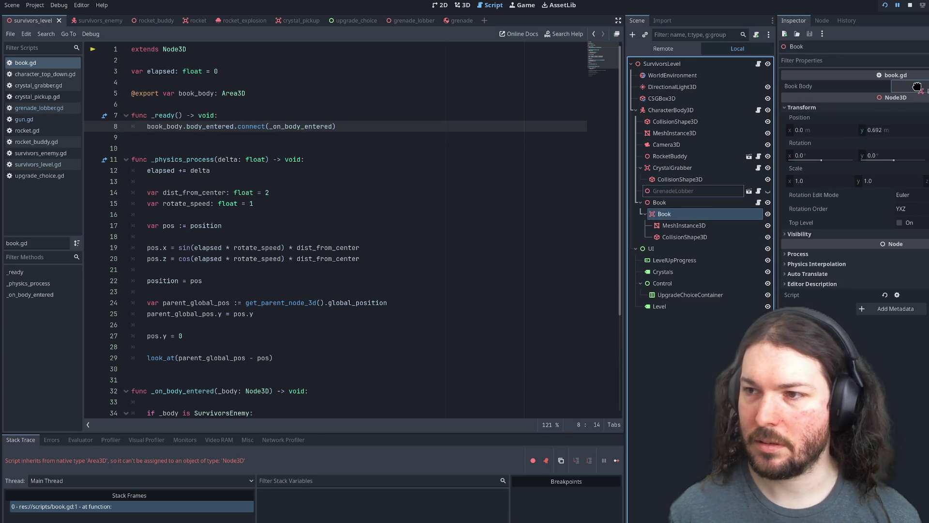
{"action": "left_click", "coordinate": [215, 93]}
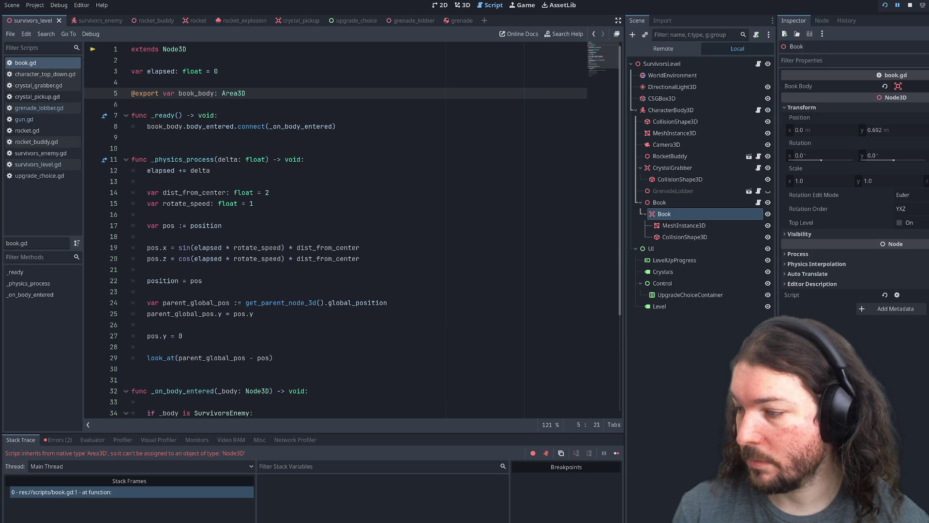
- Stop the old run, relaunch the game, pick an upgrade card, then stop it
{"action": "left_click", "coordinate": [339, 349]}
{"action": "left_click", "coordinate": [278, 268]}
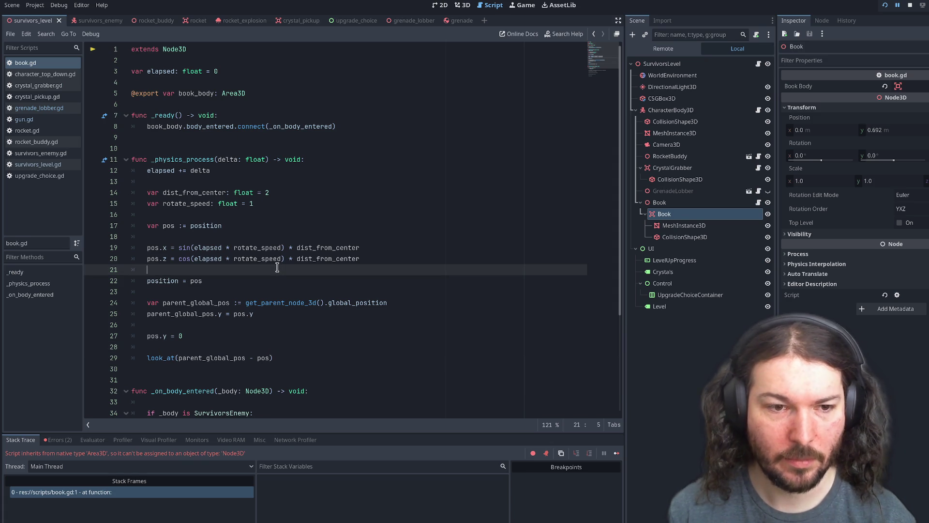
{"action": "key", "text": "F8"}
{"action": "key", "text": "F5"}
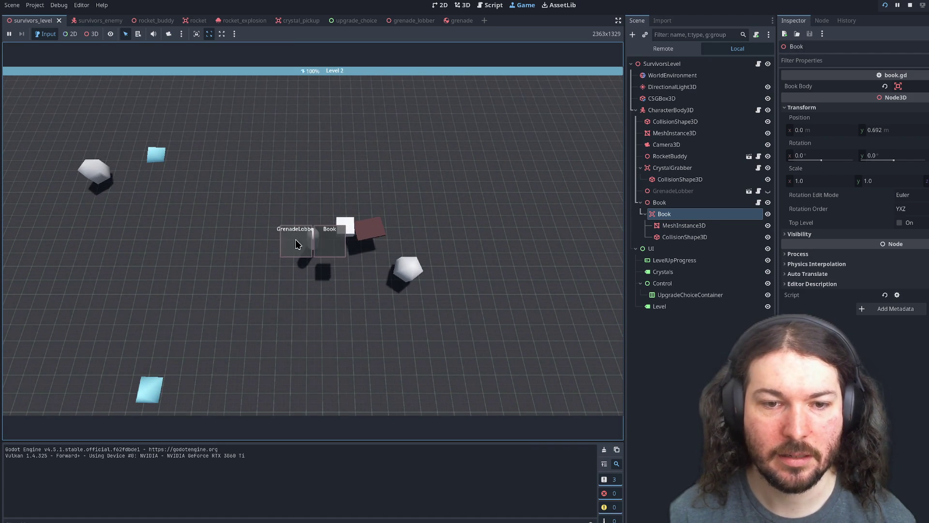
{"action": "left_click", "coordinate": [295, 239]}
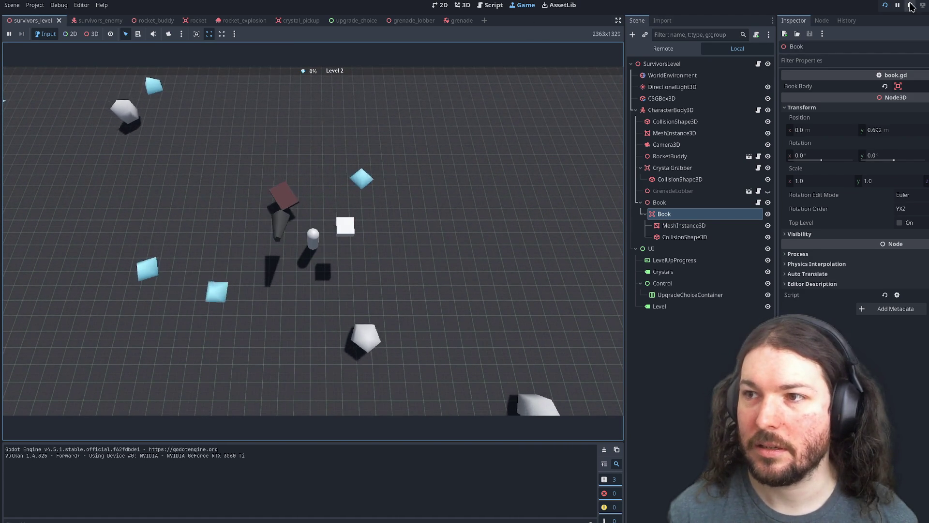
{"action": "key", "text": "F8"}
{"action": "left_click", "coordinate": [434, 292]}
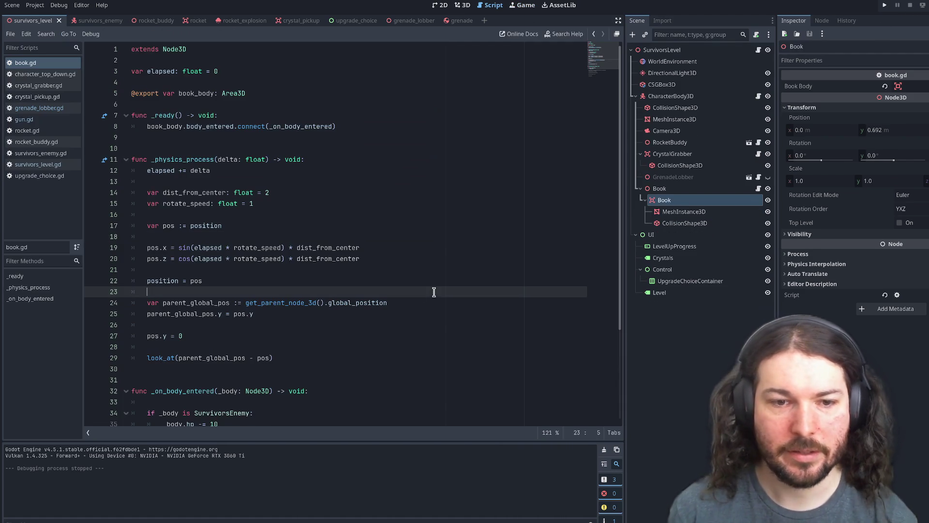
- Start a new script in the res://scripts folder from the FileSystem dock
{"action": "left_click", "coordinate": [45, 214]}
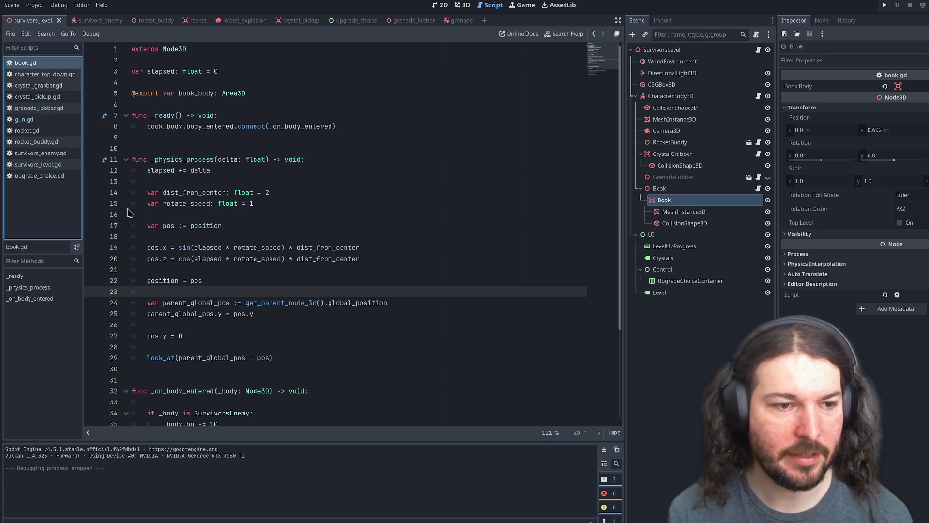
{"action": "left_click", "coordinate": [43, 520]}
{"action": "right_click", "coordinate": [32, 520]}
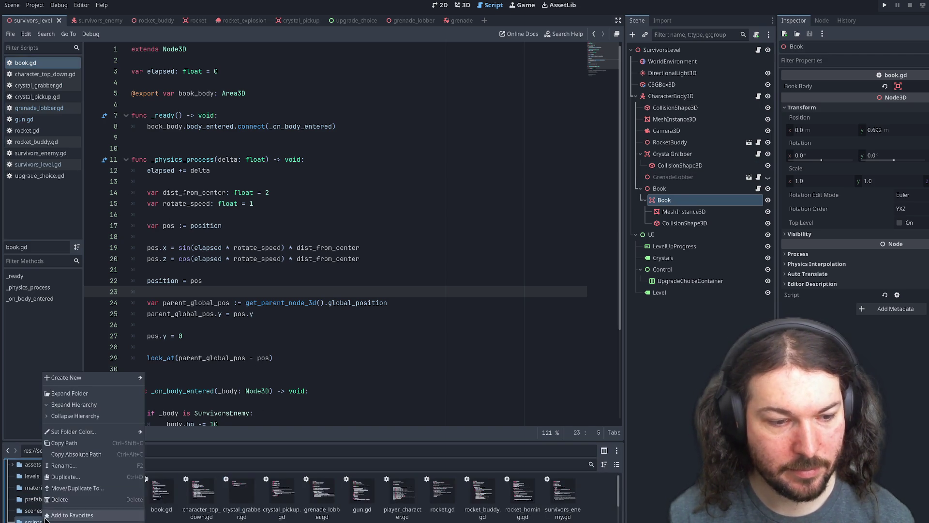
{"action": "mouse_move", "coordinate": [130, 380]}
{"action": "left_click", "coordinate": [164, 400]}
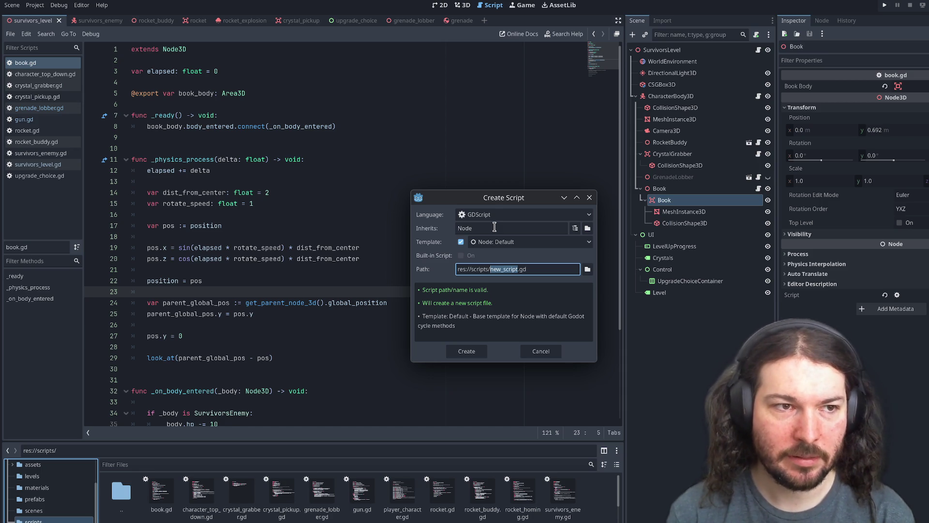
- Name the script weapon.gd, set it to inherit Node3D, and create it
{"action": "type", "text": "weapon"}
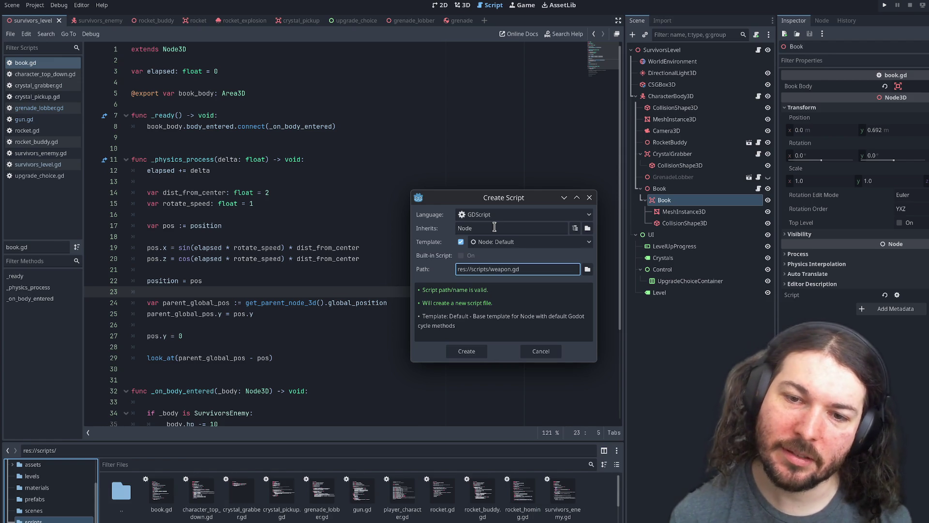
{"action": "double_click", "coordinate": [494, 227]}
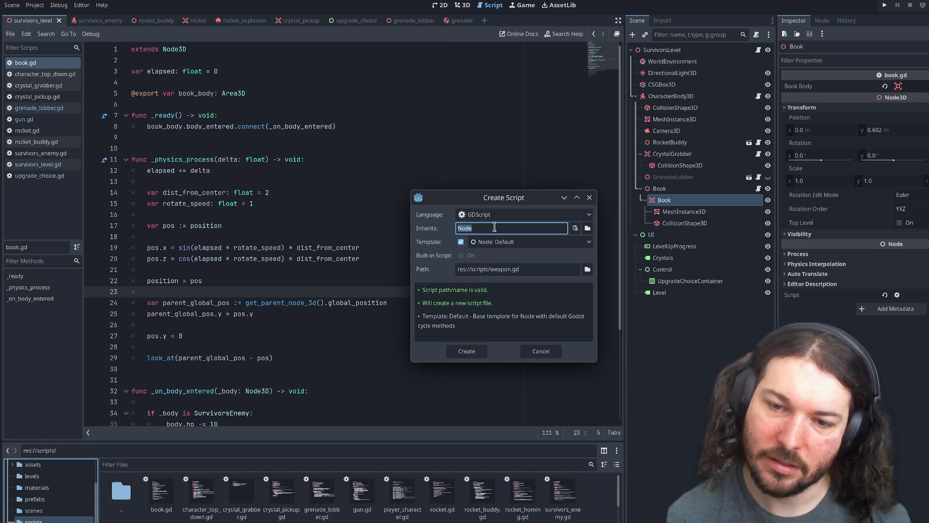
{"action": "type", "text": "Node3D"}
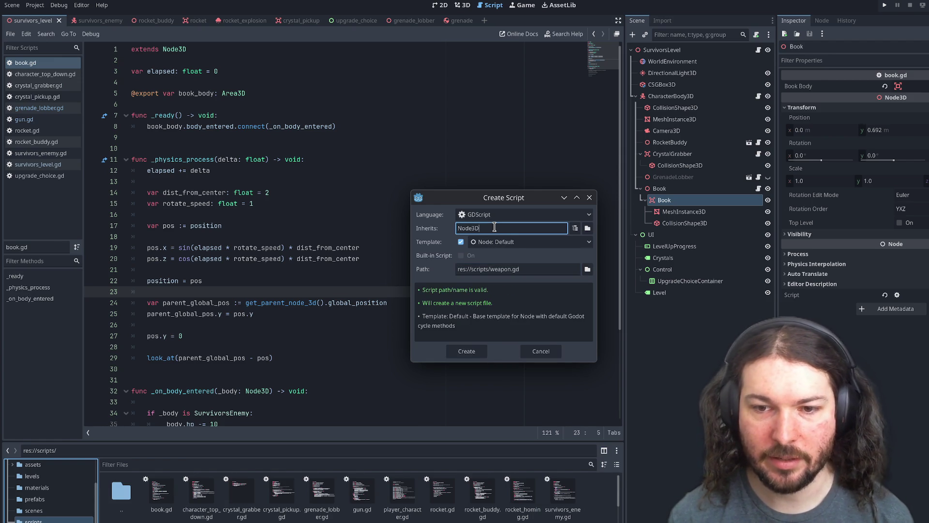
{"action": "left_click", "coordinate": [470, 353]}
{"action": "left_click", "coordinate": [396, 259]}
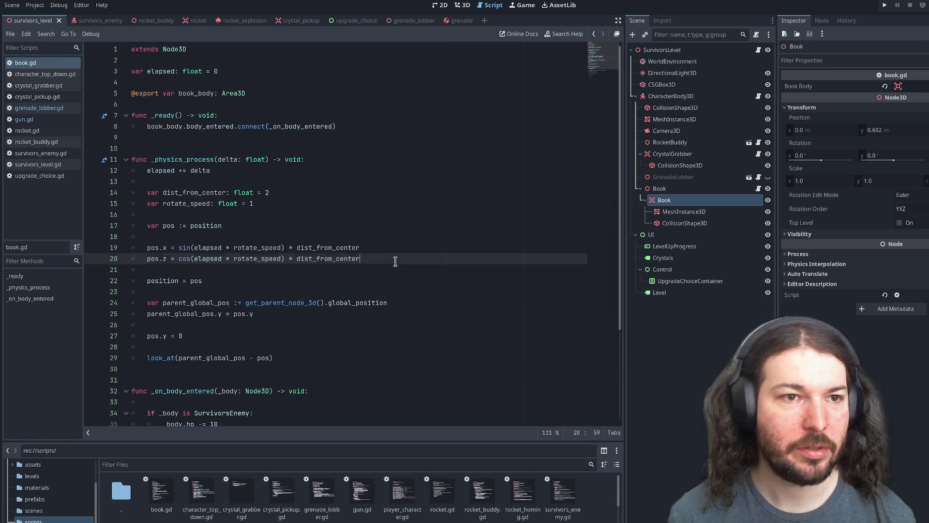
{"action": "key", "text": "ctrl+alt+o"}
- Open weapon.gd, declare class_name Weapon, and delete the template functions
{"action": "type", "text": "weapon"}
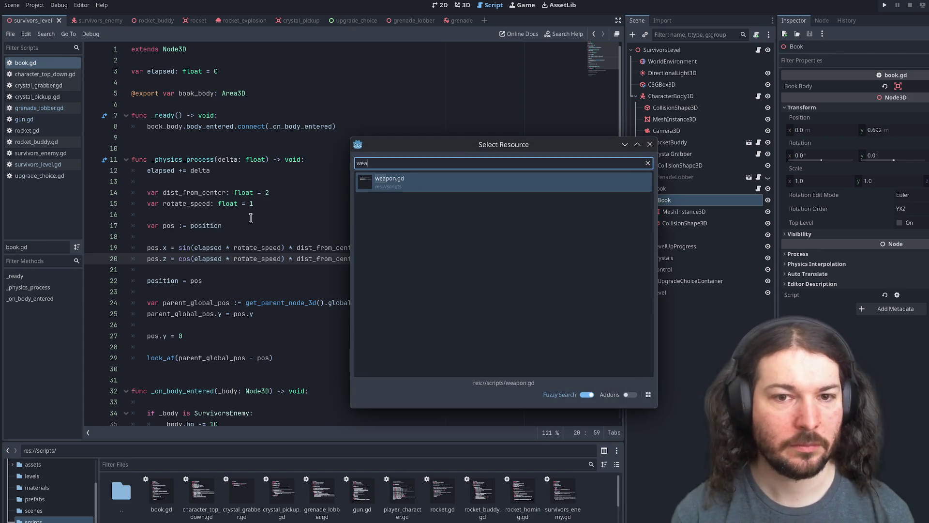
{"action": "key", "text": "Return"}
{"action": "key", "text": "ctrl+shift+Return"}
{"action": "type", "text": "class_name Weapons"}
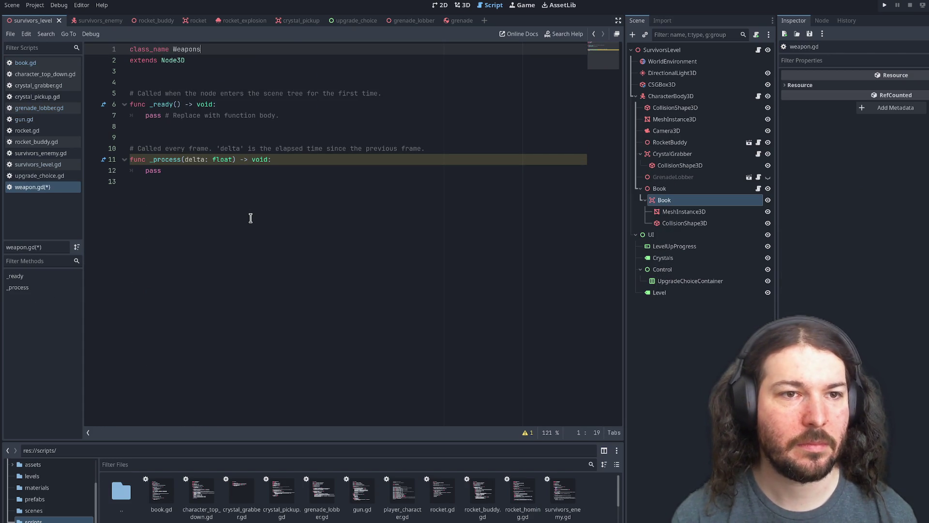
{"action": "key", "text": "Down"}
{"action": "key", "text": "Down"}
{"action": "key", "text": "Down"}
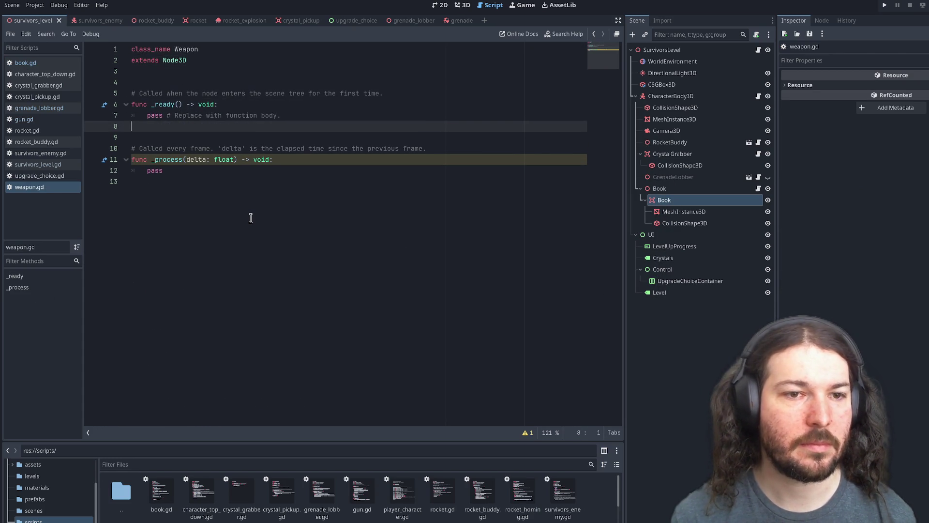
{"action": "key", "text": "shift+Up"}
{"action": "key", "text": "shift+Up"}
{"action": "key", "text": "shift+Up"}
{"action": "key", "text": "shift+Up"}
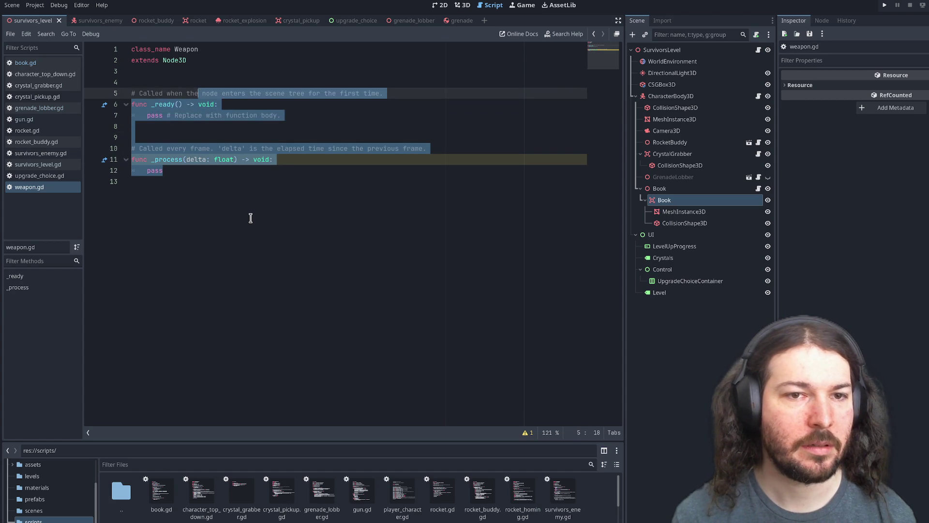
{"action": "key", "text": "shift+Home"}
{"action": "key", "text": "BackSpace"}
{"action": "key", "text": "Up"}
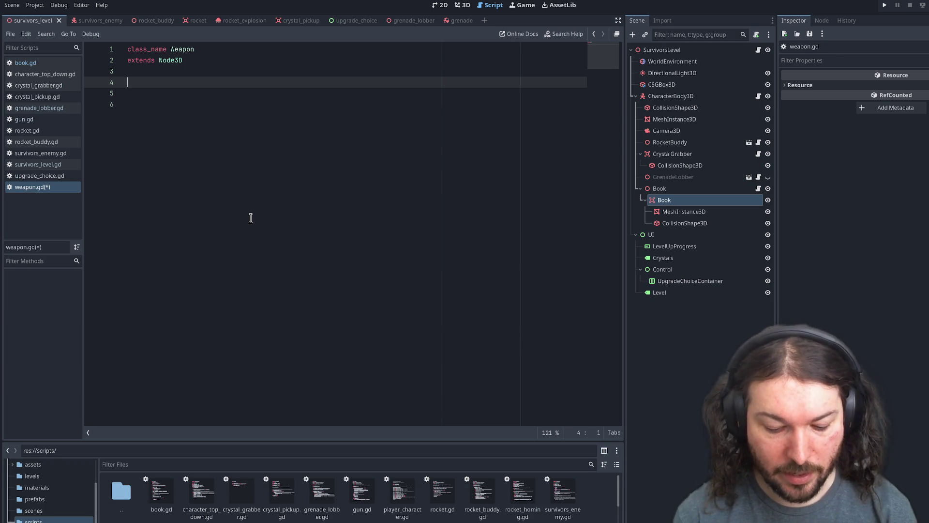
- Add an exported name String variable, save, then delete that line again
{"action": "type", "text": "@export var name: s"}
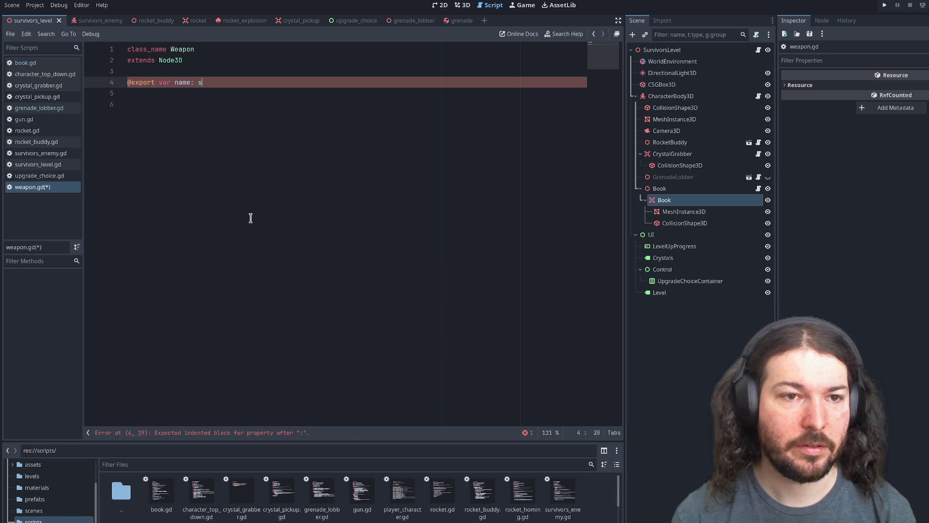
{"action": "key", "text": "BackSpace"}
{"action": "type", "text": "String"}
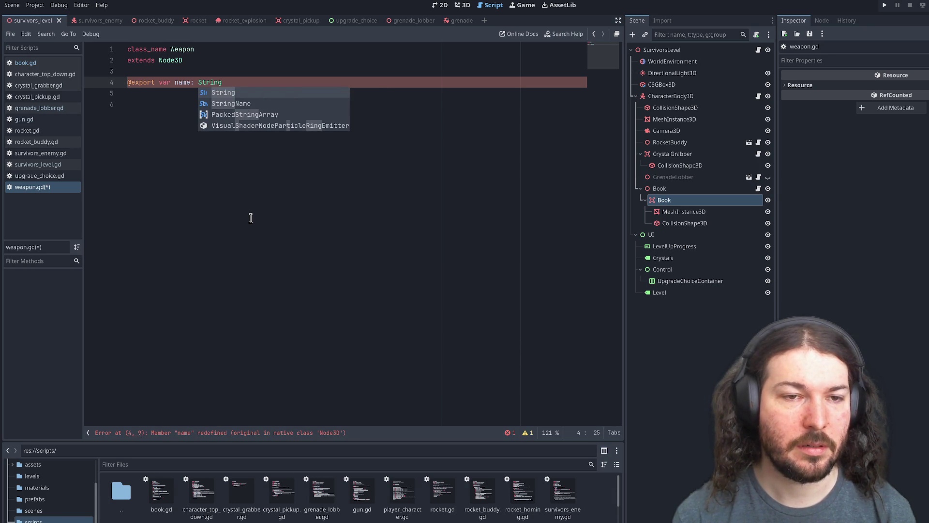
{"action": "key", "text": "ctrl+s"}
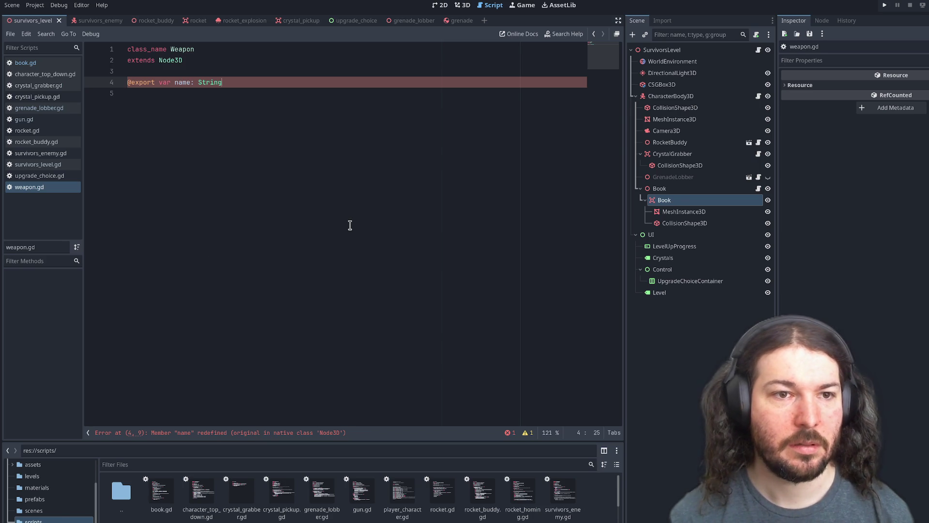
{"action": "key", "text": "shift+Home"}
{"action": "key", "text": "BackSpace"}
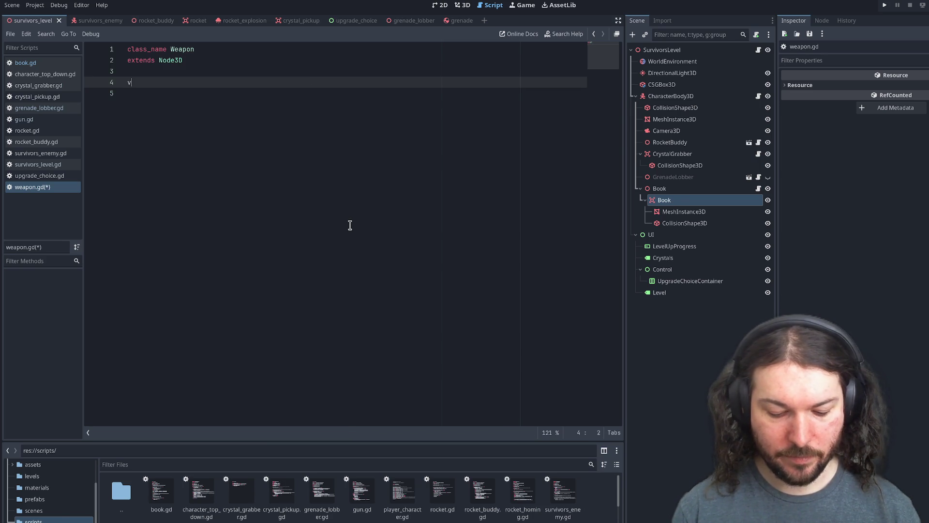
- Declare 'var level: int = 1' in weapon.gd and save
{"action": "type", "text": "var level "}
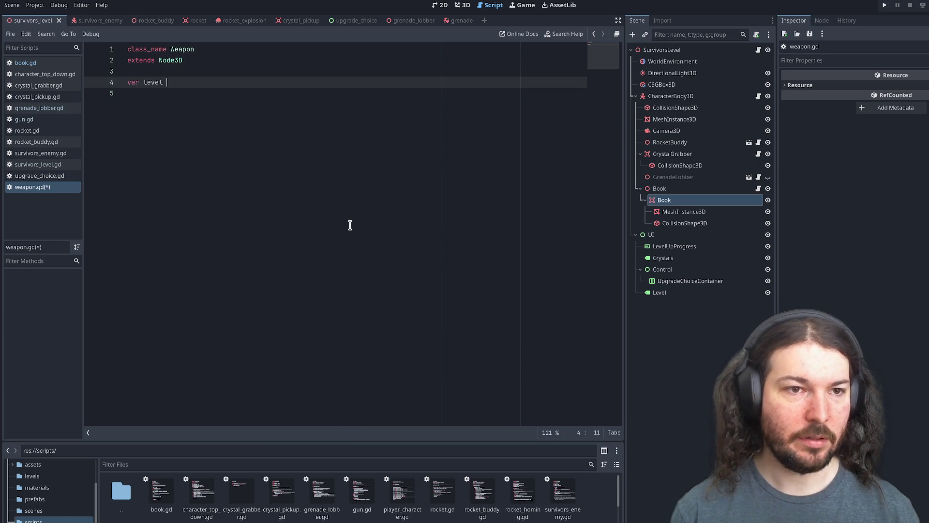
{"action": "type", "text": "= 0"}
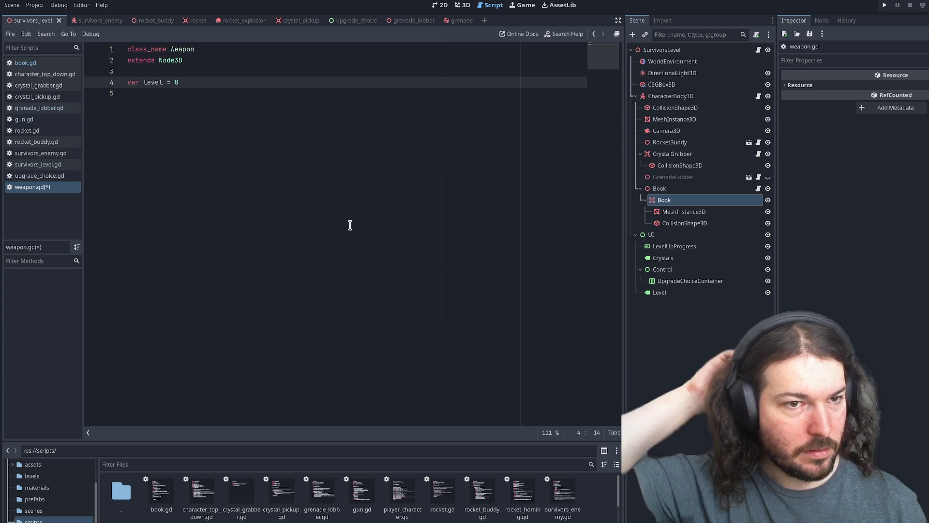
{"action": "key", "text": "BackSpace"}
{"action": "type", "text": "1"}
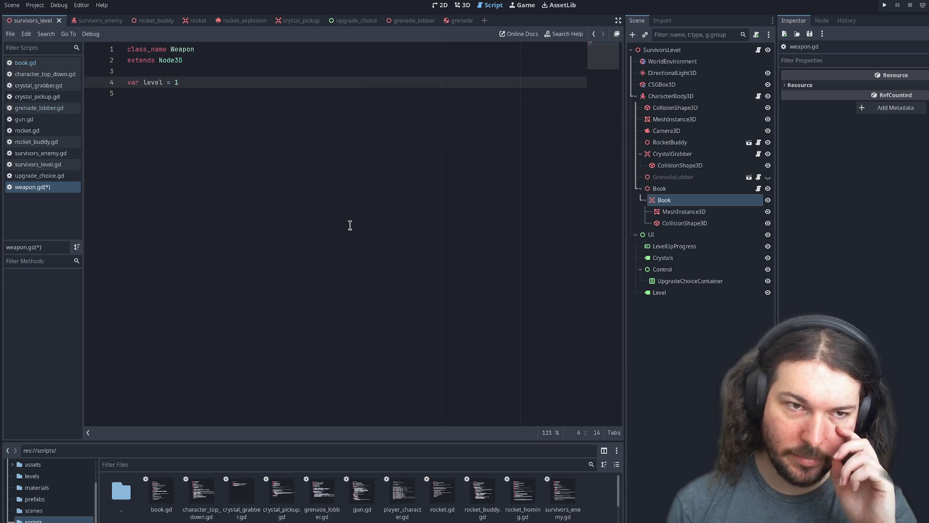
{"action": "key", "text": "ctrl+s"}
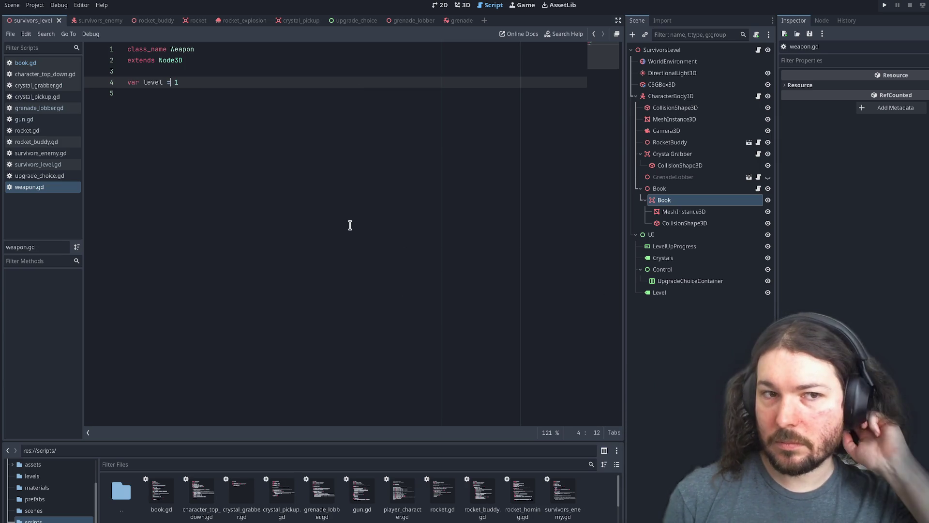
{"action": "type", "text": ": int"}
{"action": "key", "text": "Escape"}
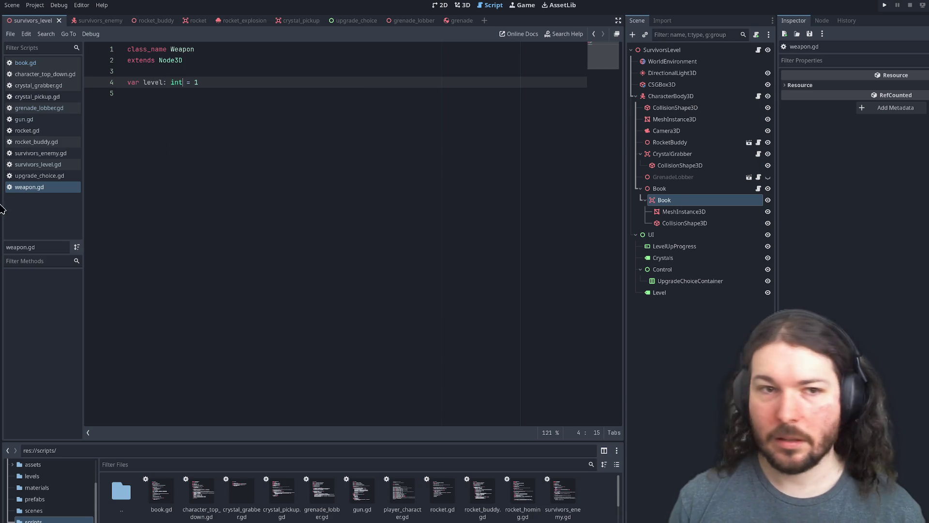
- Add 'var display_name: String = ""' on a new line above level
{"action": "left_click", "coordinate": [221, 152]}
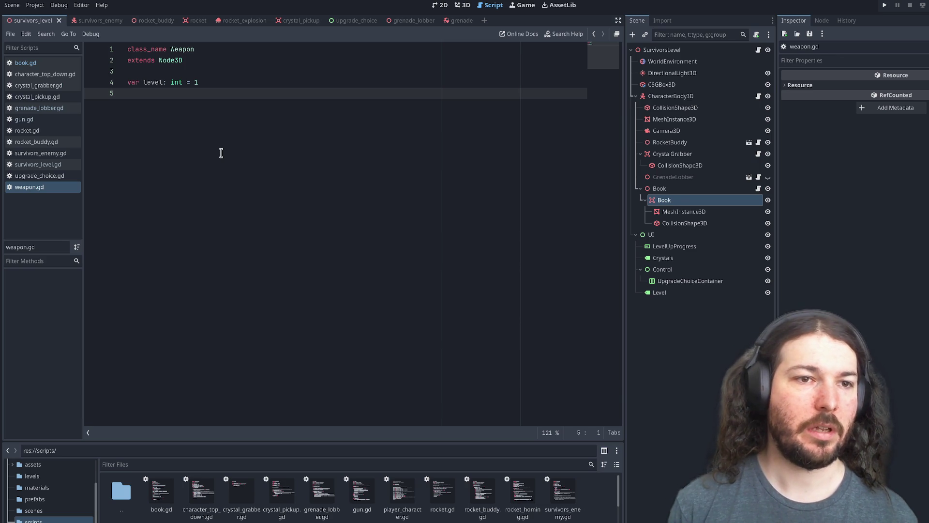
{"action": "key", "text": "Up"}
{"action": "key", "text": "Up"}
{"action": "key", "text": "Return"}
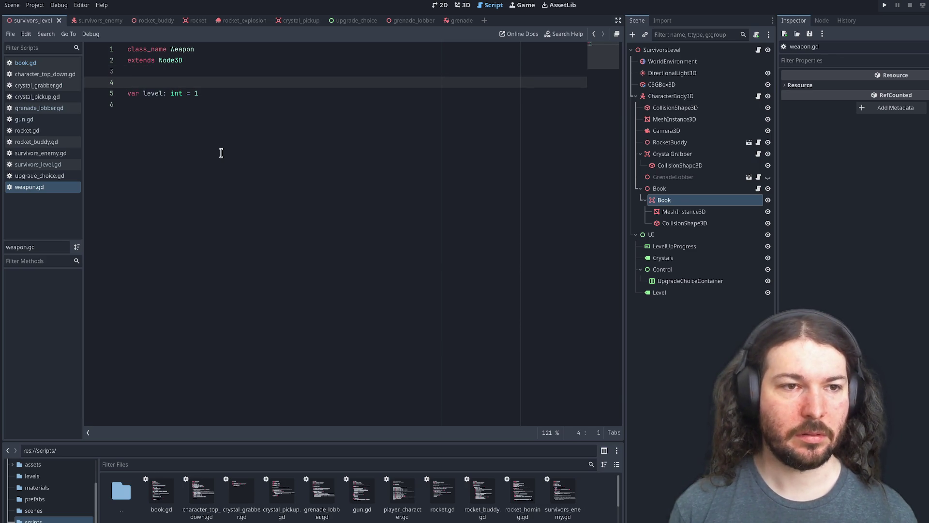
{"action": "type", "text": "var display_n"}
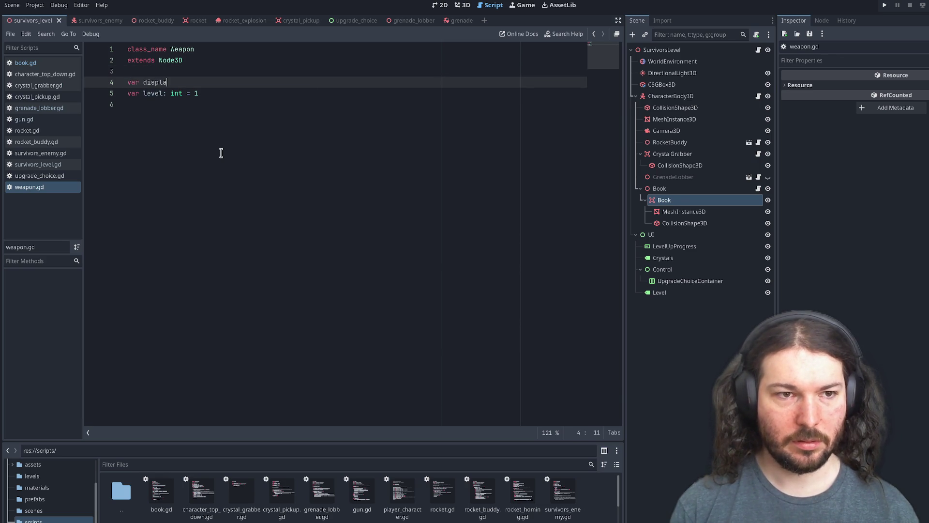
{"action": "type", "text": "ame: String"}
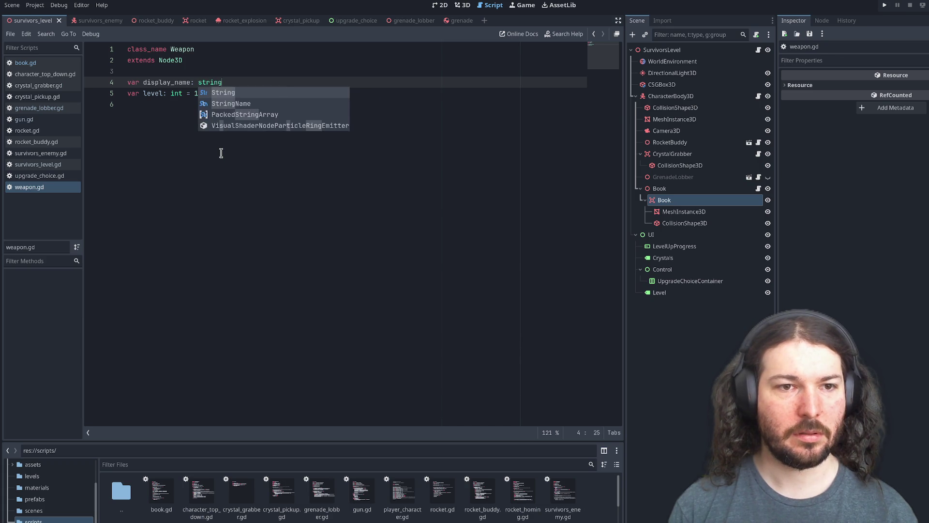
{"action": "type", "text": " ="}
{"action": "key", "text": "BackSpace"}
{"action": "key", "text": "BackSpace"}
{"action": "key", "text": "ctrl+s"}
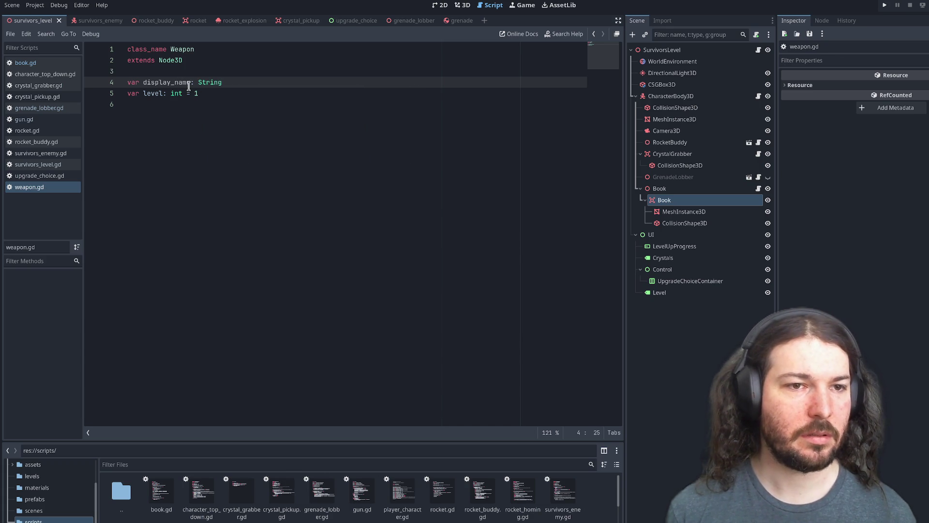
{"action": "type", "text": "= \"\""}
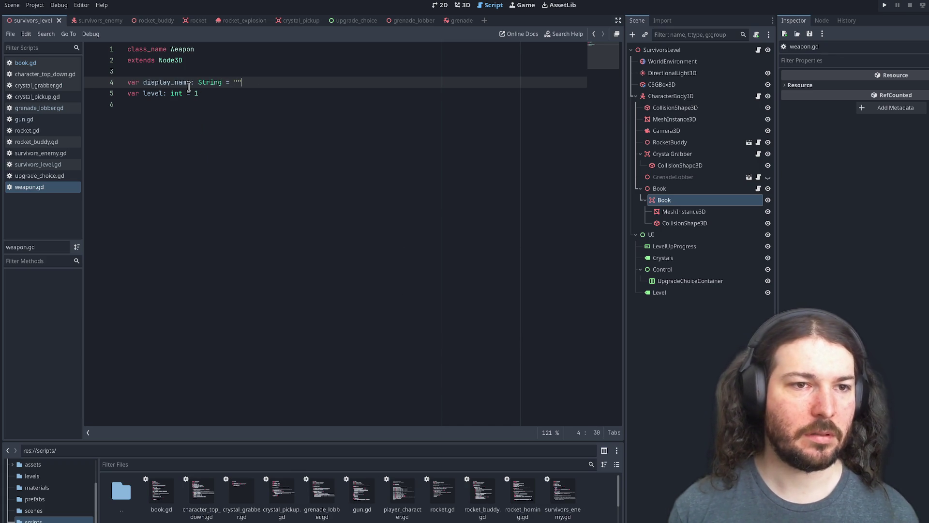
- Change display_name's type to StringName via autocomplete and save weapon.gd
{"action": "left_click", "coordinate": [218, 82]}
{"action": "key", "text": "ctrl+space"}
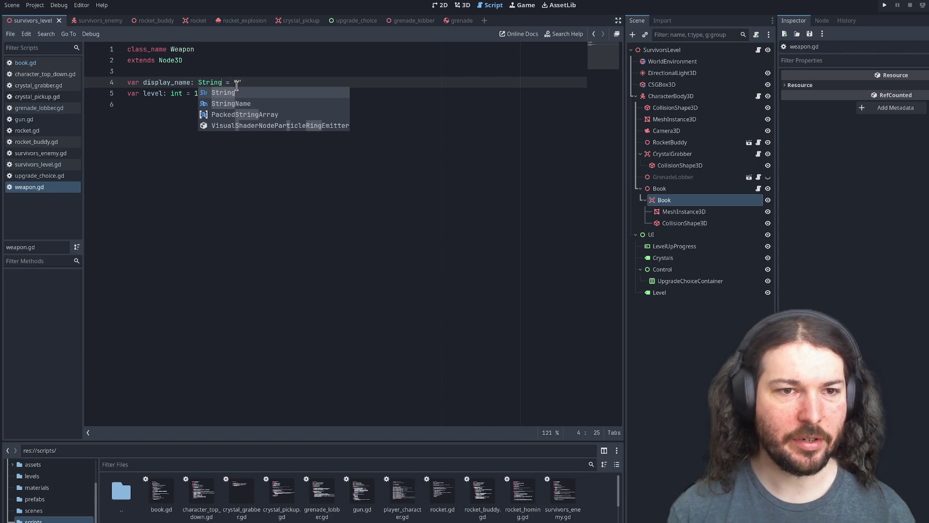
{"action": "key", "text": "Down"}
{"action": "key", "text": "Return"}
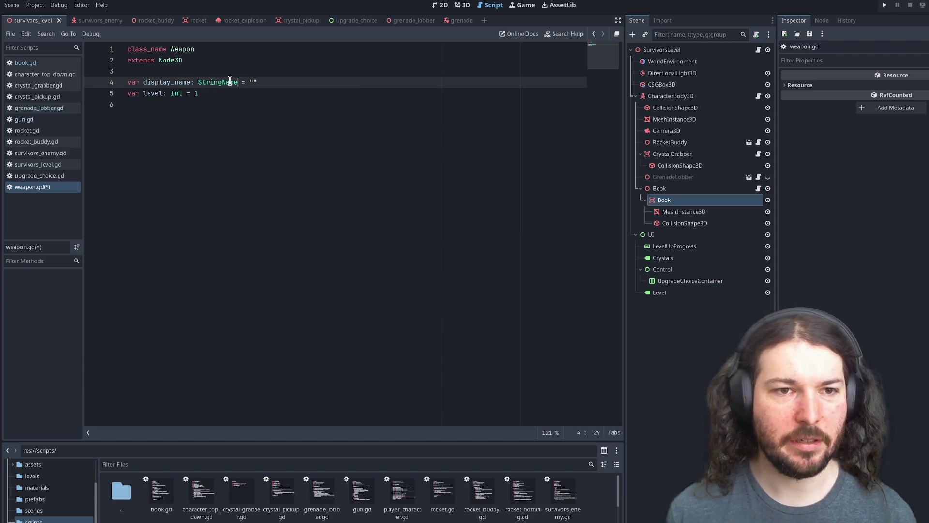
{"action": "mouse_move", "coordinate": [230, 81]}
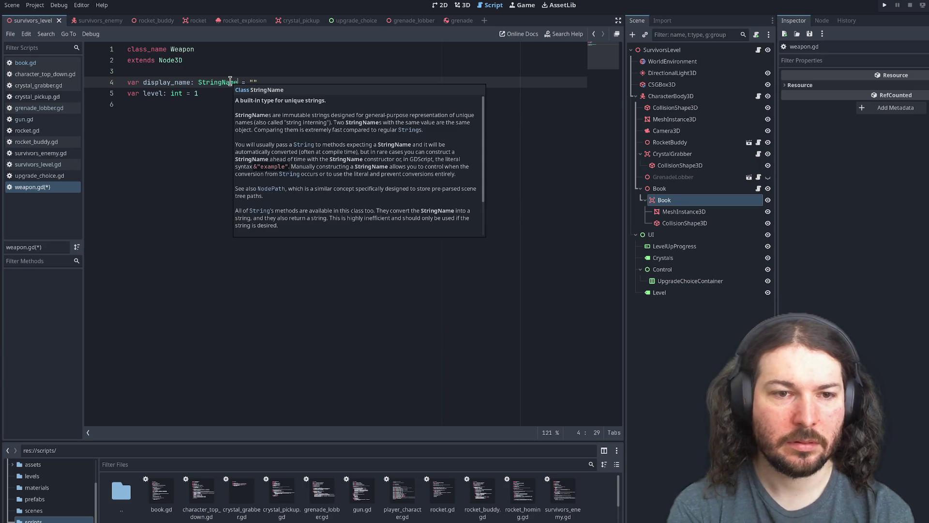
{"action": "key", "text": "Right"}
{"action": "key", "text": "Right"}
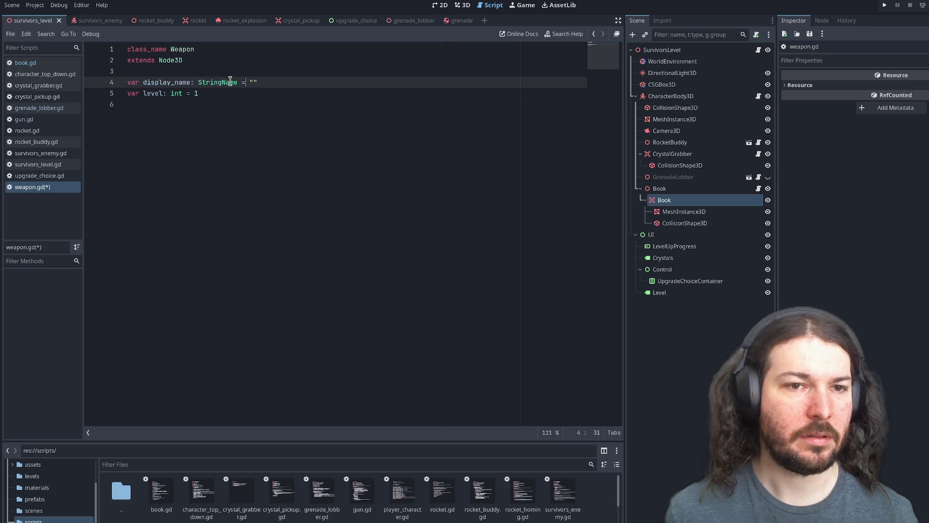
{"action": "key", "text": "ctrl+s"}
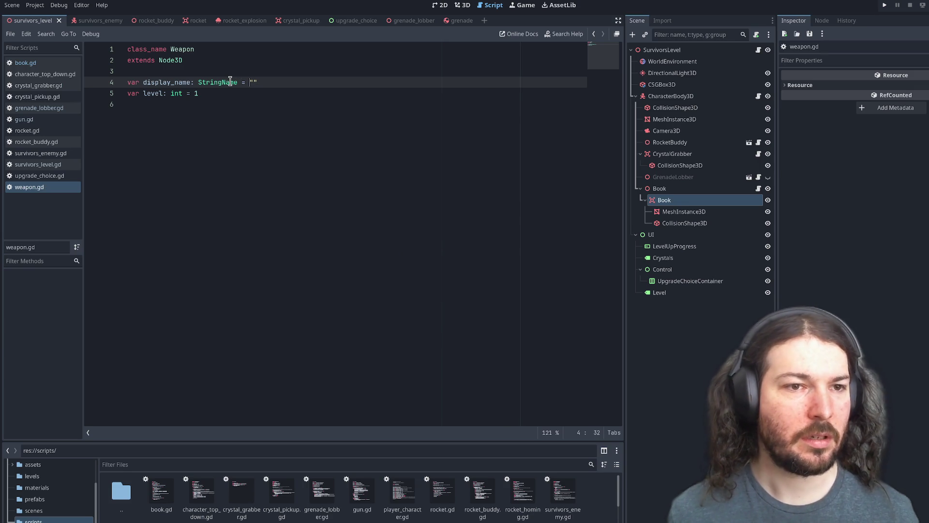
{"action": "left_click", "coordinate": [227, 139]}
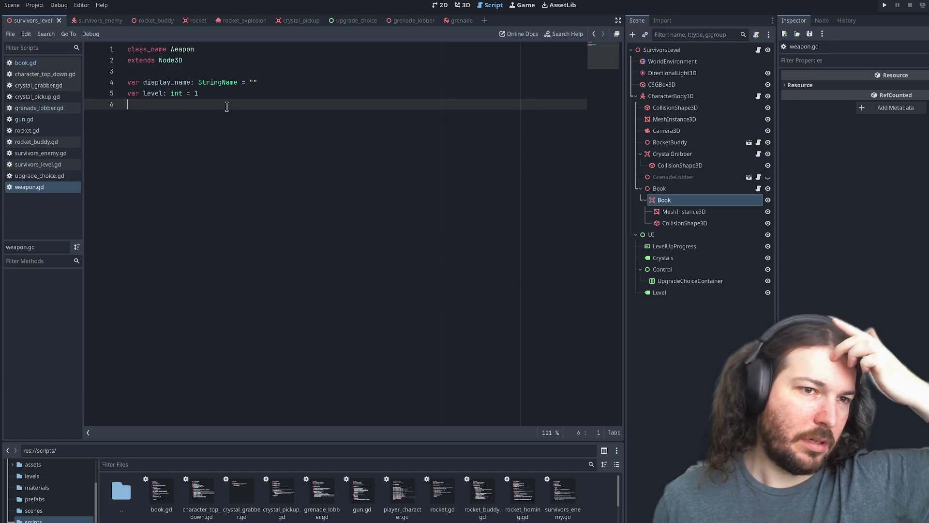
- Add 'var unlocked: bool = false' below the other variables and save
{"action": "type", "text": "var "}
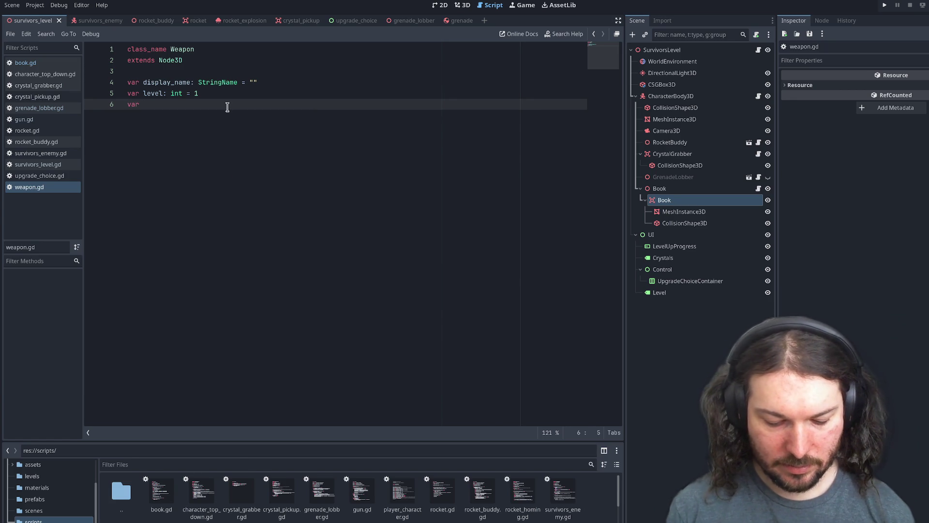
{"action": "type", "text": "unlocked: booo"}
{"action": "key", "text": "BackSpace"}
{"action": "type", "text": "l = false"}
{"action": "key", "text": "ctrl+s"}
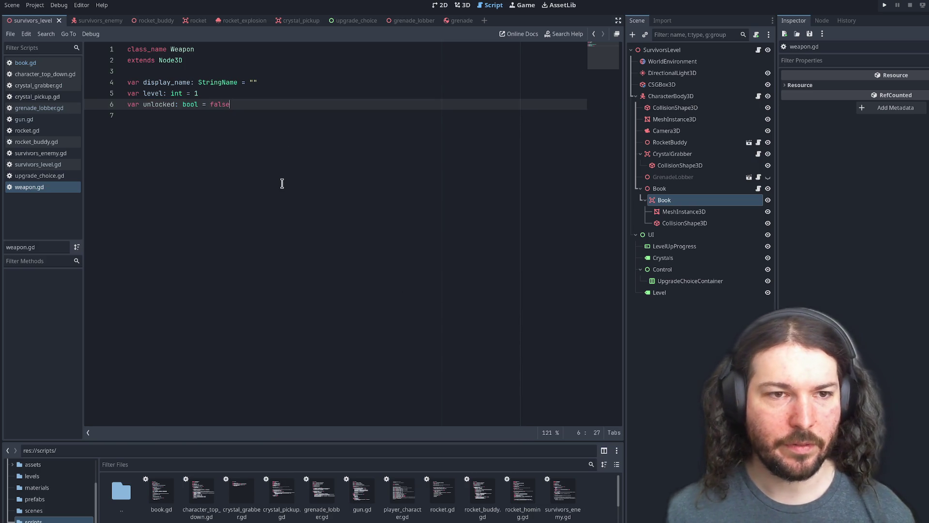
{"action": "left_click", "coordinate": [236, 153]}
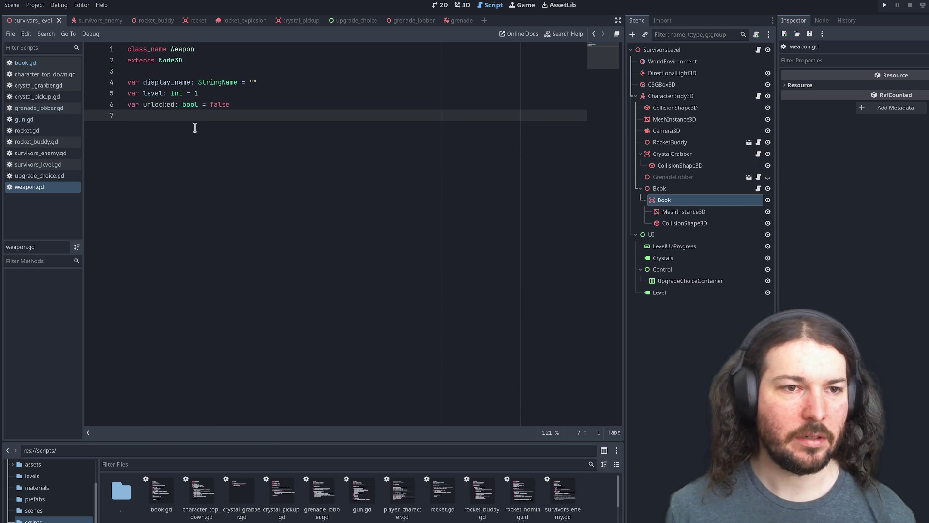
{"action": "mouse_move", "coordinate": [178, 114]}
{"action": "left_mouse_down"}
{"action": "mouse_move", "coordinate": [114, 73]}
{"action": "mouse_move", "coordinate": [110, 84]}
{"action": "left_mouse_up"}
{"action": "left_click", "coordinate": [211, 111]}
{"action": "left_click_drag", "start_coordinate": [211, 110], "coordinate": [116, 82]}
{"action": "left_click", "coordinate": [169, 122]}
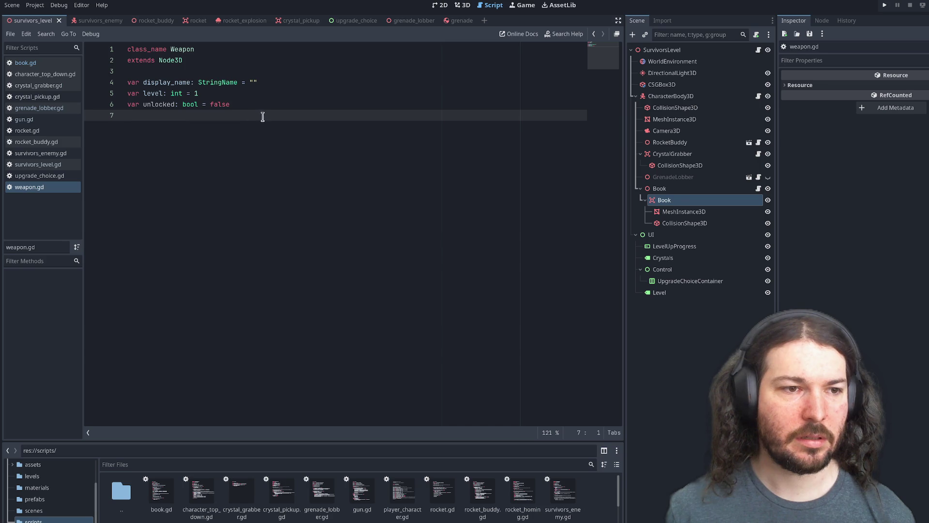
- Add 'func unlock() -> void:' setting visible = true, and save weapon.gd
{"action": "key", "text": "Return"}
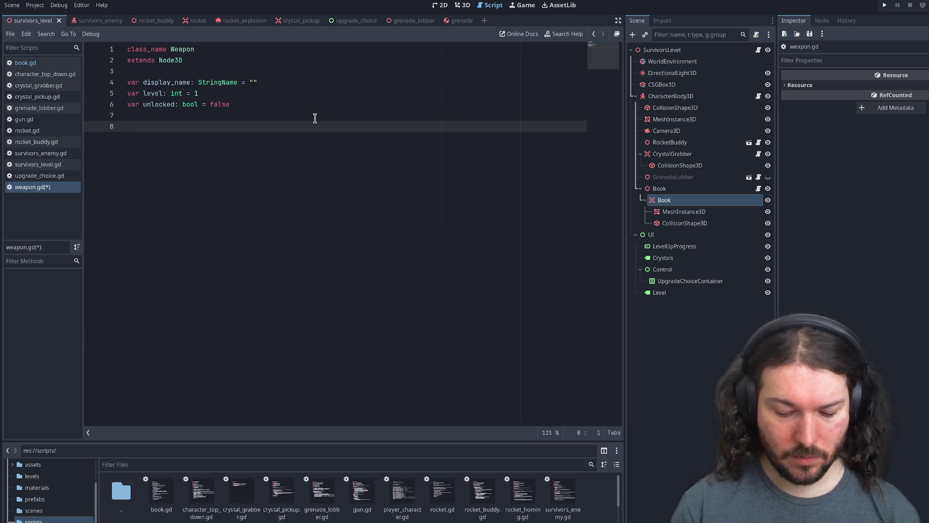
{"action": "type", "text": "unc unlo"}
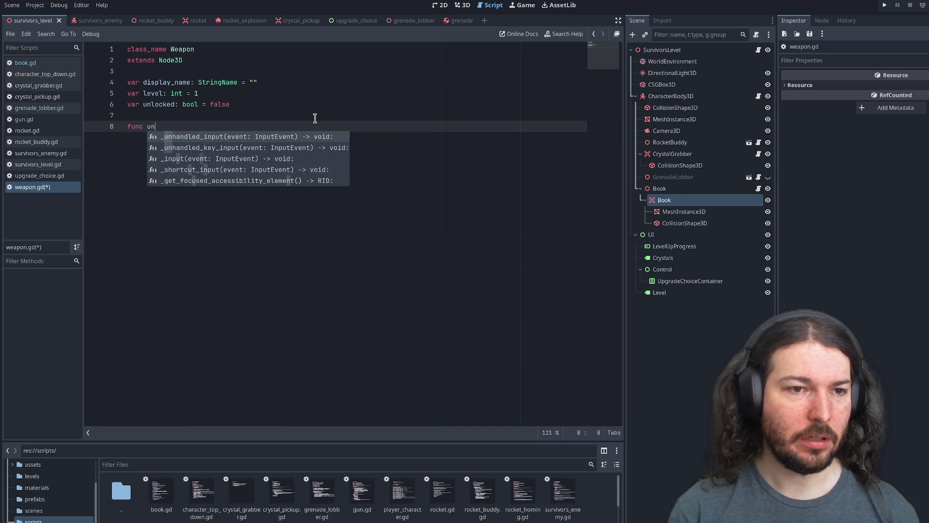
{"action": "type", "text": "ck() -> void"}
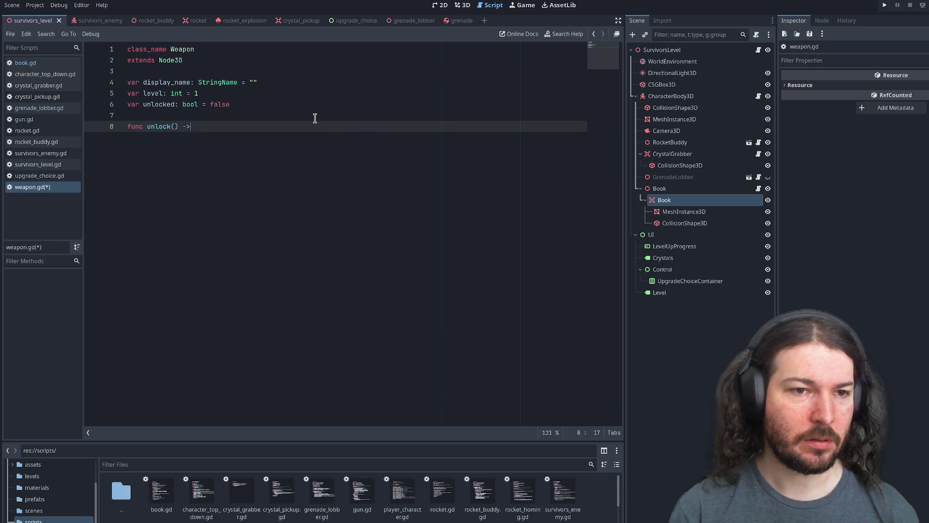
{"action": "type", "text": ":"}
{"action": "key", "text": "Return"}
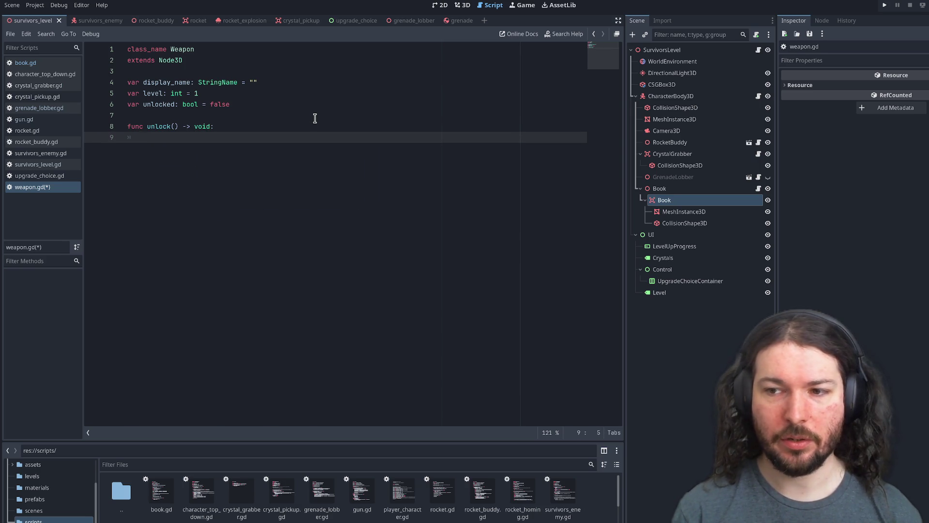
{"action": "type", "text": "visible"}
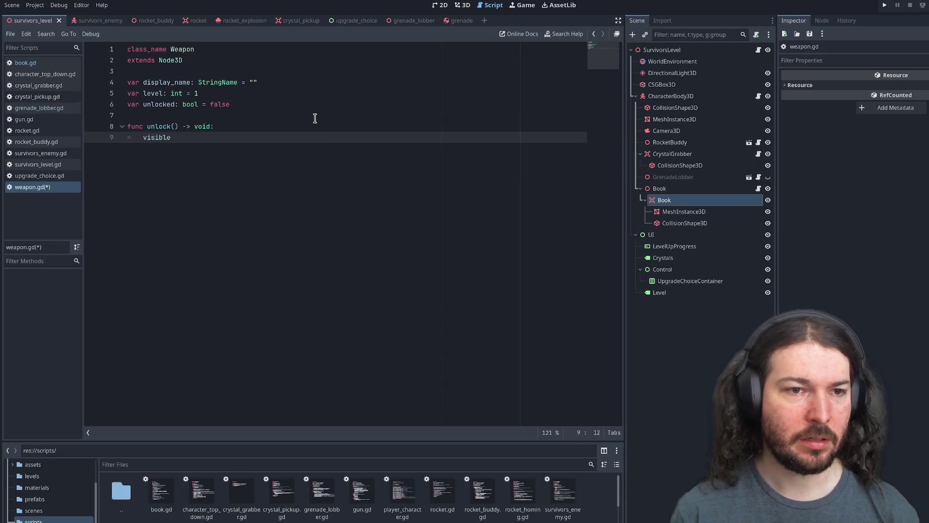
{"action": "type", "text": " = true"}
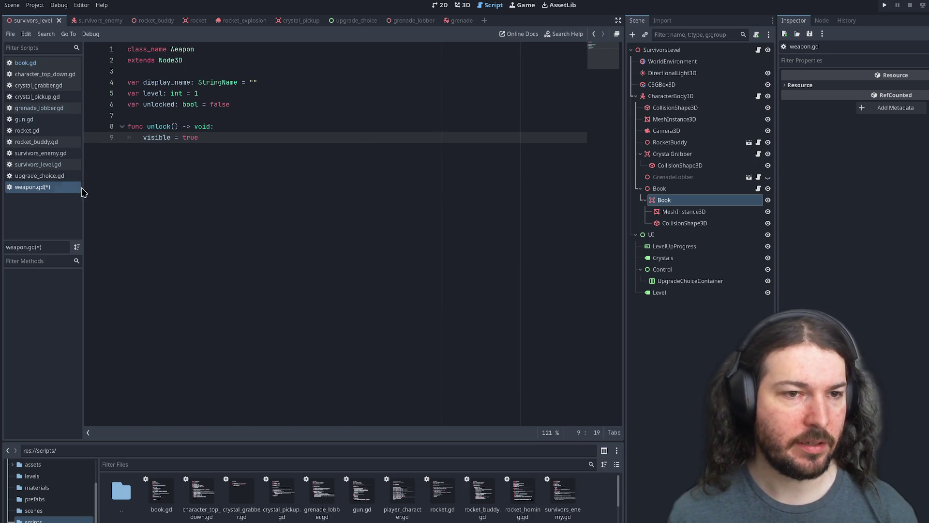
{"action": "key", "text": "ctrl+s"}
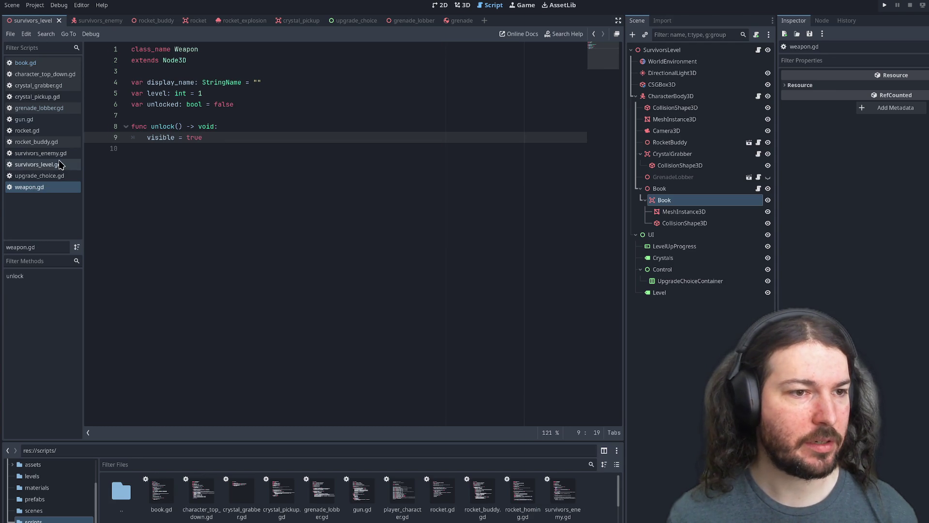
{"action": "left_click", "coordinate": [60, 164]}
{"action": "scroll", "coordinate": [287, 158], "scroll_direction": "down", "scroll_amount": 10}
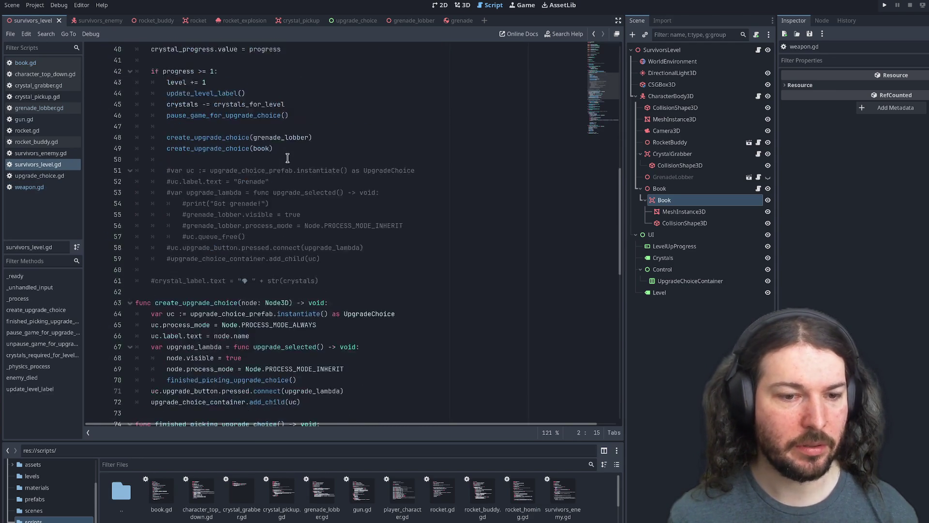
{"action": "scroll", "coordinate": [287, 157], "scroll_direction": "down", "scroll_amount": 7}
{"action": "left_click", "coordinate": [234, 126]}
{"action": "left_click", "coordinate": [375, 138]}
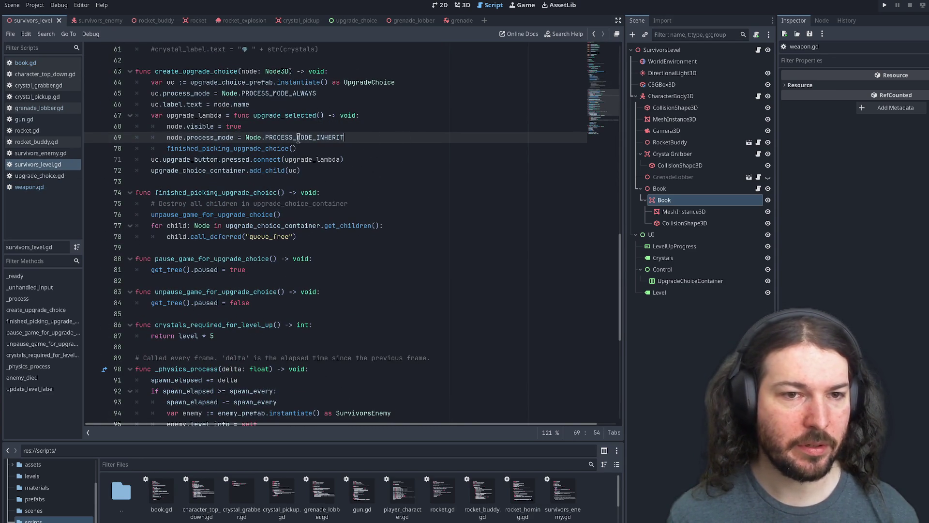
{"action": "key", "text": "shift+Home"}
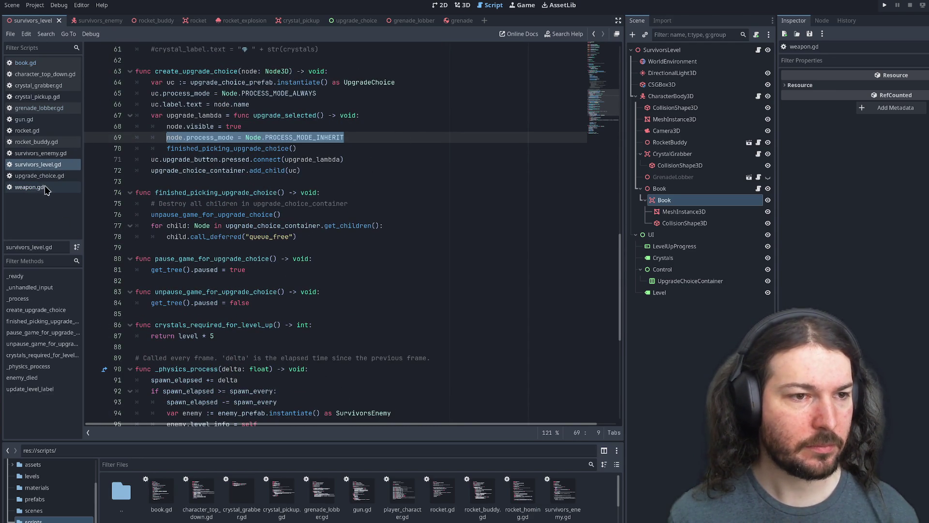
{"action": "left_click", "coordinate": [43, 188]}
{"action": "key", "text": "Return"}
{"action": "type", "text": "proce"}
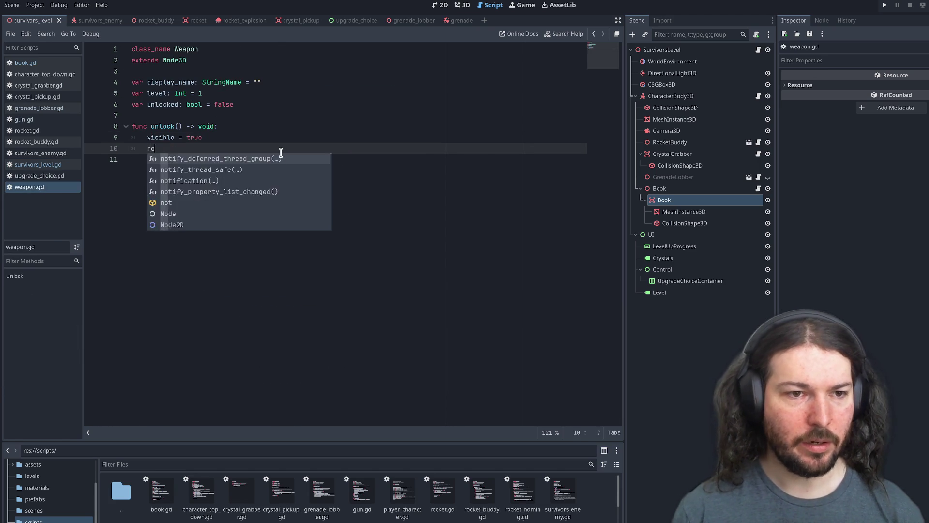
{"action": "key", "text": "Return"}
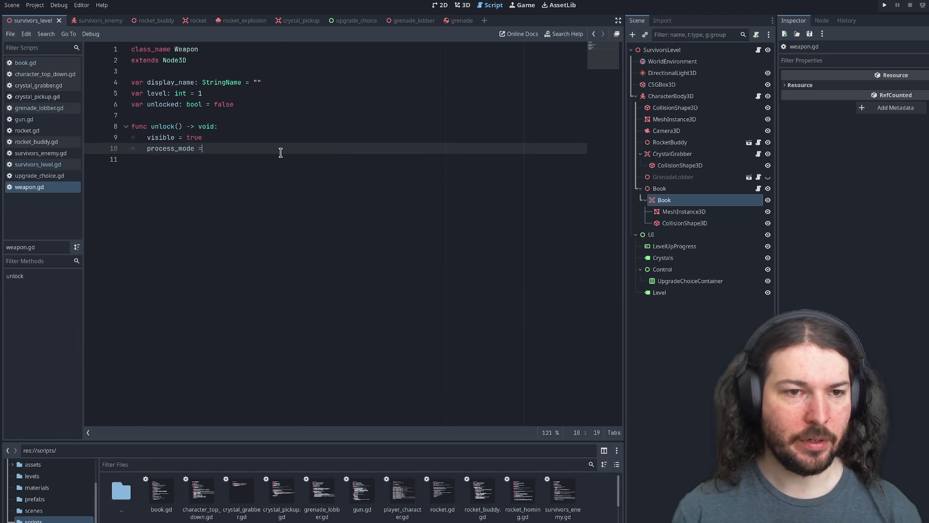
{"action": "type", "text": "="}
{"action": "key", "text": "Down"}
{"action": "key", "text": "Down"}
{"action": "key", "text": "Return"}
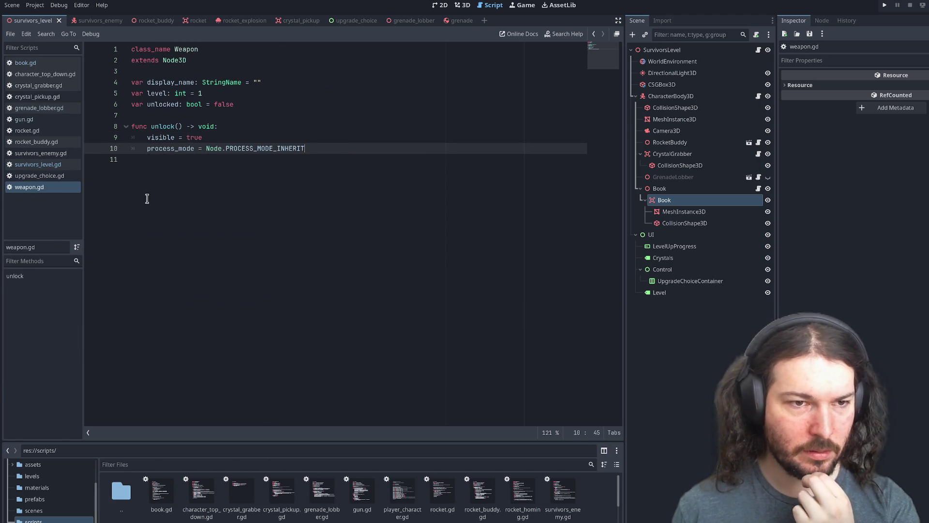
{"action": "key", "text": "Return"}
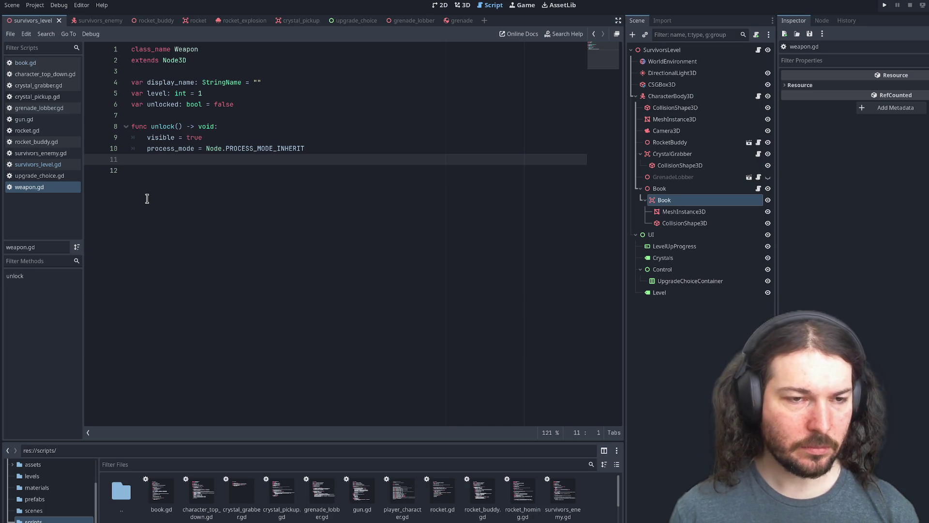
{"action": "key", "text": "Return"}
{"action": "type", "text": "level"}
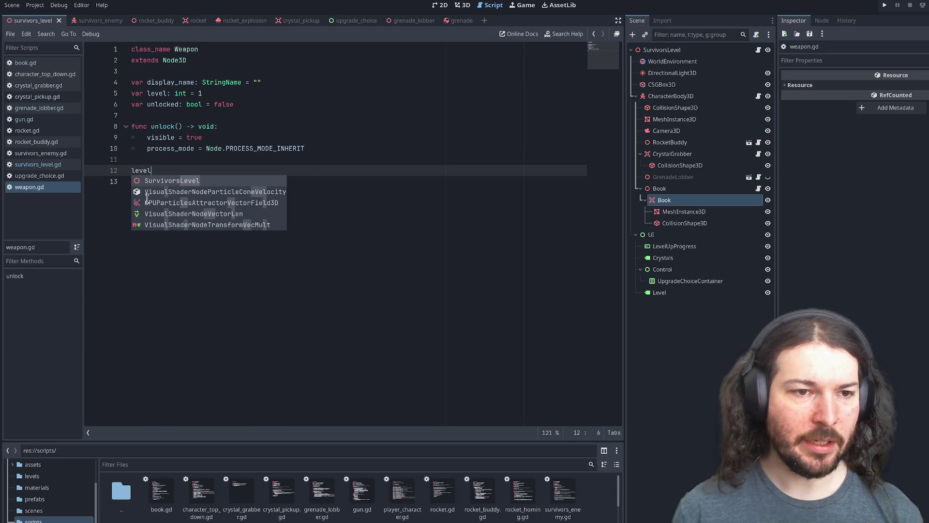
{"action": "key", "text": "ctrl+BackSpace"}
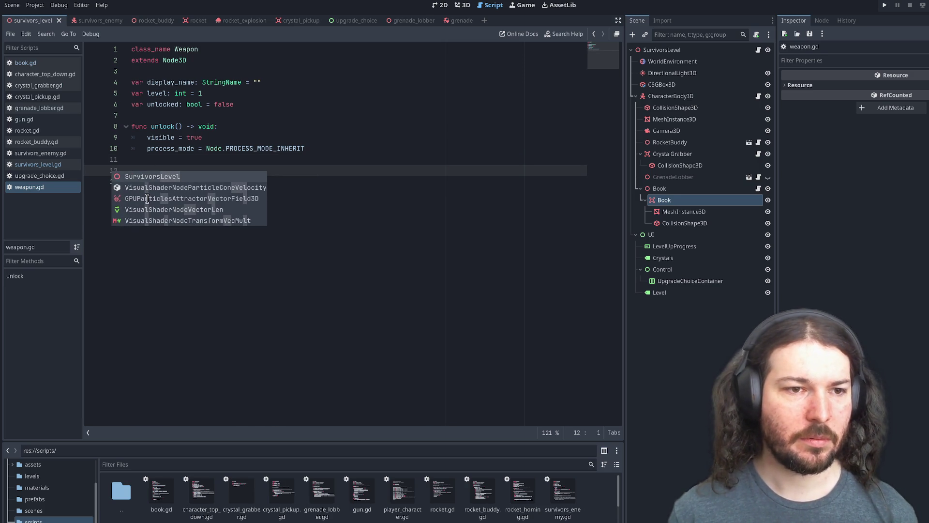
{"action": "key", "text": "BackSpace"}
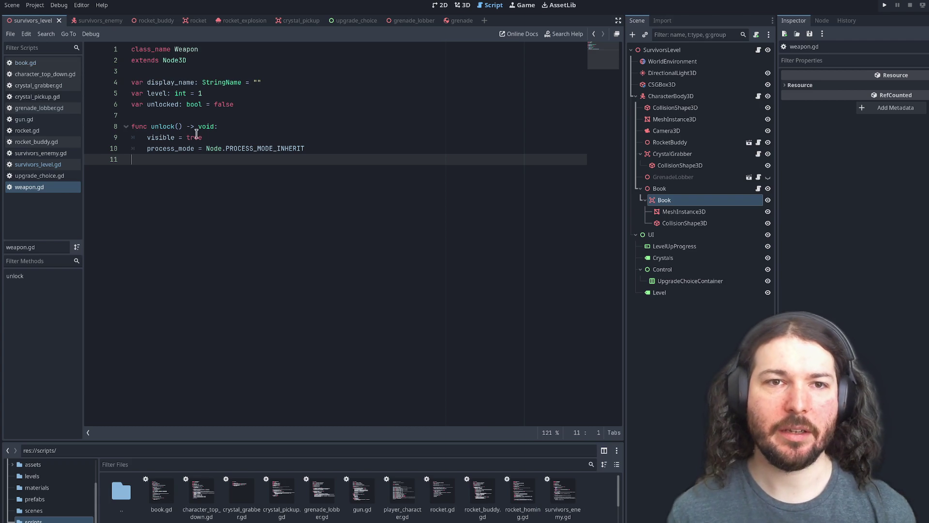
- Search Firefox for 'gdscript override function' and open the Godot Docs Overridable functions page
{"action": "key", "text": "super+Left"}
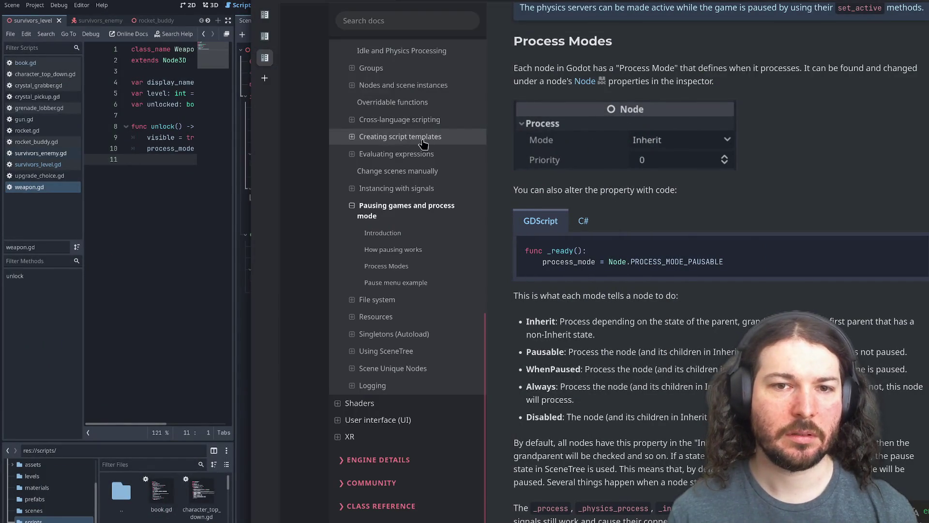
{"action": "key", "text": "ctrl+t"}
{"action": "type", "text": "gdscript"}
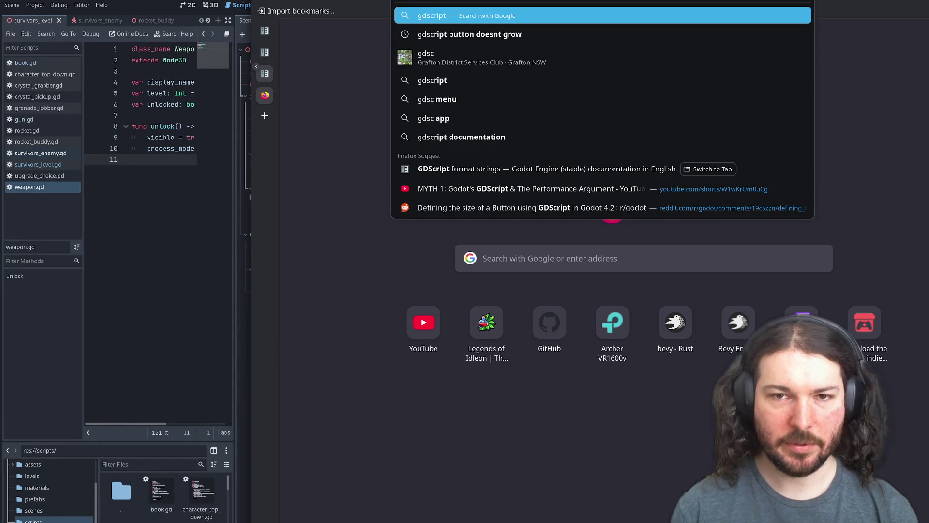
{"action": "type", "text": " in"}
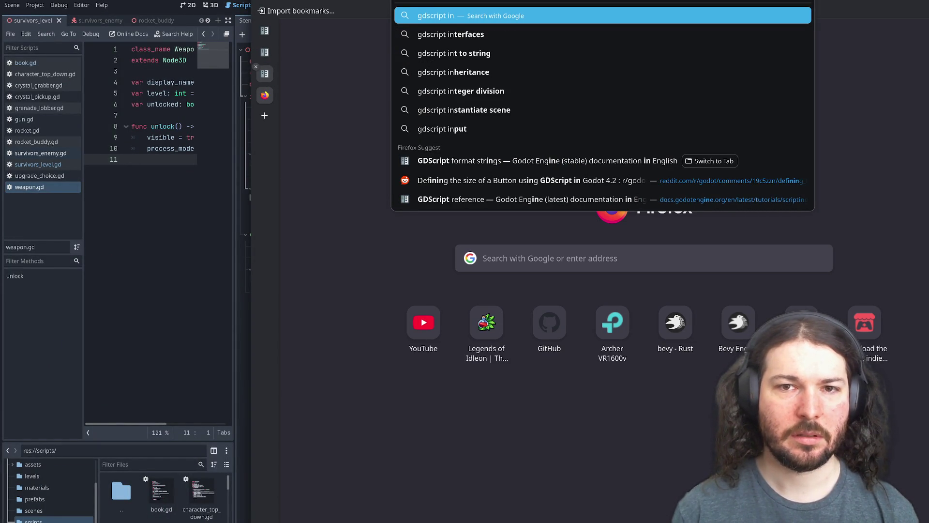
{"action": "key", "text": "BackSpace"}
{"action": "key", "text": "BackSpace"}
{"action": "type", "text": "overri"}
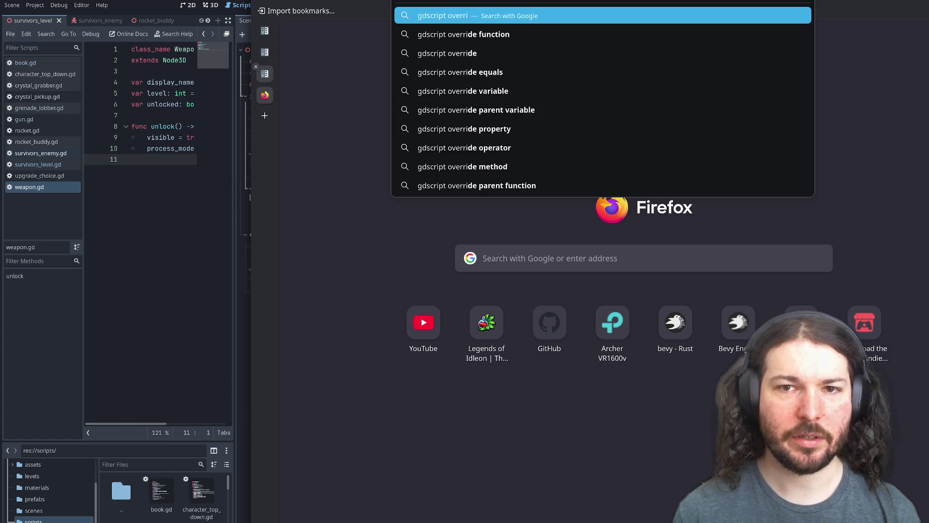
{"action": "key", "text": "Down"}
{"action": "key", "text": "Return"}
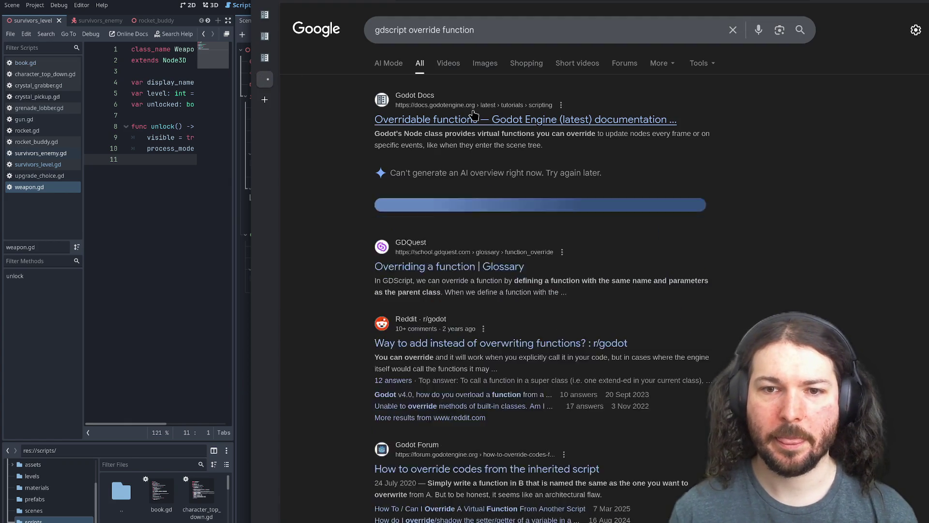
{"action": "left_click", "coordinate": [473, 114]}
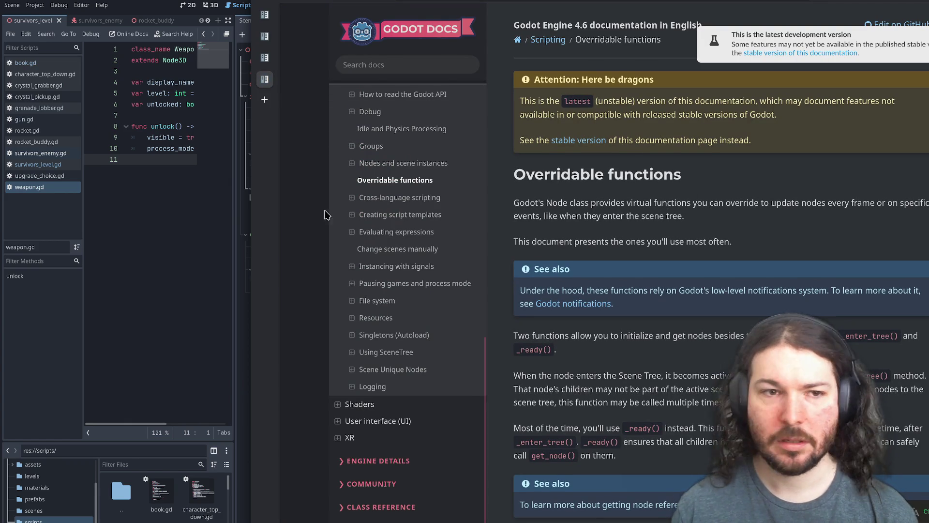
{"action": "left_click", "coordinate": [125, 224]}
{"action": "key", "text": "super+Up"}
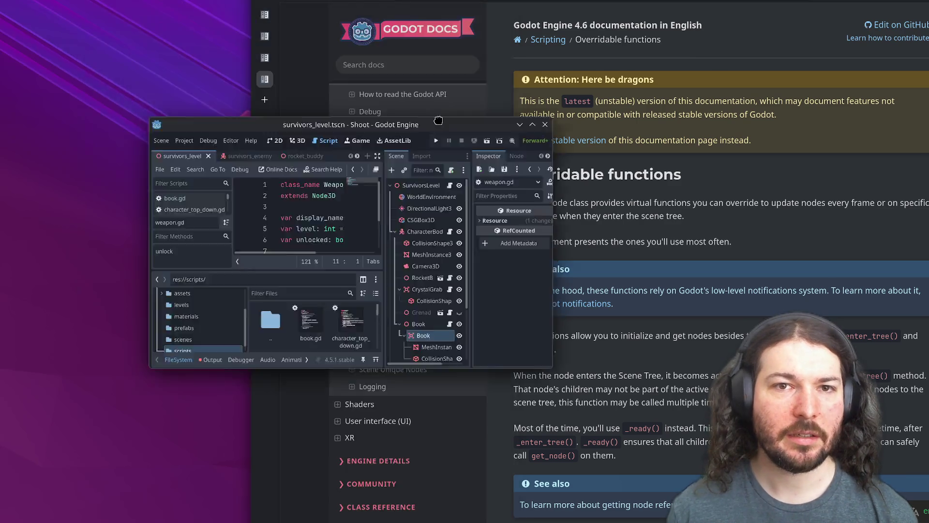
- Add an empty 'func upgrade() -> void: pass' to weapon.gd and save
{"action": "key", "text": "Return"}
{"action": "type", "text": "func upgrade"}
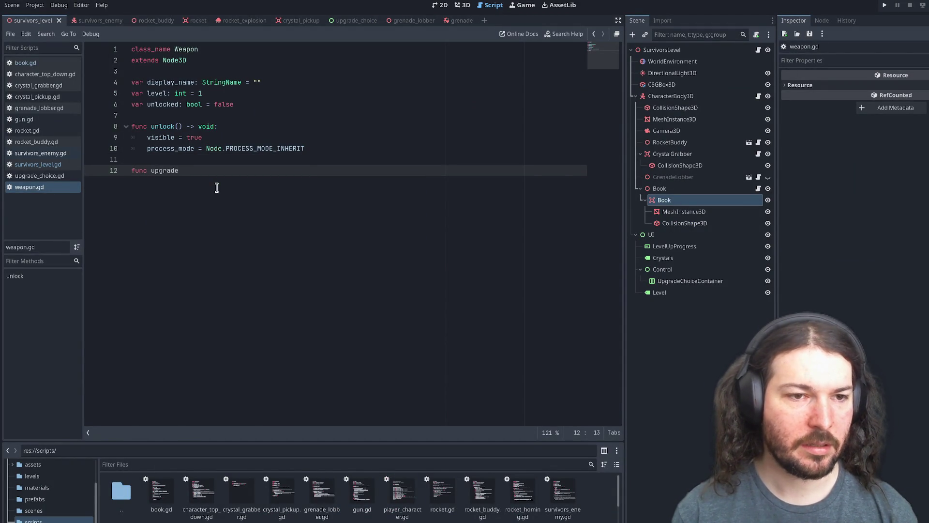
{"action": "type", "text": "() -> void:"}
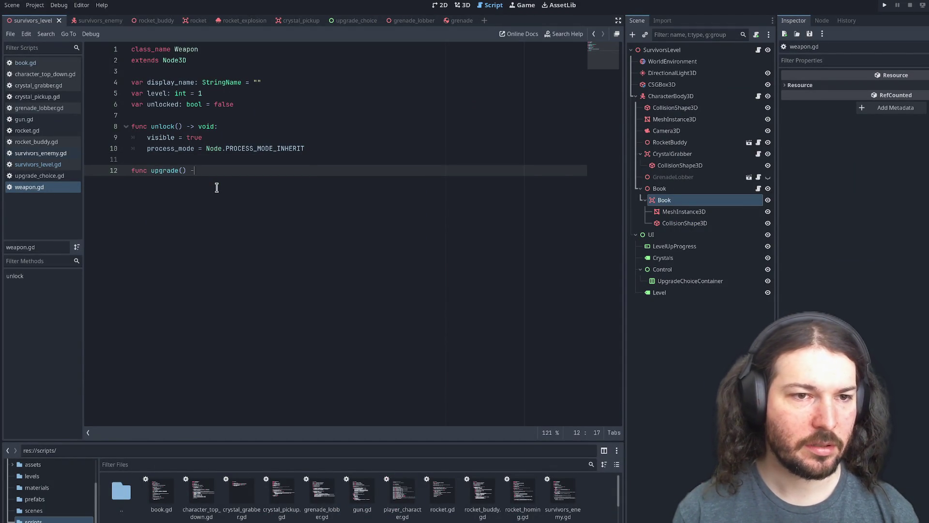
{"action": "key", "text": "Return"}
{"action": "type", "text": "poass"}
{"action": "key", "text": "BackSpace"}
{"action": "key", "text": "BackSpace"}
{"action": "key", "text": "BackSpace"}
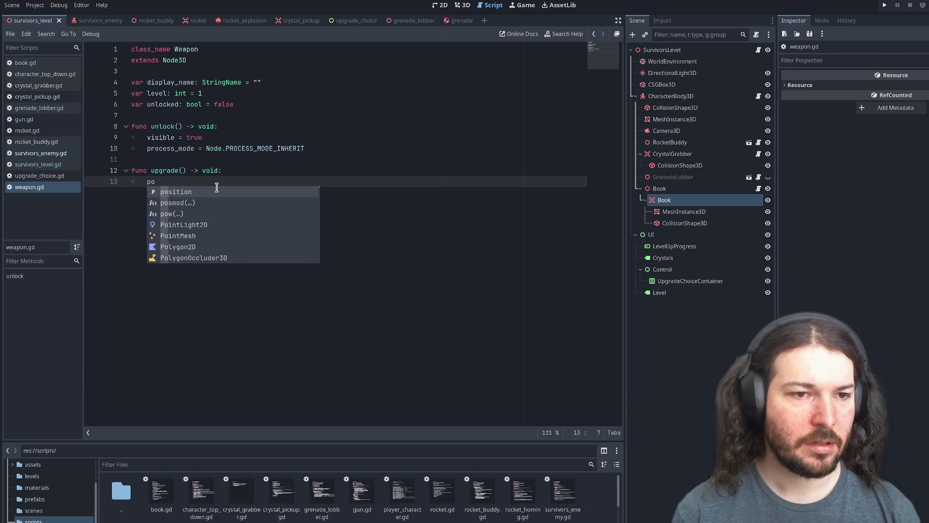
{"action": "type", "text": "ass"}
{"action": "key", "text": "ctrl+s"}
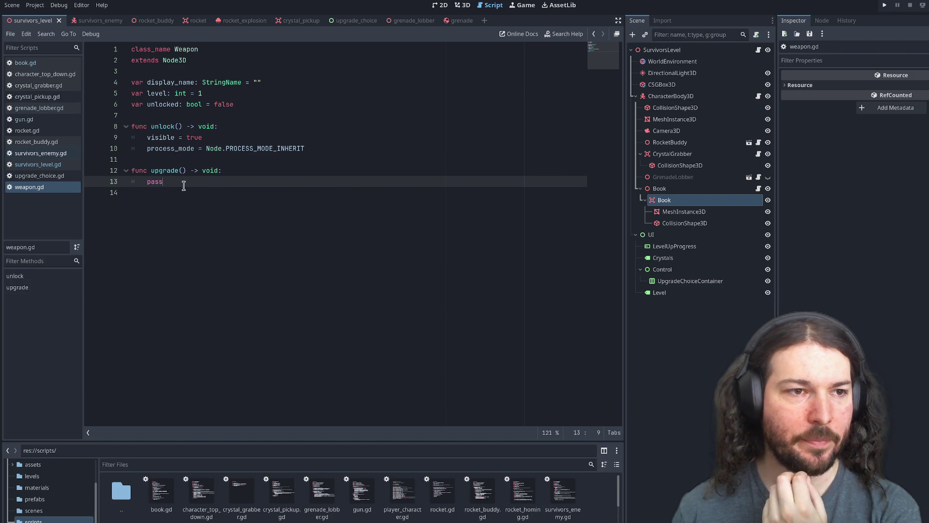
- In book.gd, change 'extends Node3D' to 'extends Weapon' and make room below _ready
{"action": "left_click", "coordinate": [45, 63]}
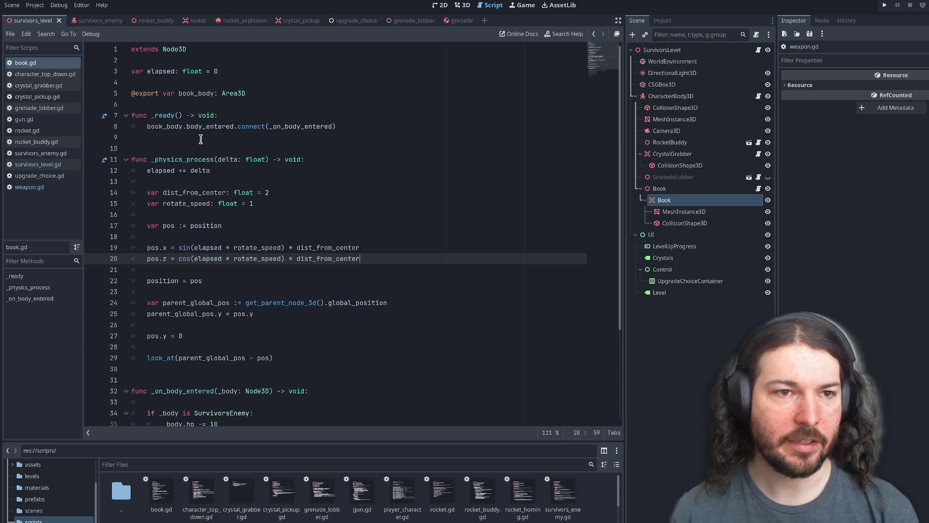
{"action": "key", "text": "Up"}
{"action": "key", "text": "Up"}
{"action": "key", "text": "Up"}
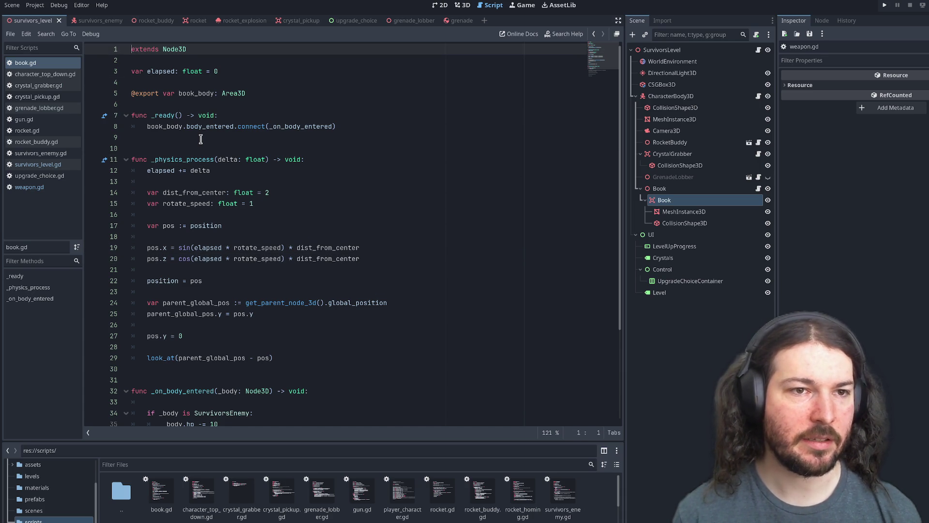
{"action": "type", "text": "Wea"}
{"action": "key", "text": "Return"}
{"action": "key", "text": "Down"}
{"action": "key", "text": "Down"}
{"action": "key", "text": "Down"}
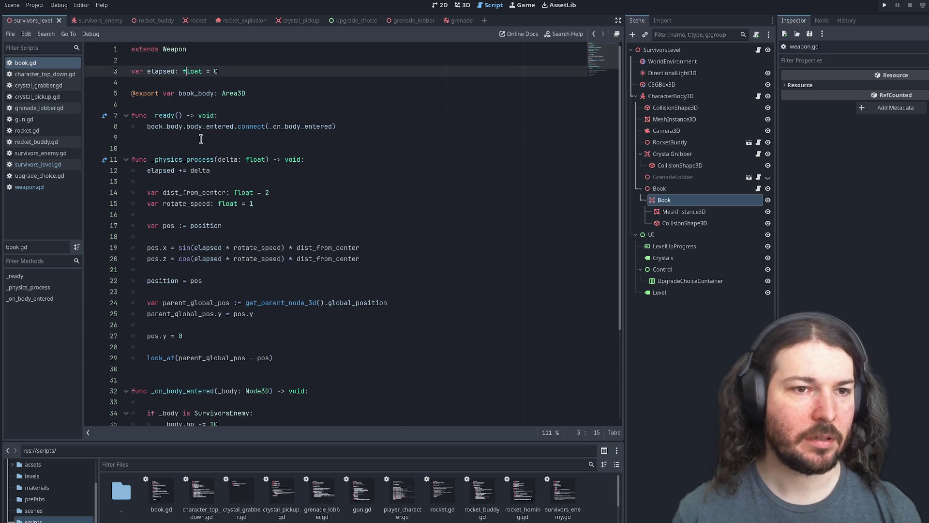
{"action": "key", "text": "Down"}
{"action": "key", "text": "Down"}
{"action": "key", "text": "Down"}
{"action": "key", "text": "Return"}
{"action": "key", "text": "Up"}
- Add an upgrade() override to book.gd that prints "Book Upgrade" and save
{"action": "type", "text": "func "}
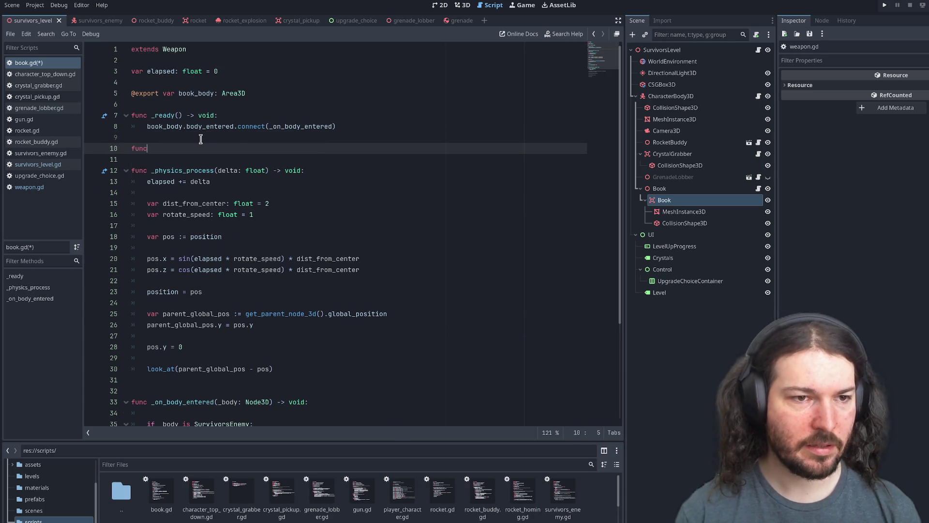
{"action": "type", "text": "upgra"}
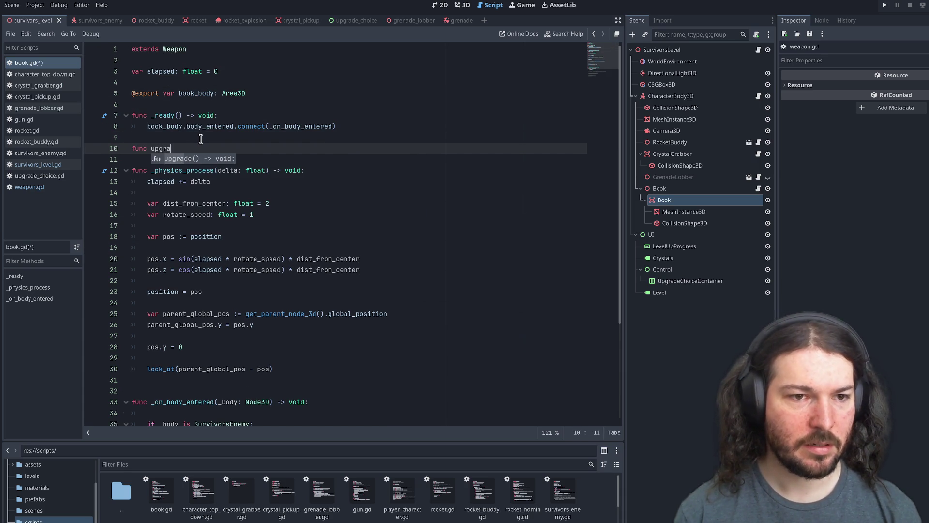
{"action": "key", "text": "Return"}
{"action": "key", "text": "Return"}
{"action": "type", "text": "pa"}
{"action": "key", "text": "Return"}
{"action": "key", "text": "ctrl+s"}
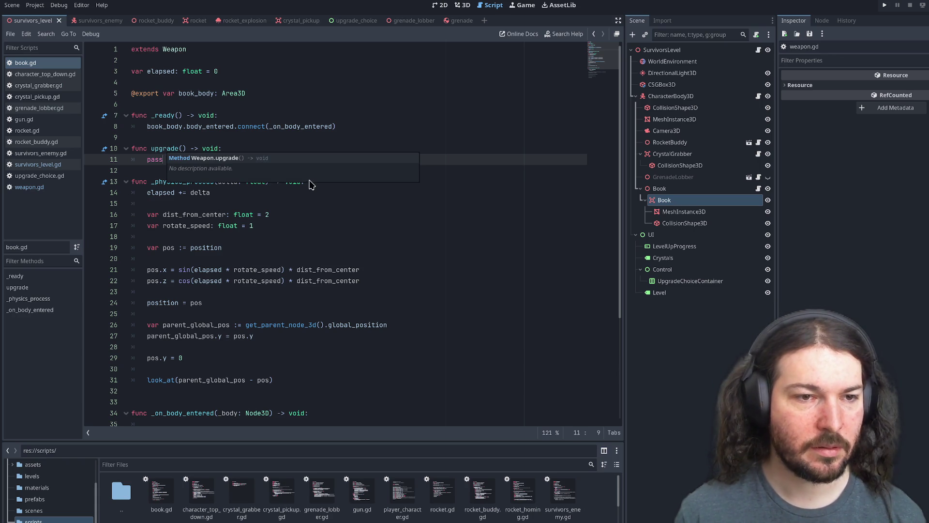
{"action": "key", "text": "BackSpace"}
{"action": "key", "text": "BackSpace"}
{"action": "key", "text": "BackSpace"}
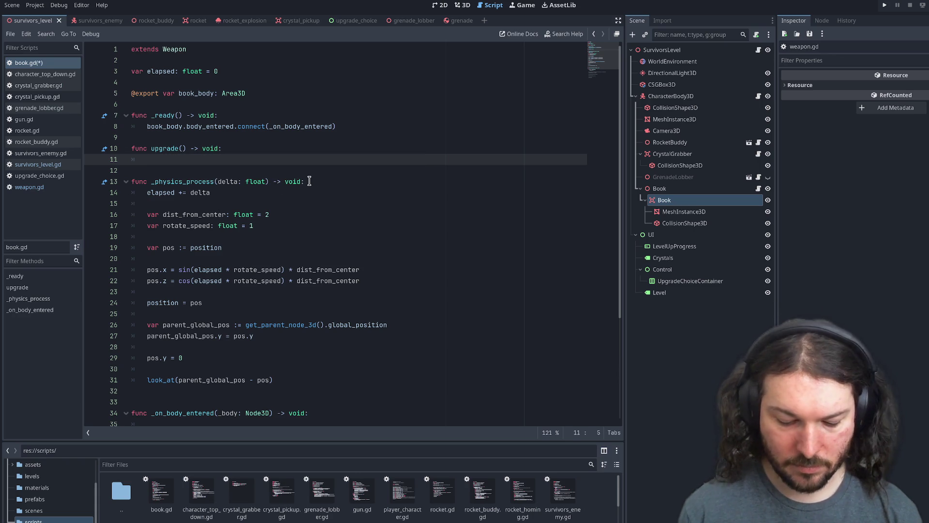
{"action": "type", "text": "print(\"Book Upg"}
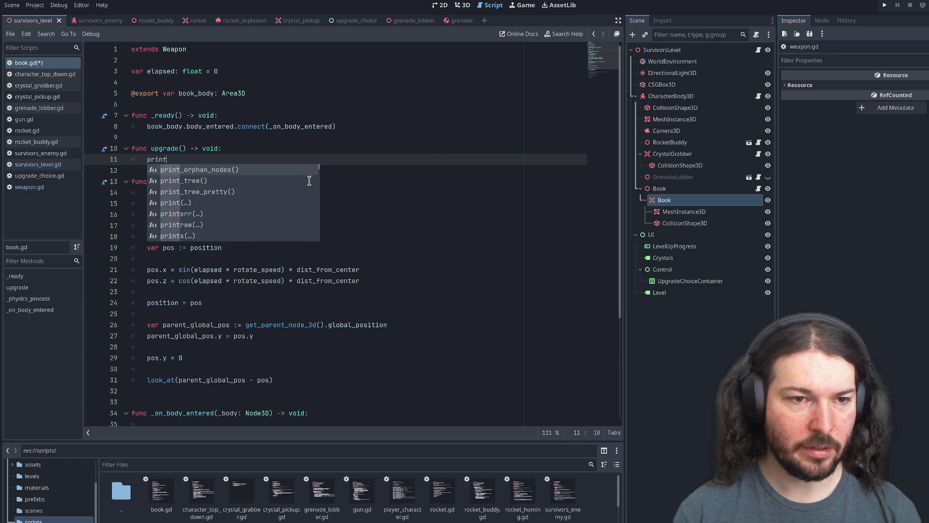
{"action": "type", "text": "rade"}
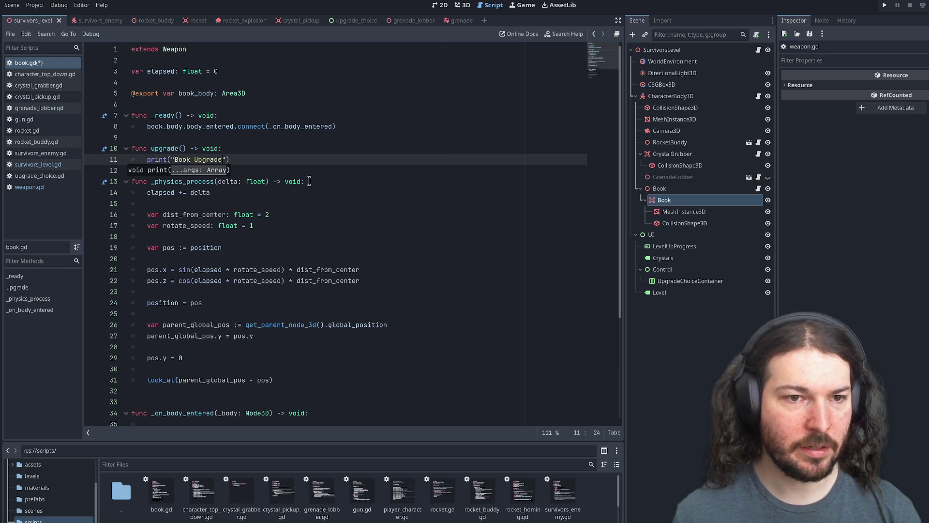
{"action": "key", "text": "ctrl+s"}
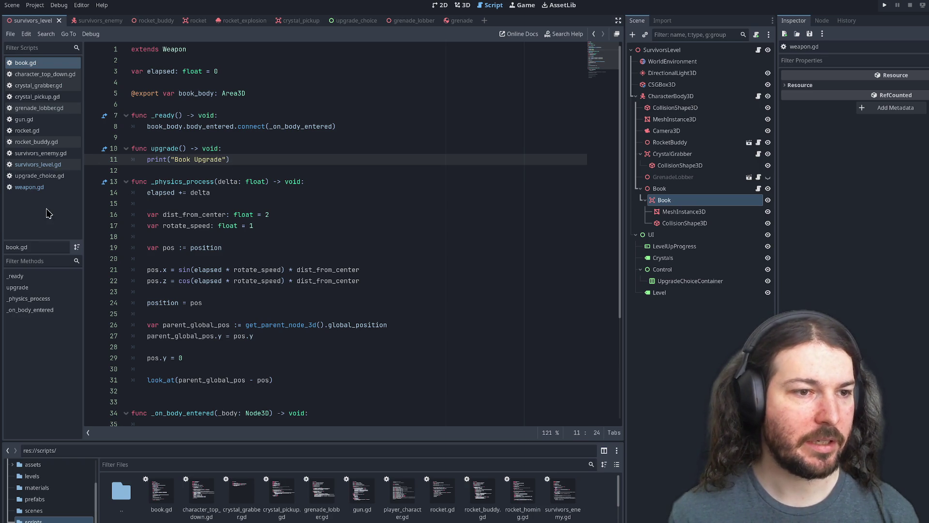
- Make Weapon's upgrade() print "Weapon upgrade" and save weapon.gd
{"action": "left_click", "coordinate": [29, 187]}
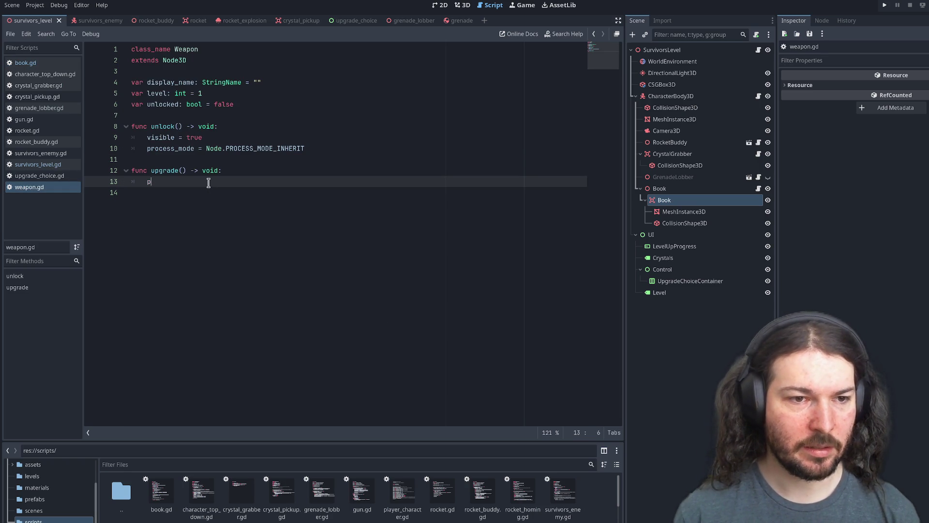
{"action": "type", "text": "print(\"Weapon upgr"}
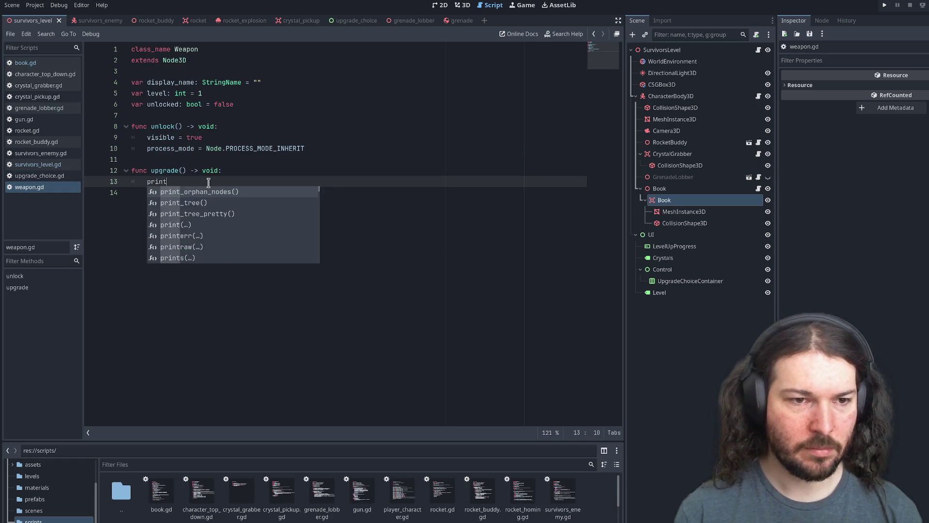
{"action": "type", "text": "ade"}
{"action": "key", "text": "ctrl+s"}
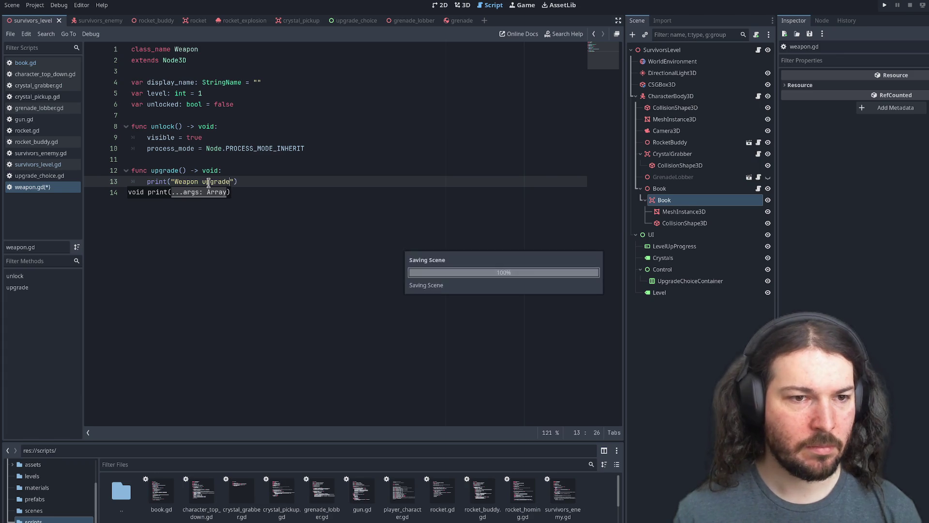
- In survivors_level.gd, change the book variable's type from Node3D to Weapon
{"action": "left_click", "coordinate": [31, 164]}
{"action": "scroll", "coordinate": [353, 188], "scroll_direction": "up", "scroll_amount": 15}
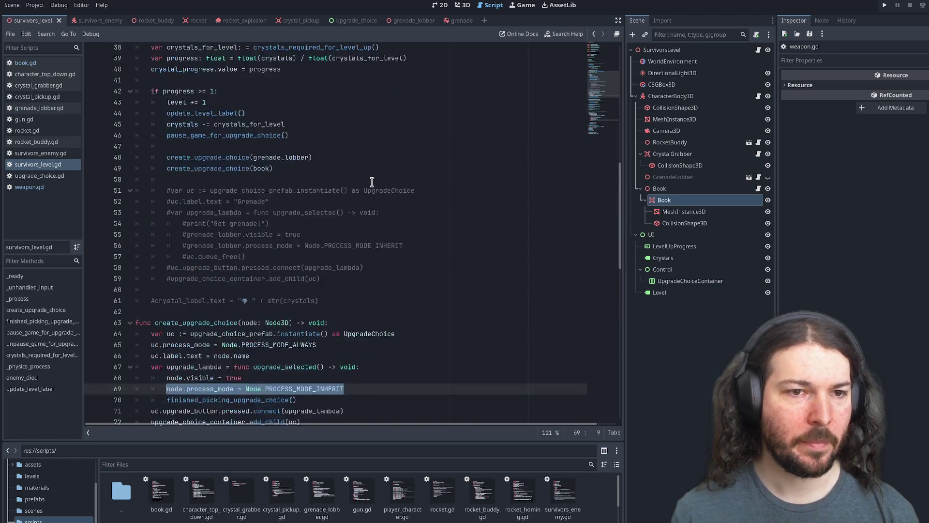
{"action": "double_click", "coordinate": [220, 237]}
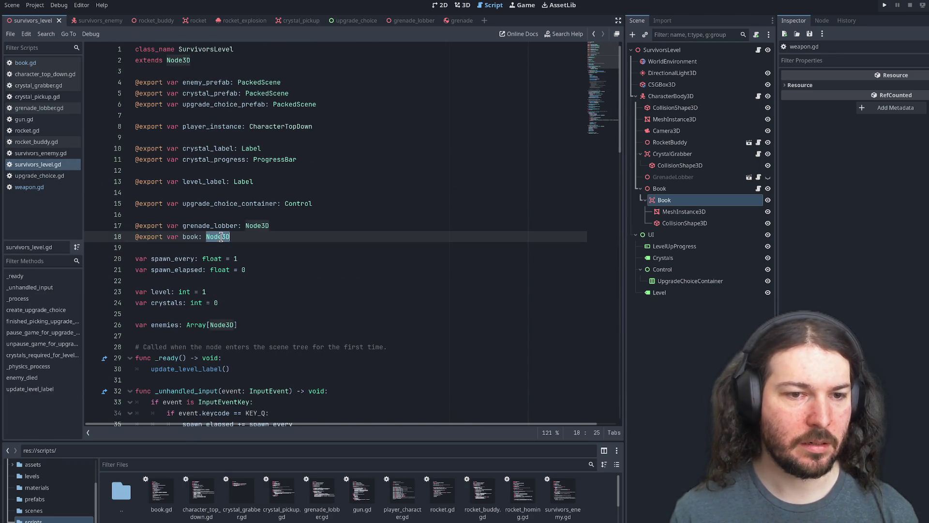
{"action": "type", "text": "Weapon"}
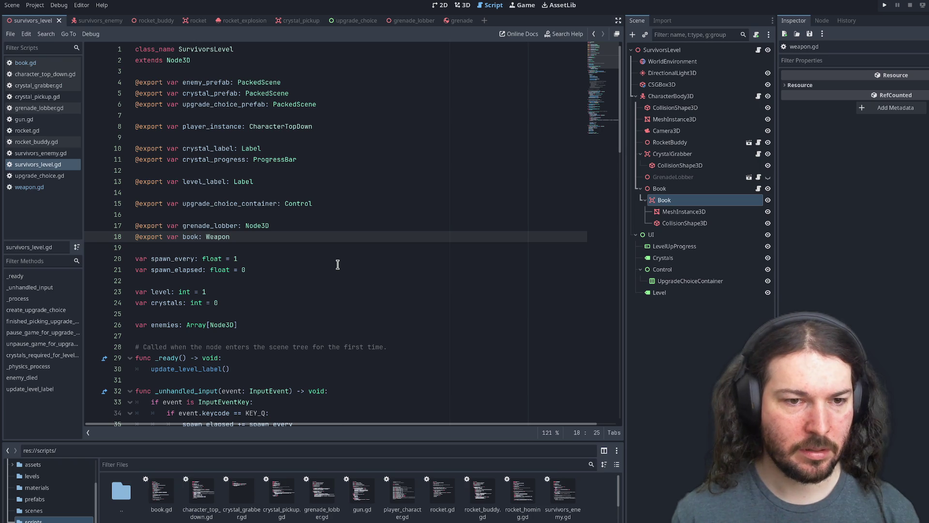
{"action": "scroll", "coordinate": [338, 265], "scroll_direction": "down", "scroll_amount": 6}
{"action": "scroll", "coordinate": [232, 151], "scroll_direction": "up", "scroll_amount": 1}
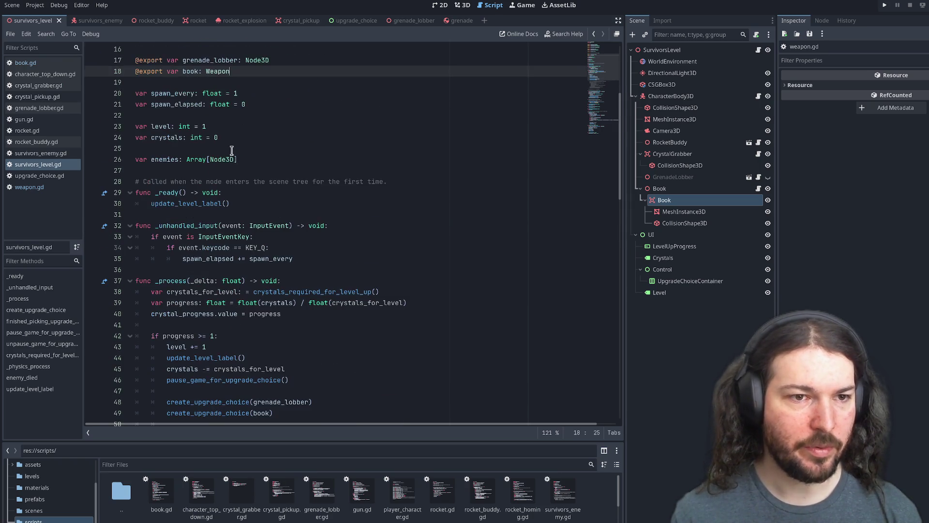
- Call book.upgrade() after update_level_label() in _ready and run the game with F5
{"action": "left_click", "coordinate": [246, 203]}
{"action": "key", "text": "Return"}
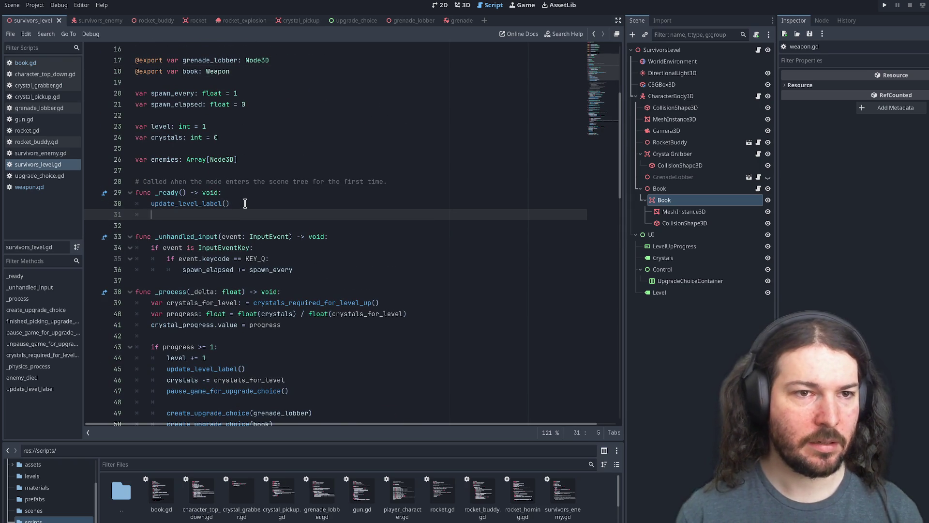
{"action": "type", "text": "book.upg"}
{"action": "key", "text": "Return"}
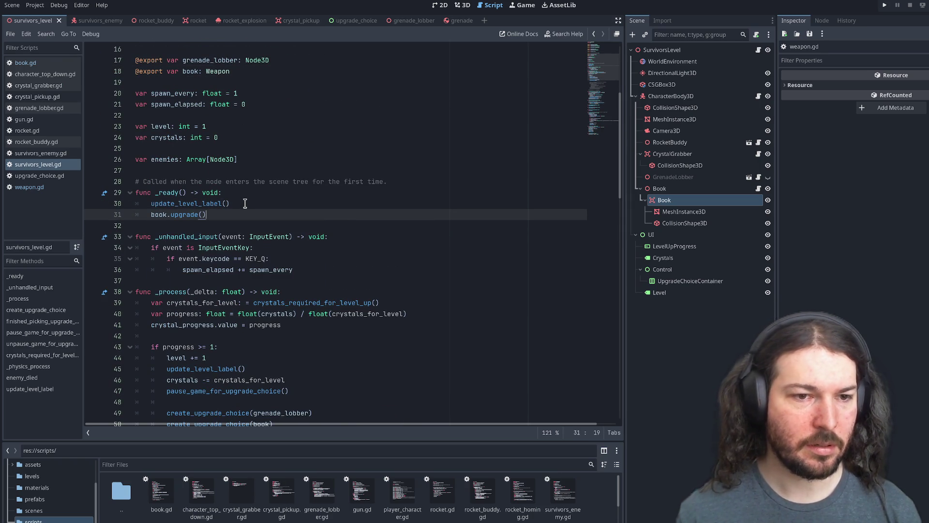
{"action": "key", "text": "F5"}
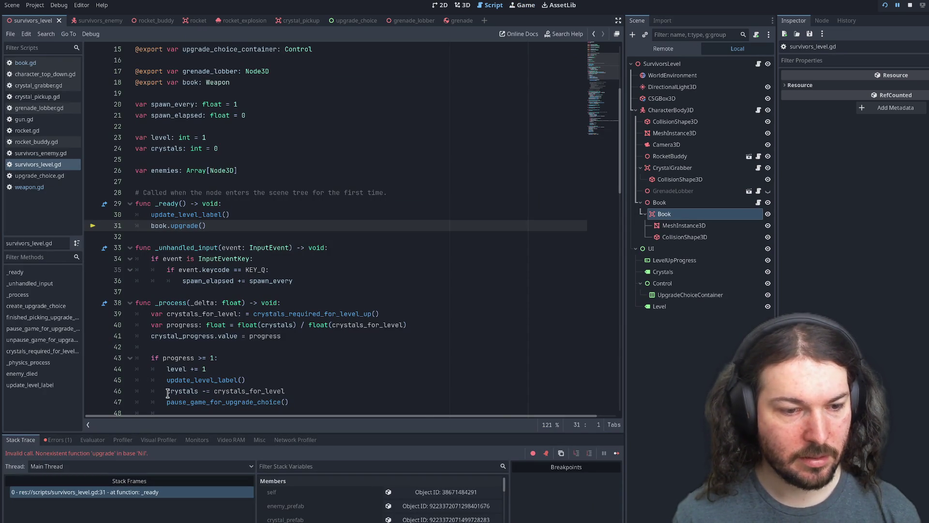
- Assign the Book node to SurvivorsLevel's Book property, run to see "Book Upgrade", then stop
{"action": "left_click", "coordinate": [912, 11]}
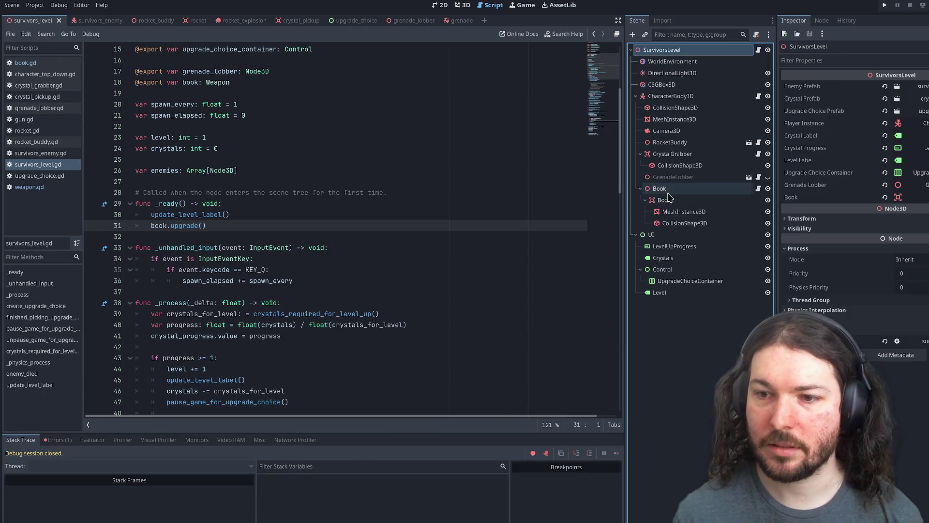
{"action": "left_click_drag", "start_coordinate": [661, 189], "coordinate": [905, 197]}
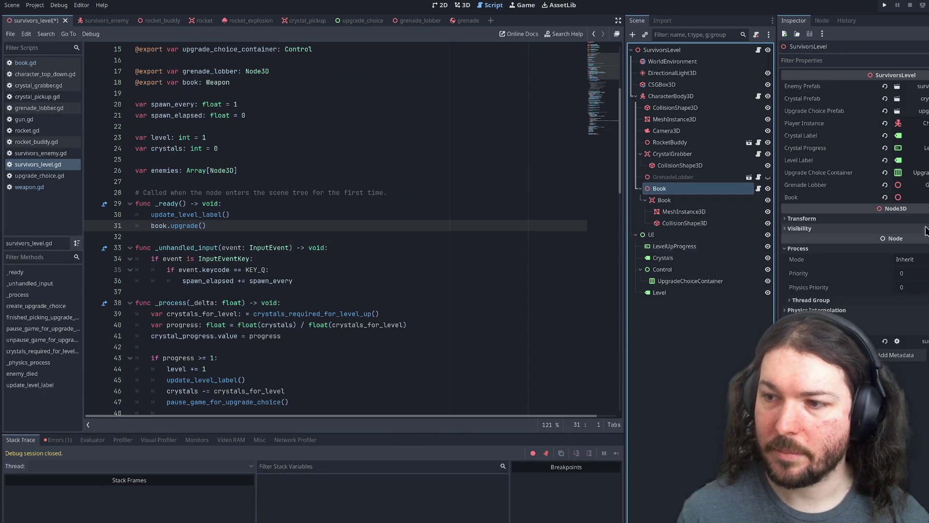
{"action": "key", "text": "F5"}
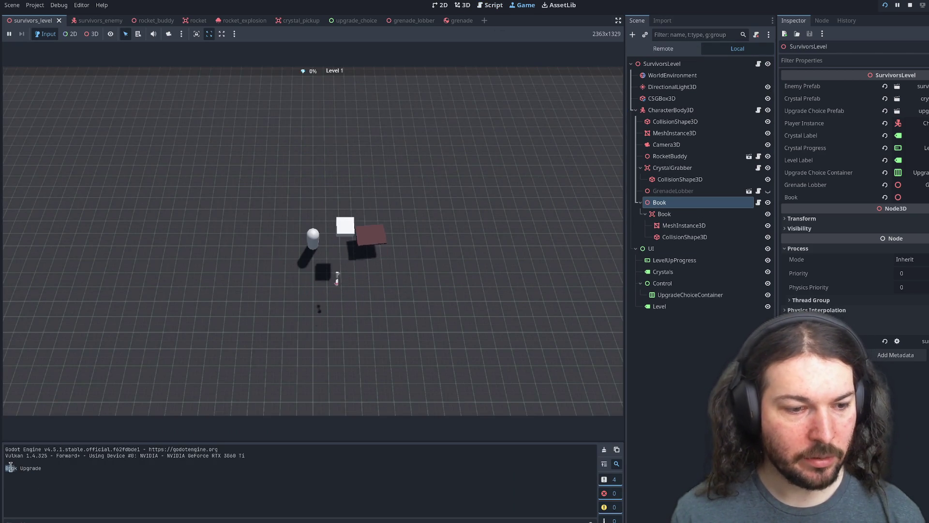
{"action": "triple_click", "coordinate": [11, 468]}
{"action": "double_click", "coordinate": [12, 468]}
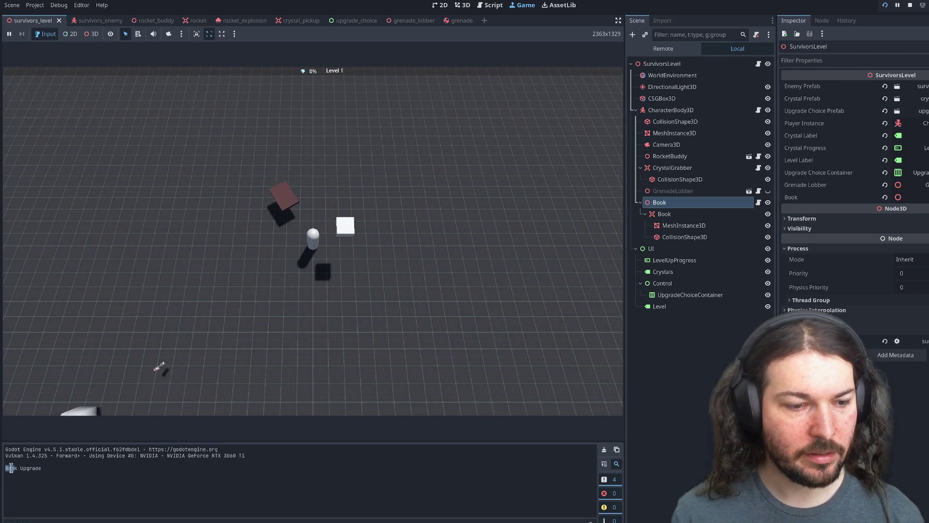
{"action": "left_click", "coordinate": [910, 7]}
{"action": "left_click", "coordinate": [46, 187]}
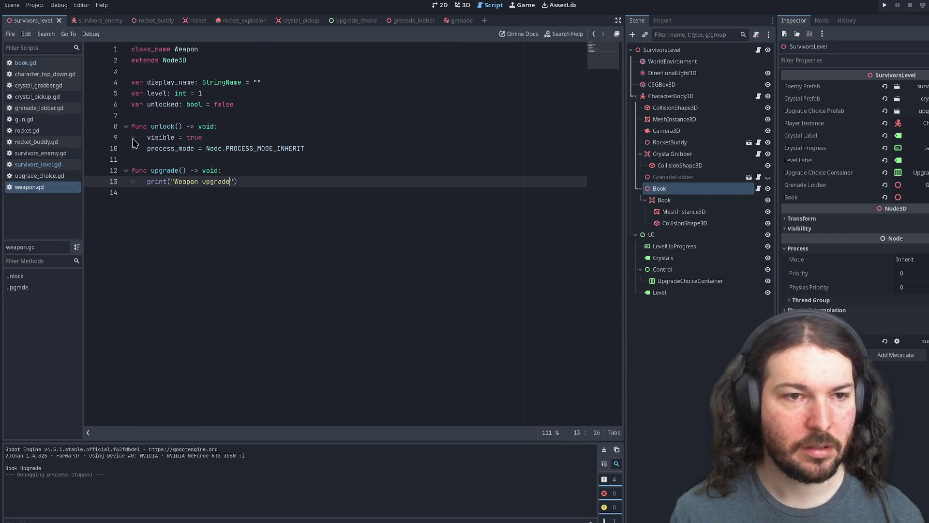
- Try replacing Weapon's print statement with pass, then undo to restore it
{"action": "left_click", "coordinate": [146, 182]}
{"action": "left_click_drag", "start_coordinate": [261, 184], "coordinate": [141, 180]}
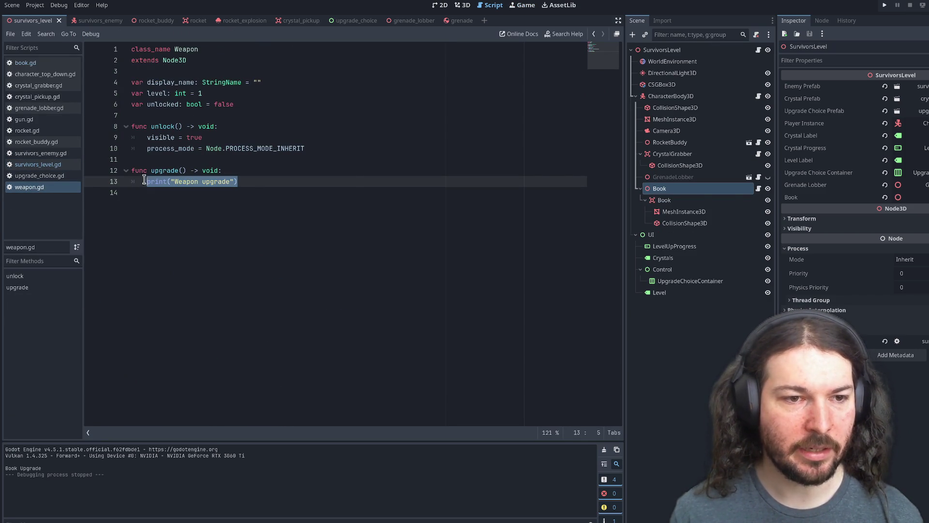
{"action": "type", "text": "pass"}
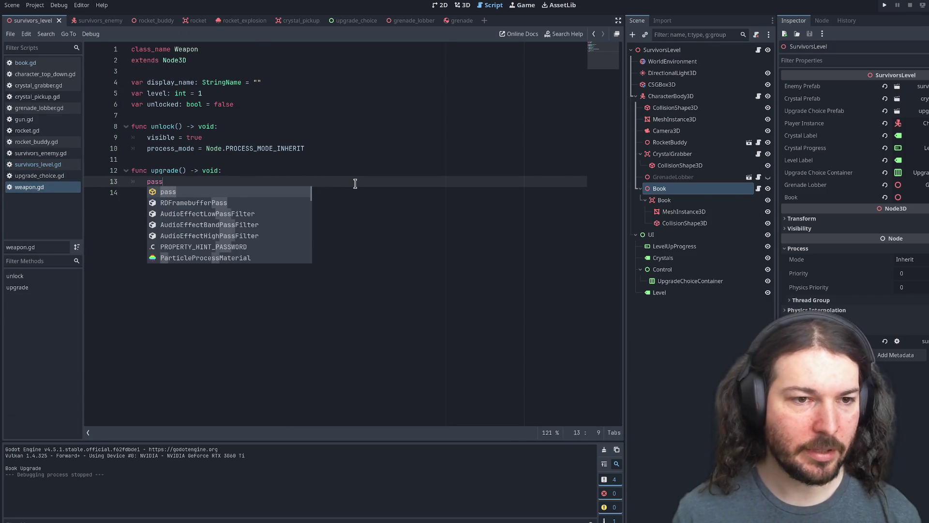
{"action": "key", "text": "ctrl+s"}
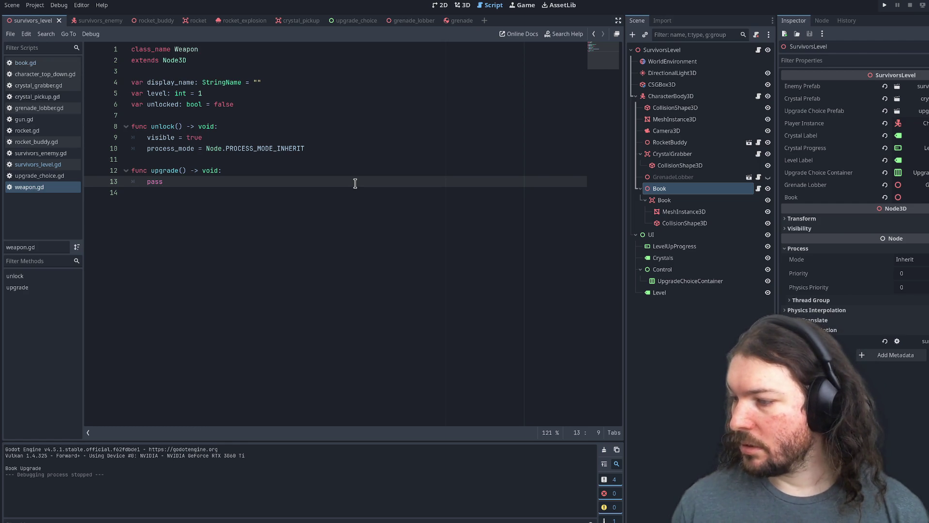
{"action": "key", "text": "ctrl+z"}
{"action": "key", "text": "ctrl+s"}
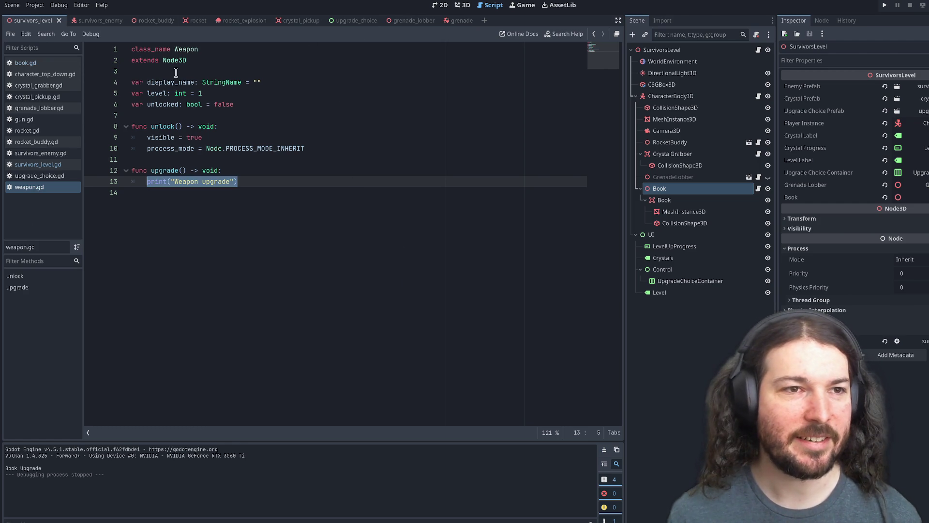
- Insert a super() call as the first line of book.gd's upgrade()
{"action": "left_click", "coordinate": [54, 63]}
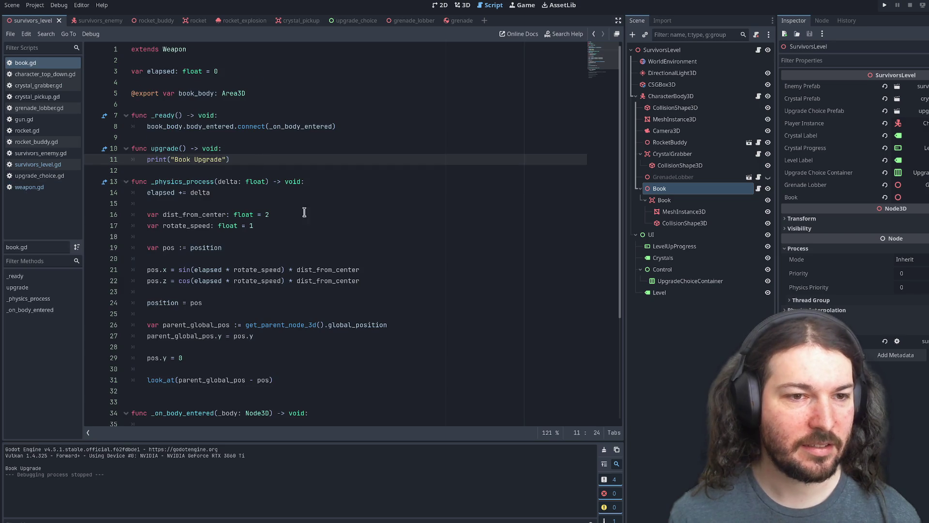
{"action": "key", "text": "Up"}
{"action": "key", "text": "Return"}
{"action": "type", "text": "supe"}
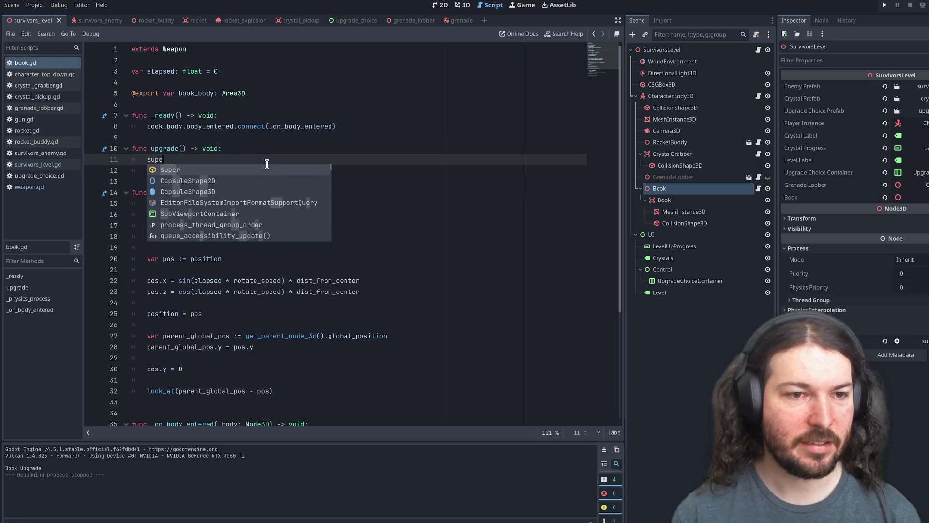
{"action": "key", "text": "Return"}
{"action": "type", "text": "("}
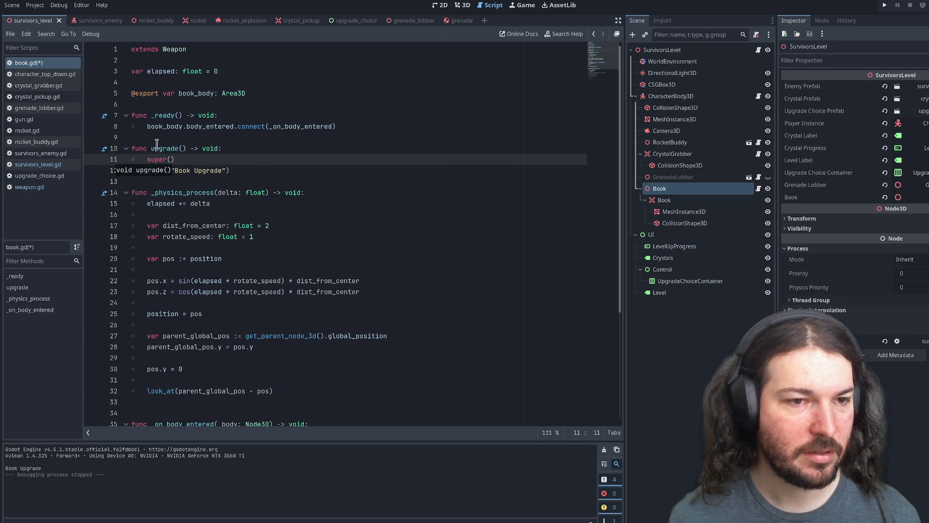
{"action": "mouse_move", "coordinate": [165, 157]}
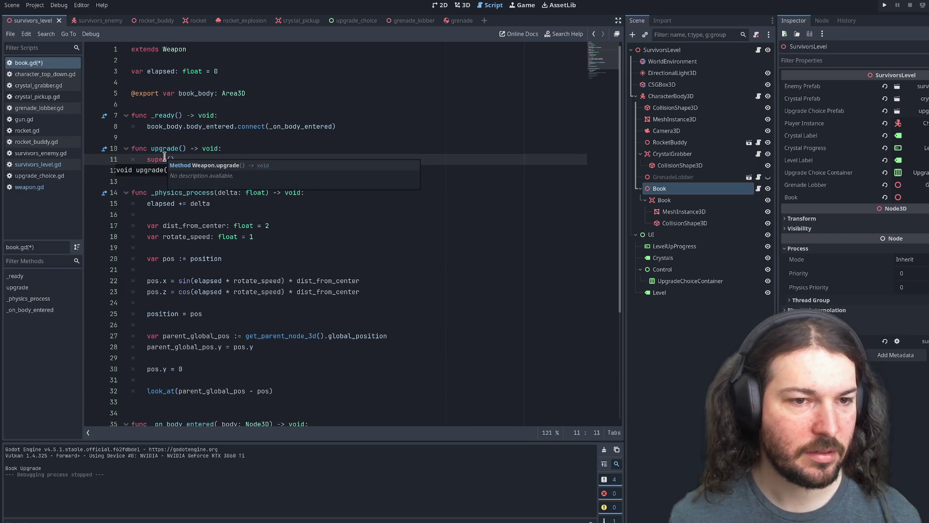
{"action": "key", "text": "Right"}
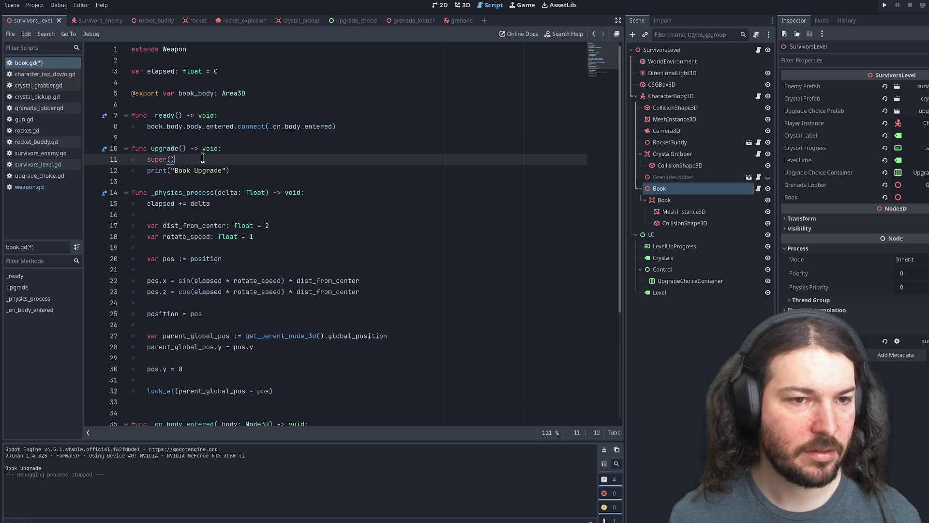
- Save book.gd and test-run, confirming "Weapon upgrade" then "Book Upgrade" print
{"action": "key", "text": "ctrl+s"}
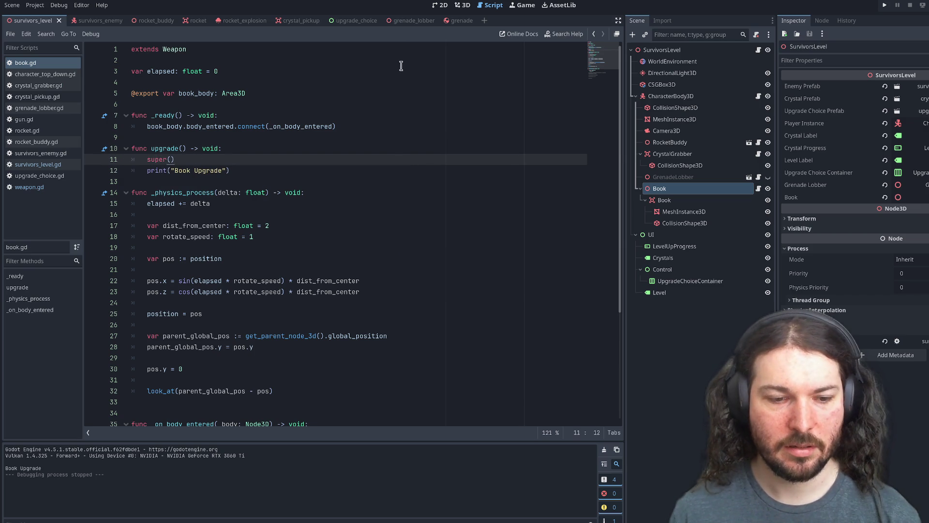
{"action": "key", "text": "F5"}
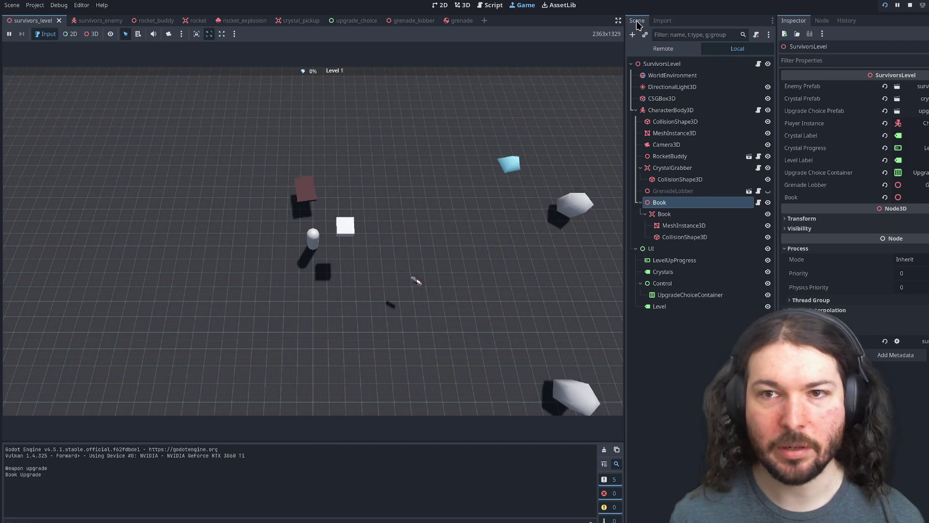
{"action": "key", "text": "F8"}
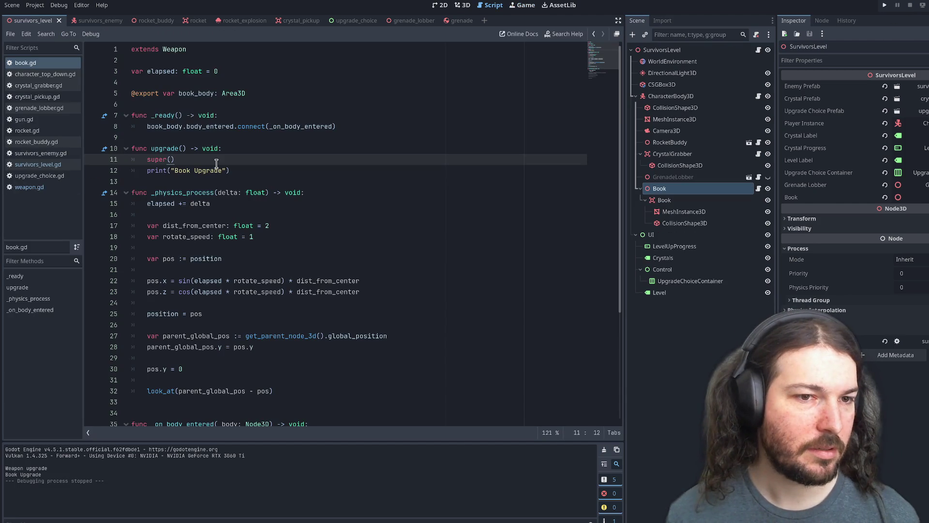
- Remove the stray line after super() so print follows directly, and save book.gd
{"action": "left_click_drag", "start_coordinate": [182, 158], "coordinate": [131, 158]}
{"action": "left_click", "coordinate": [204, 158]}
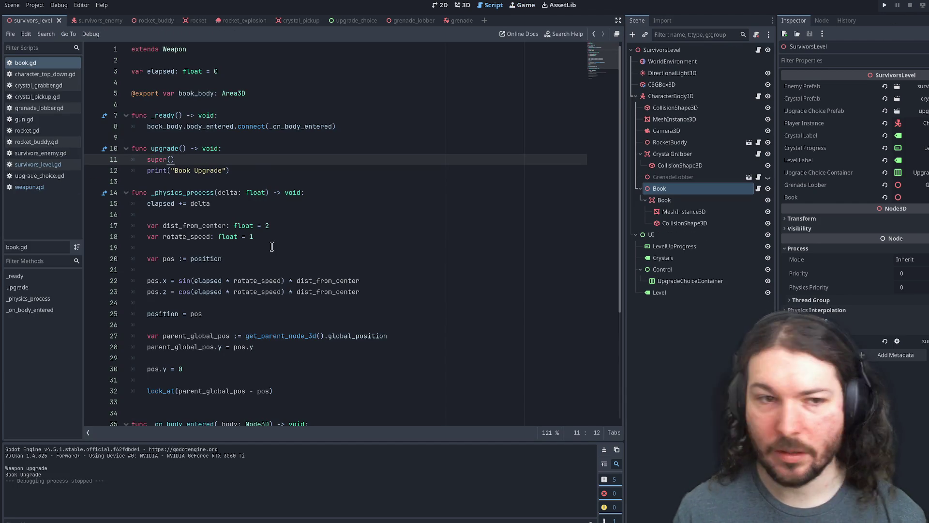
{"action": "key", "text": "Return"}
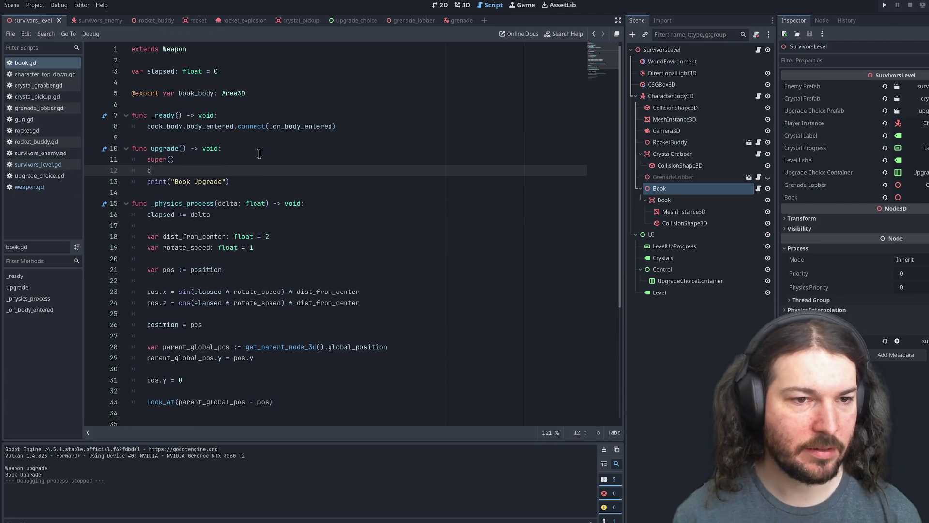
{"action": "type", "text": "base"}
{"action": "key", "text": "BackSpace"}
{"action": "key", "text": "BackSpace"}
{"action": "key", "text": "BackSpace"}
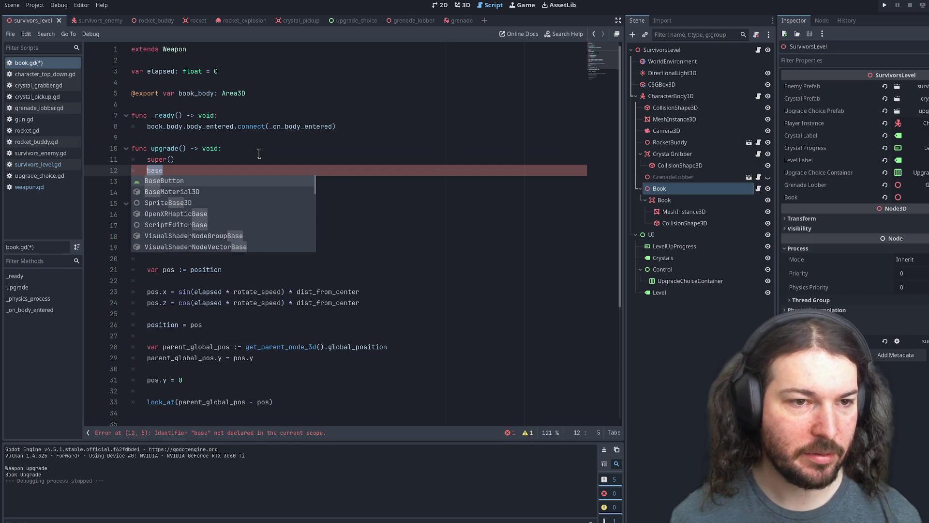
{"action": "key", "text": "BackSpace"}
{"action": "key", "text": "BackSpace"}
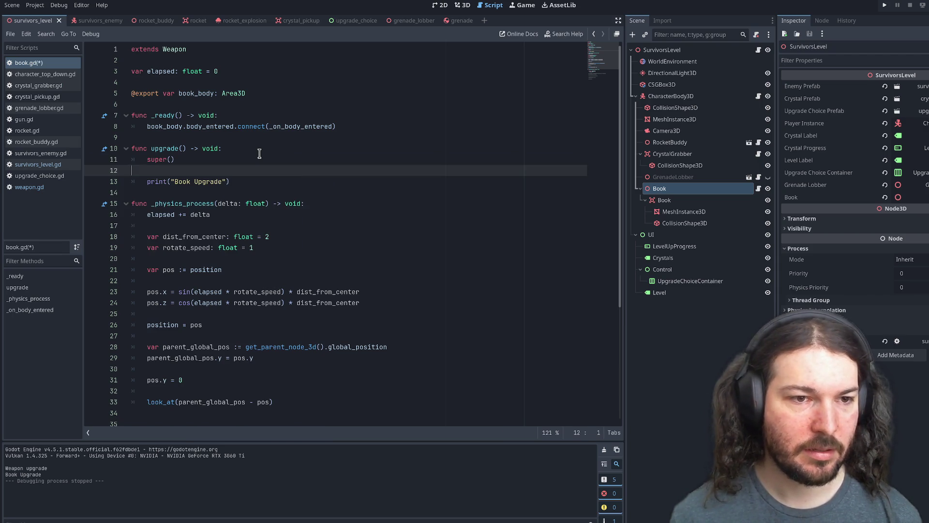
{"action": "key", "text": "ctrl+s"}
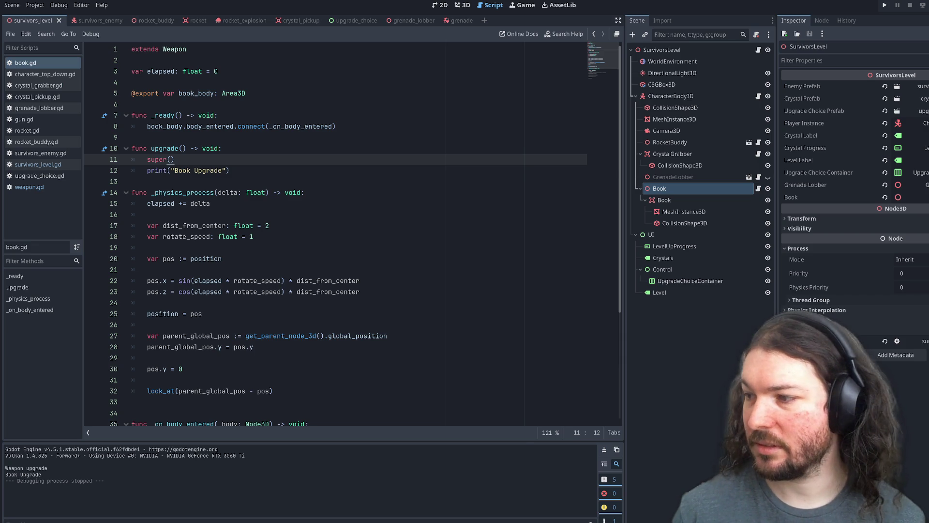
{"action": "key", "text": "alt+Tab"}
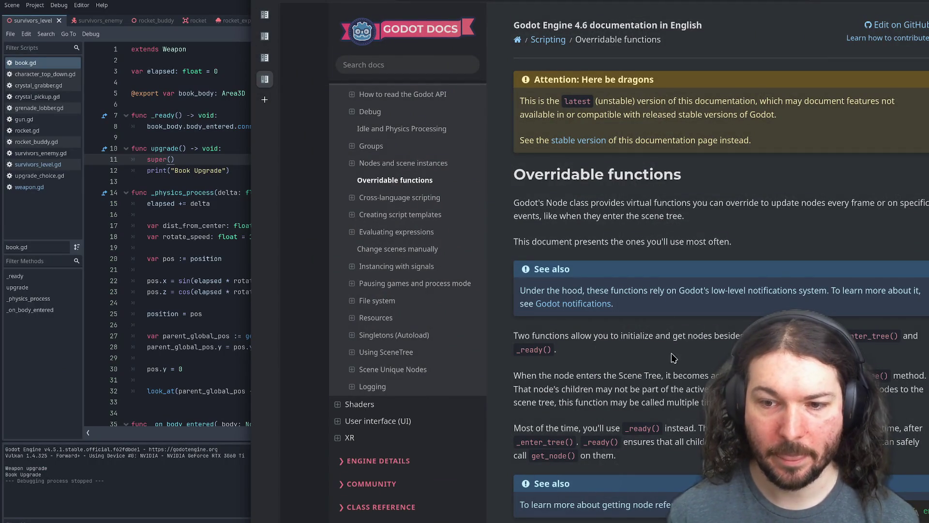
{"action": "scroll", "coordinate": [652, 300], "scroll_direction": "down", "scroll_amount": 5}
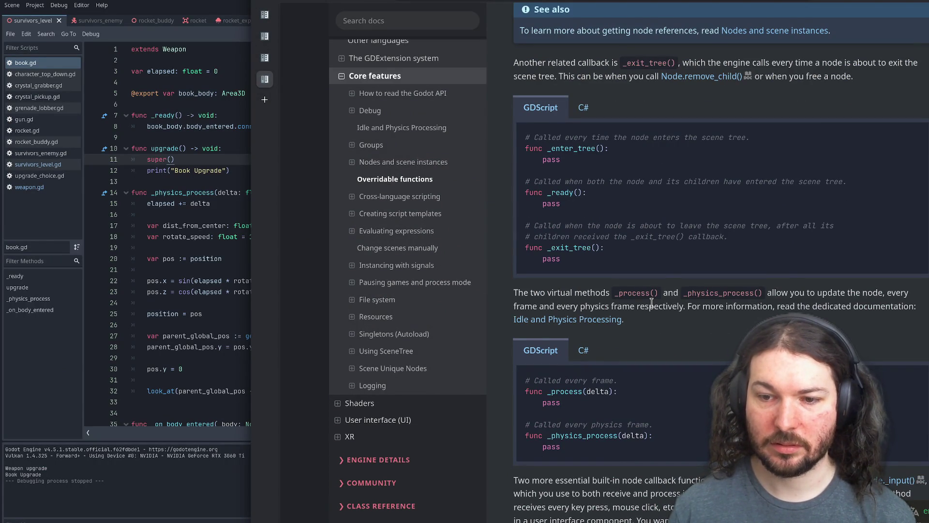
{"action": "scroll", "coordinate": [652, 303], "scroll_direction": "down", "scroll_amount": 5}
{"action": "key", "text": "alt+Left"}
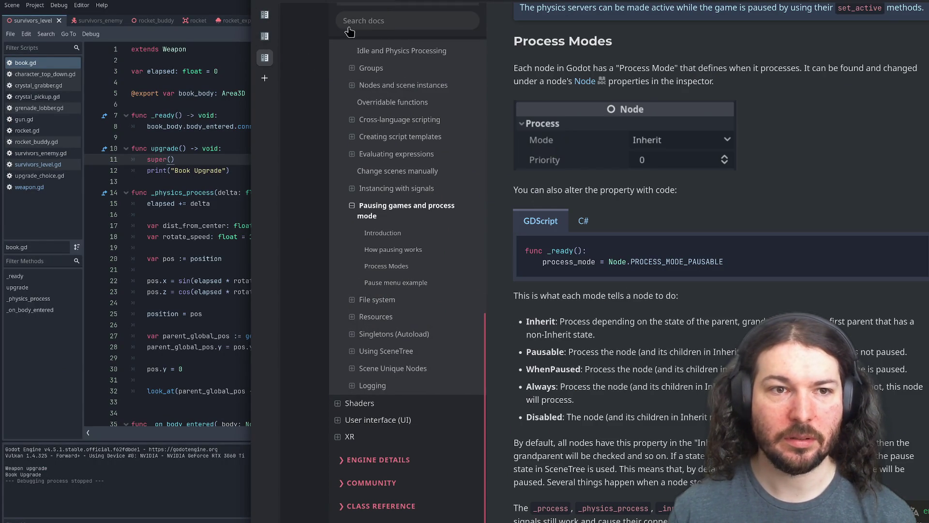
{"action": "left_click", "coordinate": [209, 7]}
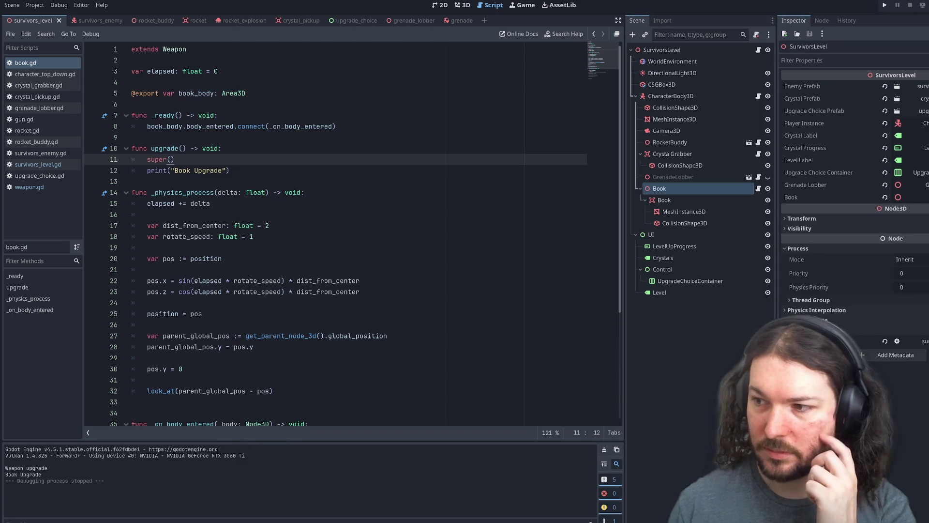
- In weapon.gd's upgrade() function, add the line 'level += 1'
{"action": "left_click", "coordinate": [279, 271]}
{"action": "left_click", "coordinate": [213, 163]}
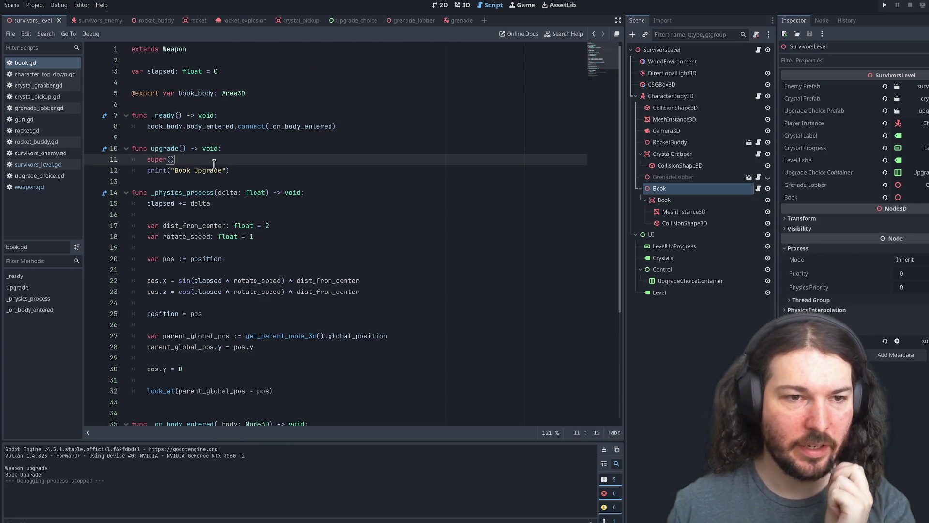
{"action": "left_click", "coordinate": [44, 187]}
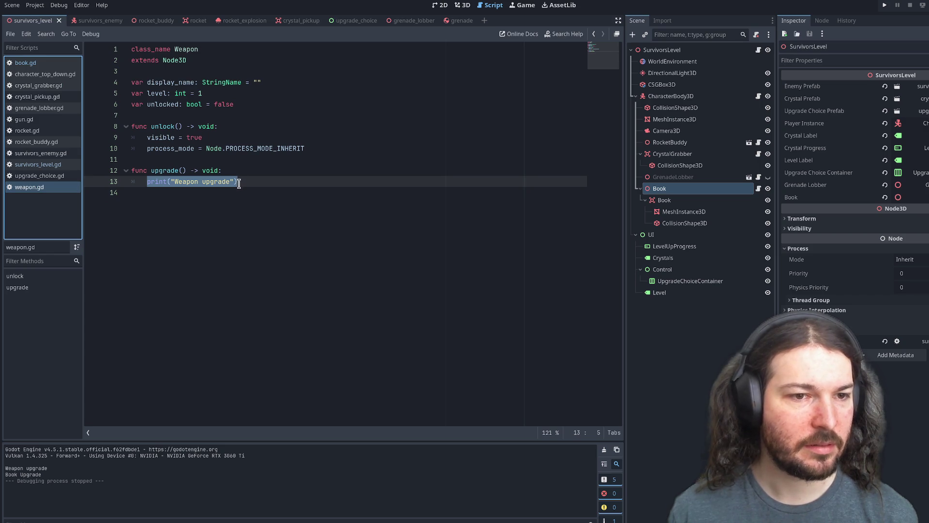
{"action": "left_click", "coordinate": [274, 170]}
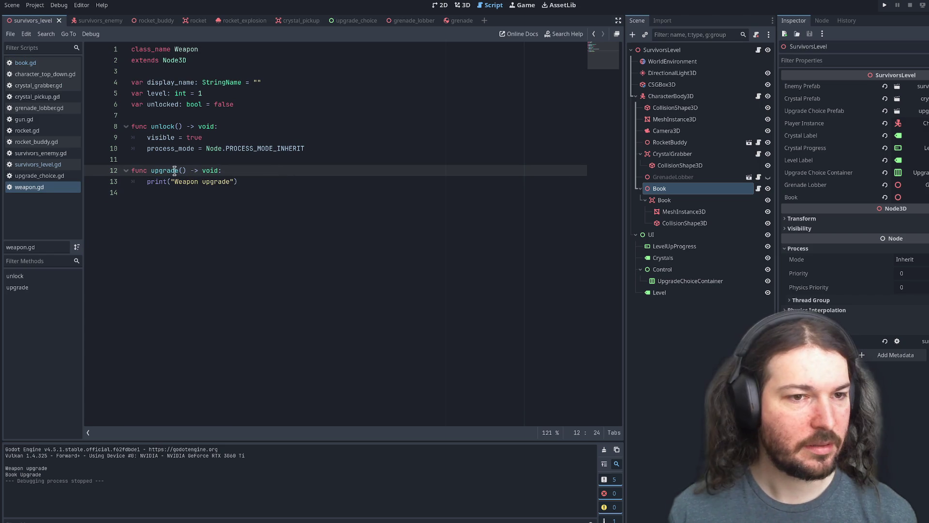
{"action": "left_click", "coordinate": [327, 180]}
{"action": "left_click", "coordinate": [316, 160]}
{"action": "left_click", "coordinate": [322, 172]}
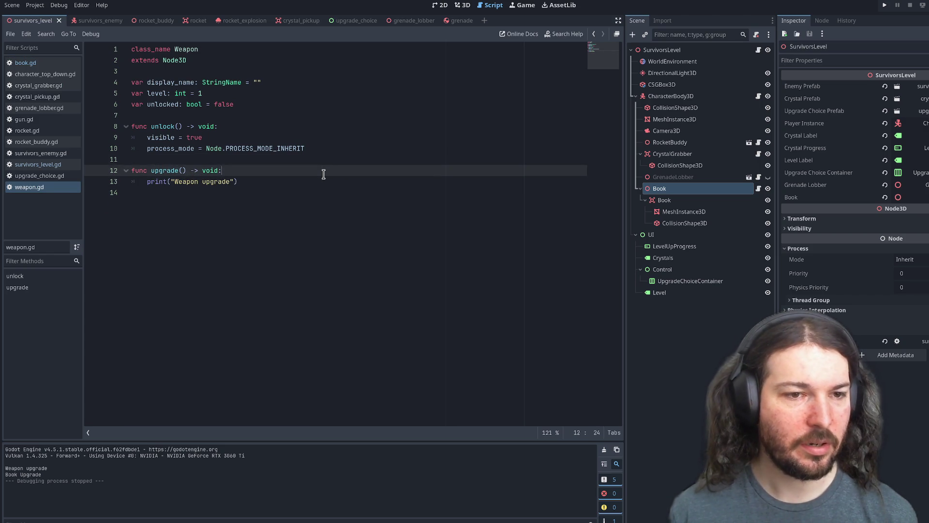
{"action": "key", "text": "Return"}
{"action": "type", "text": "level += 1"}
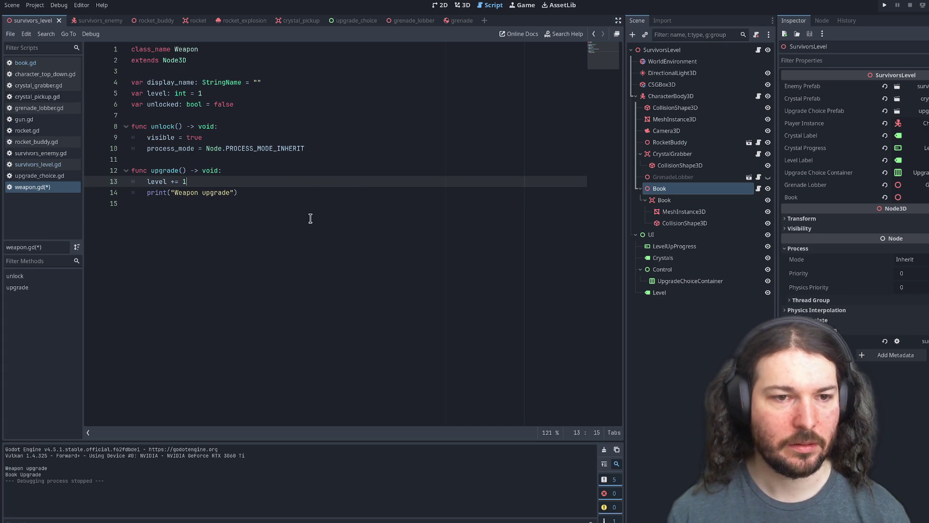
- Delete the upgrade print line, save weapon.gd, and return to book.gd
{"action": "key", "text": "Down"}
{"action": "key", "text": "Home"}
{"action": "key", "text": "shift+End"}
{"action": "key", "text": "BackSpace"}
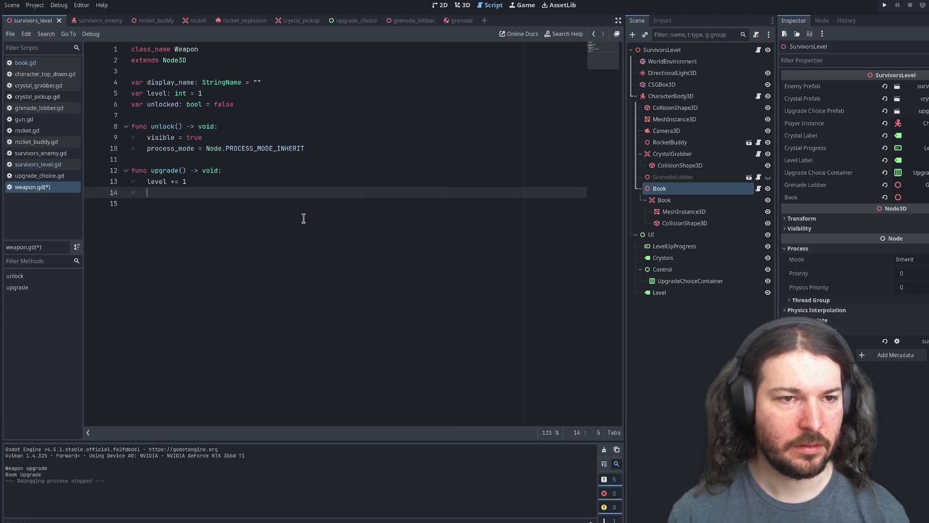
{"action": "key", "text": "BackSpace"}
{"action": "key", "text": "ctrl+s"}
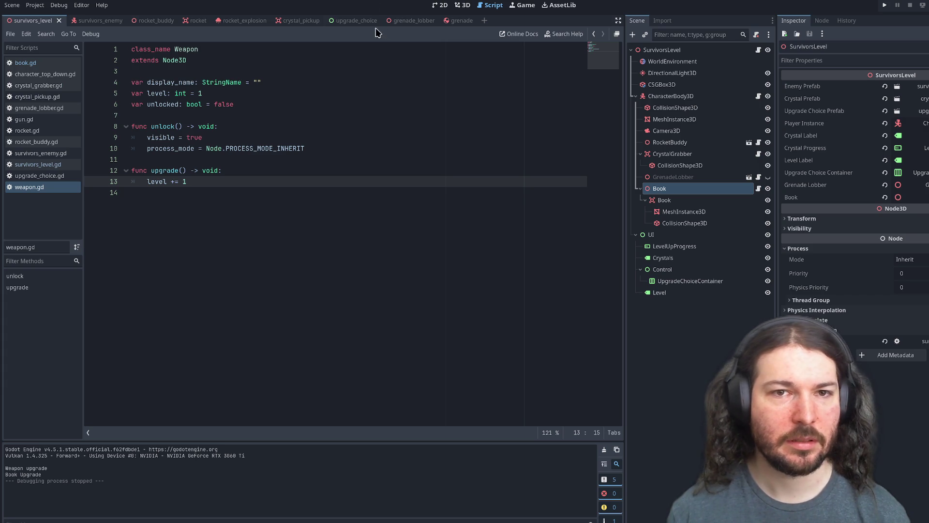
{"action": "left_click", "coordinate": [29, 63]}
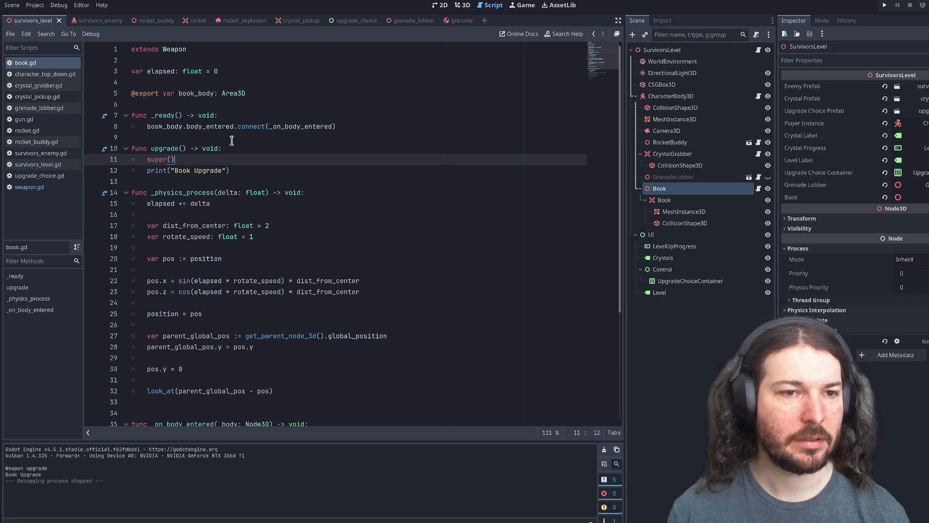
{"action": "key", "text": "Return"}
{"action": "type", "text": "leve"}
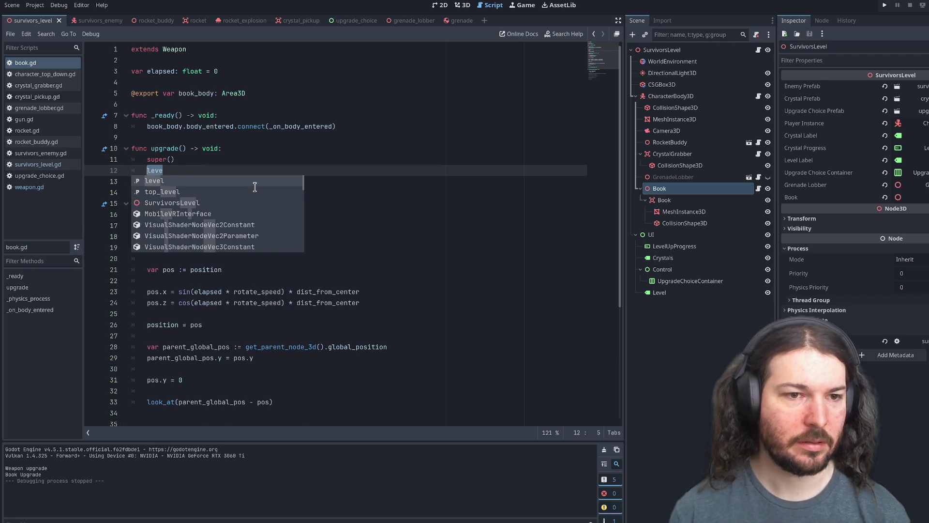
{"action": "key", "text": "BackSpace"}
{"action": "key", "text": "BackSpace"}
{"action": "key", "text": "BackSpace"}
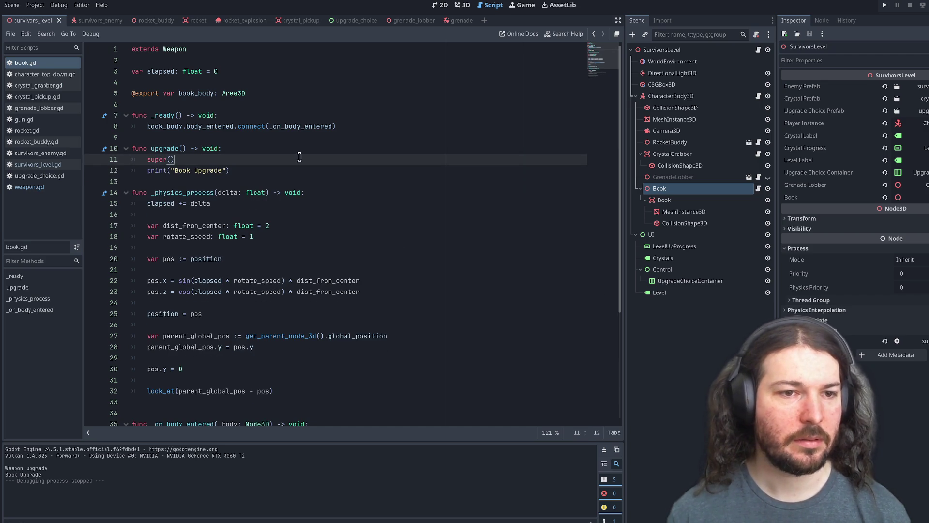
{"action": "left_click", "coordinate": [61, 188]}
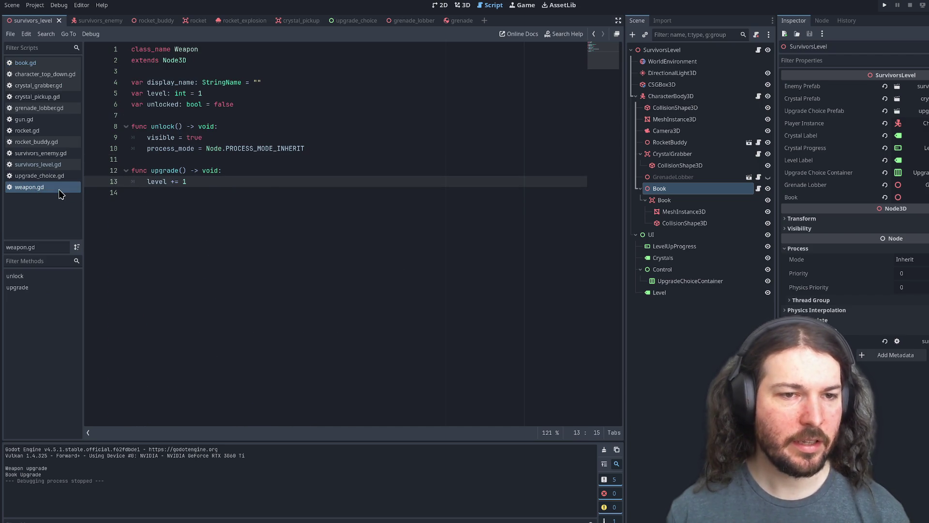
{"action": "double_click", "coordinate": [172, 165]}
{"action": "left_click", "coordinate": [217, 186]}
{"action": "key", "text": "shift+Home"}
{"action": "key", "text": "shift+Home"}
{"action": "left_click", "coordinate": [199, 179]}
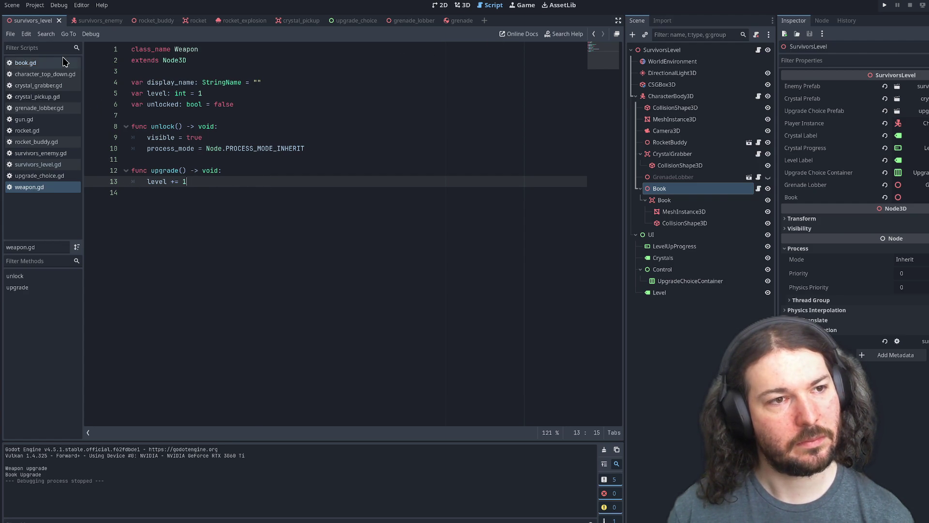
{"action": "left_click", "coordinate": [64, 61]}
{"action": "left_click", "coordinate": [241, 171]}
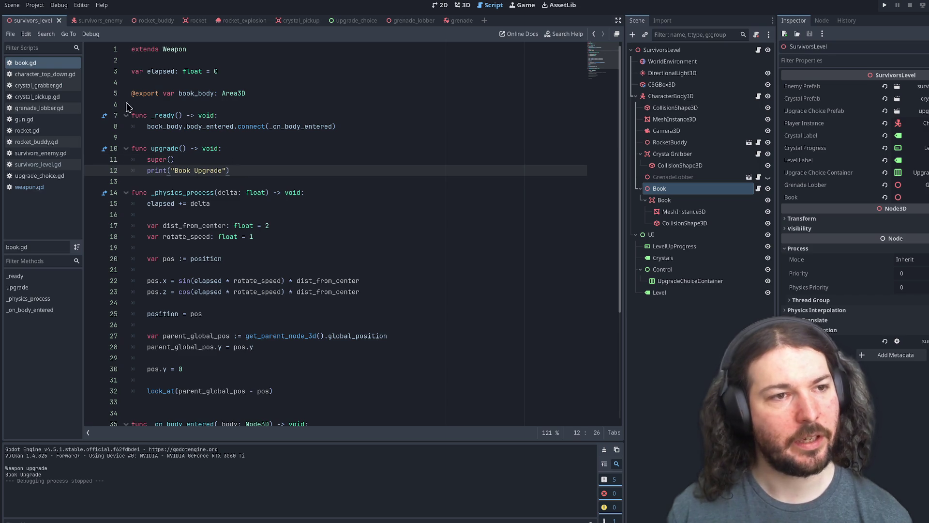
- Make grenade_lobber.gd extend Weapon instead of Node3D and save it
{"action": "left_click", "coordinate": [41, 108]}
{"action": "double_click", "coordinate": [175, 48]}
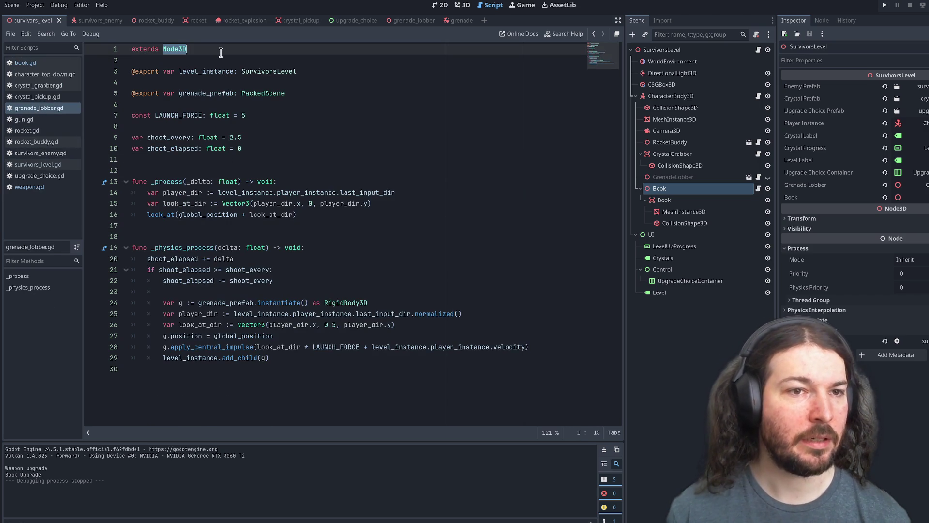
{"action": "type", "text": "Weapon"}
{"action": "key", "text": "ctrl+s"}
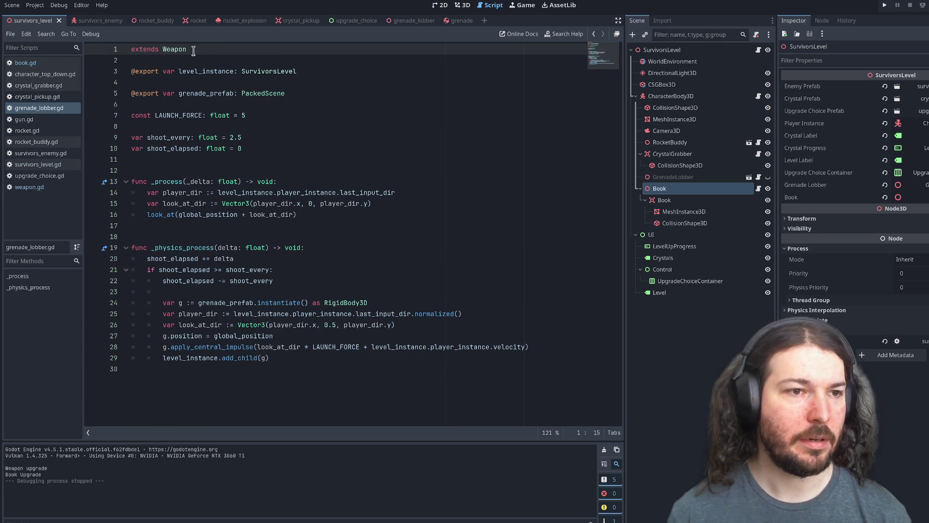
- Copy book.gd's upgrade() function into grenade_lobber.gd on line 11 and save
{"action": "left_click", "coordinate": [26, 62]}
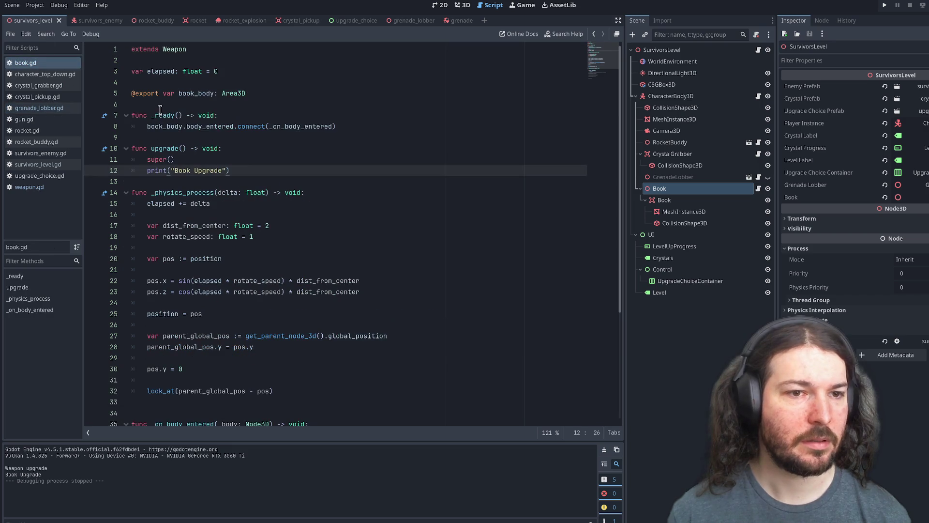
{"action": "mouse_move", "coordinate": [241, 170]}
{"action": "left_mouse_down"}
{"action": "mouse_move", "coordinate": [116, 127]}
{"action": "mouse_move", "coordinate": [107, 147]}
{"action": "left_mouse_up"}
{"action": "key", "text": "ctrl+c"}
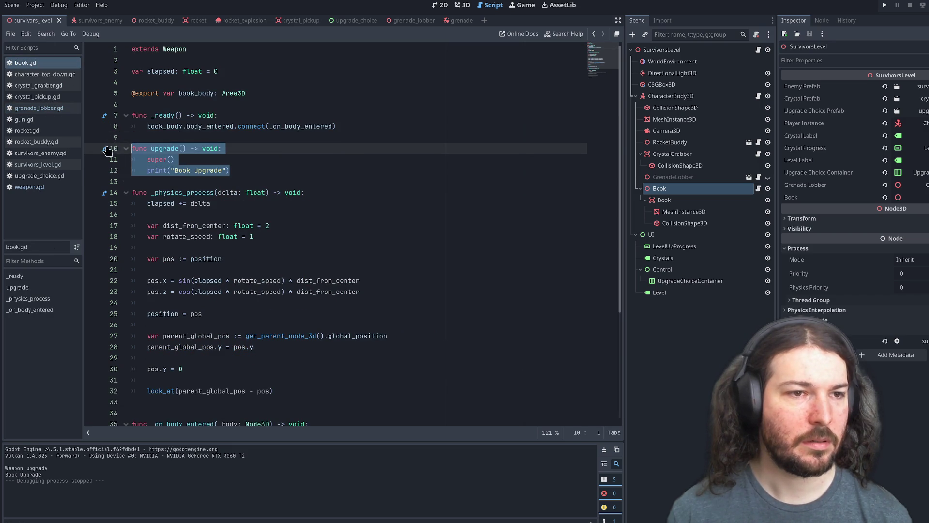
{"action": "left_click", "coordinate": [40, 108]}
{"action": "left_click", "coordinate": [264, 161]}
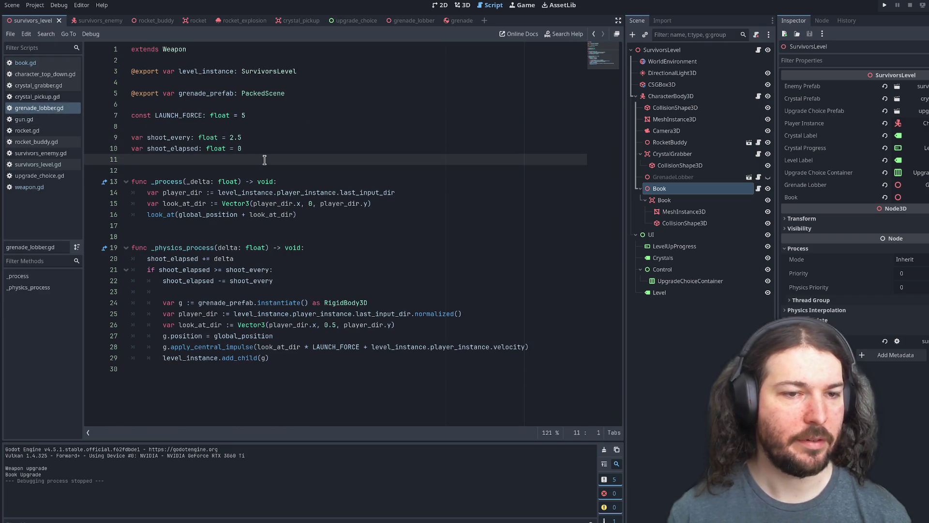
{"action": "key", "text": "ctrl+v"}
{"action": "key", "text": "ctrl+s"}
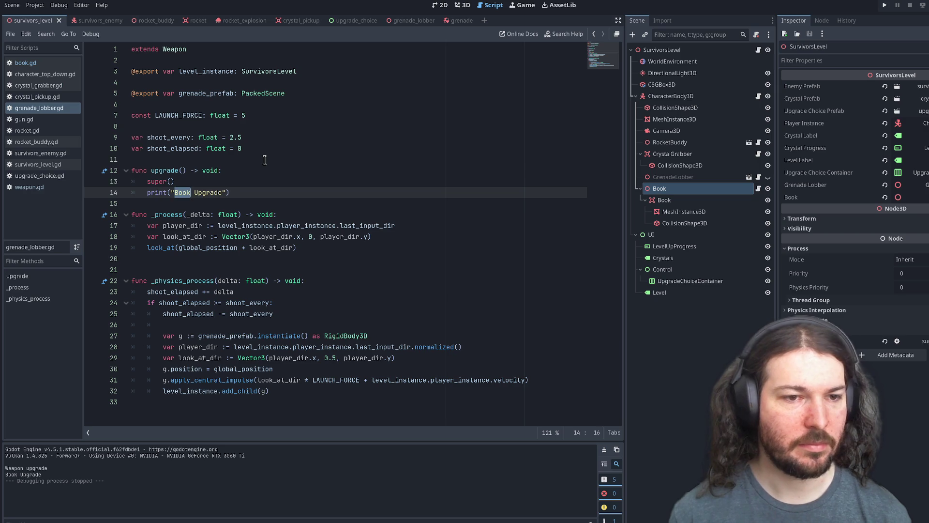
- Change the pasted message to 'Grenade Lobber Upgrade', then return to weapon.gd
{"action": "key", "text": "ctrl+shift+Right"}
{"action": "type", "text": "Grenade Lobbe"}
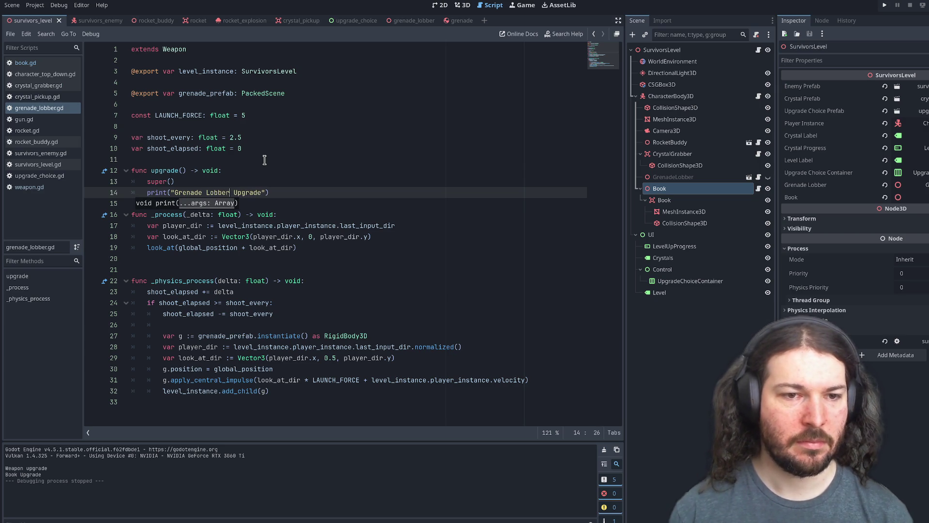
{"action": "type", "text": "r"}
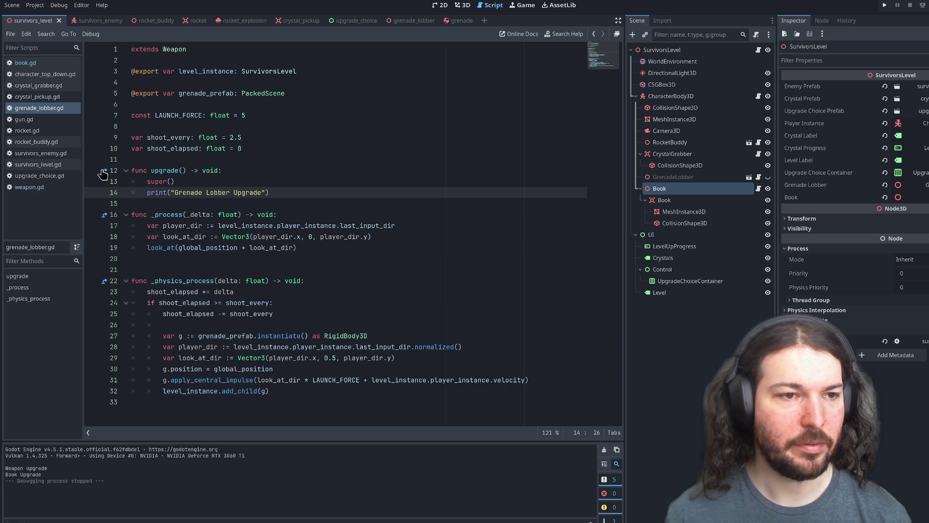
{"action": "left_click", "coordinate": [30, 188]}
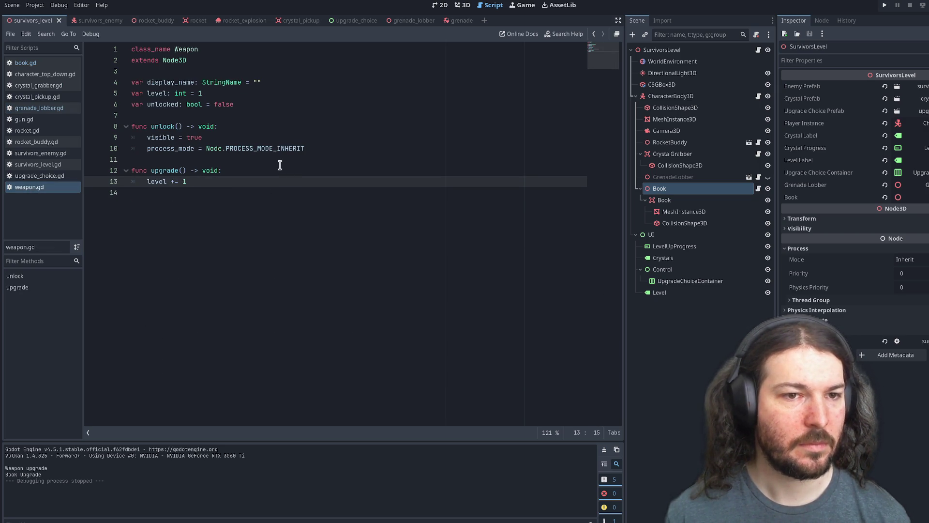
{"action": "left_click", "coordinate": [333, 165]}
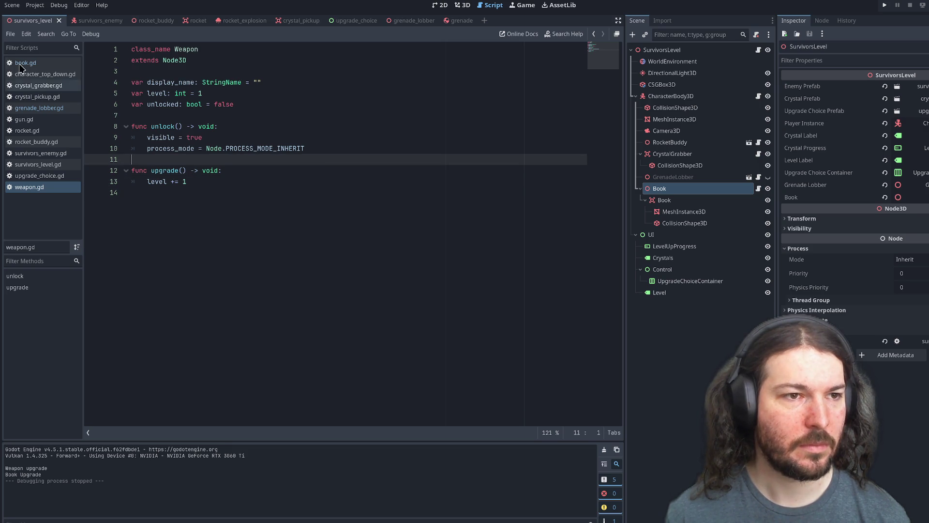
{"action": "left_click", "coordinate": [370, 197]}
{"action": "left_click", "coordinate": [665, 200]}
{"action": "left_click", "coordinate": [661, 189]}
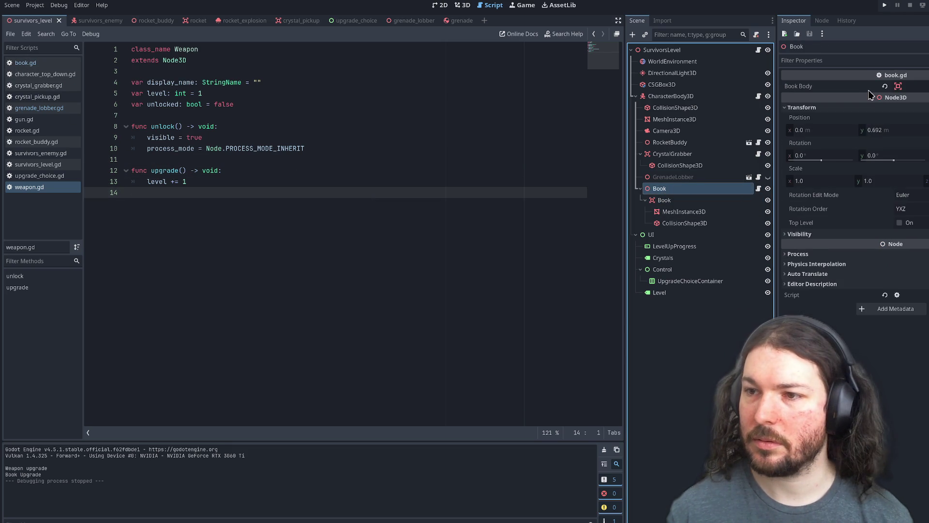
{"action": "left_click", "coordinate": [198, 82]}
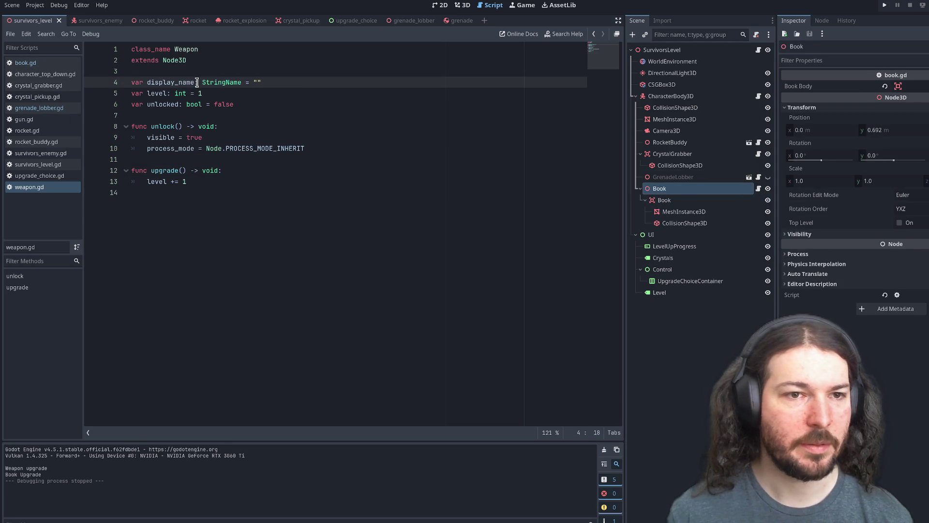
{"action": "type", "text": "@export"}
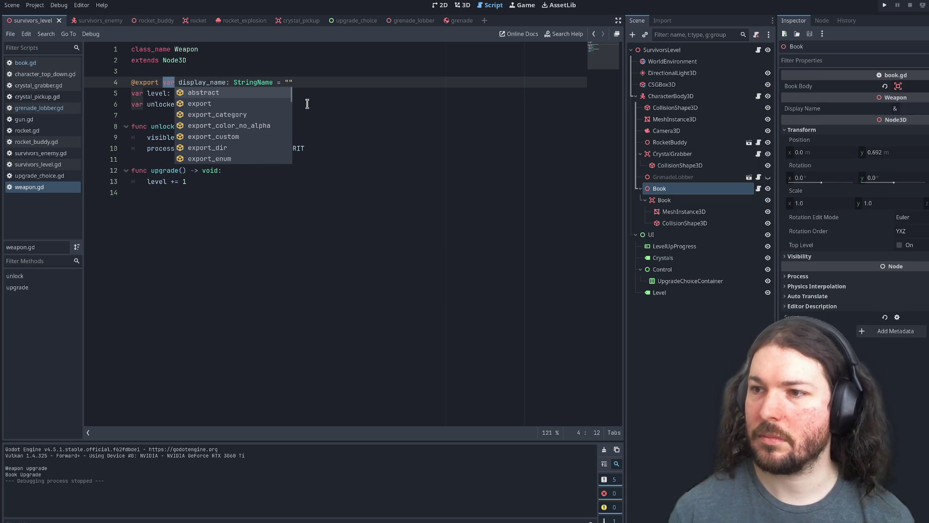
{"action": "left_click", "coordinate": [381, 139]}
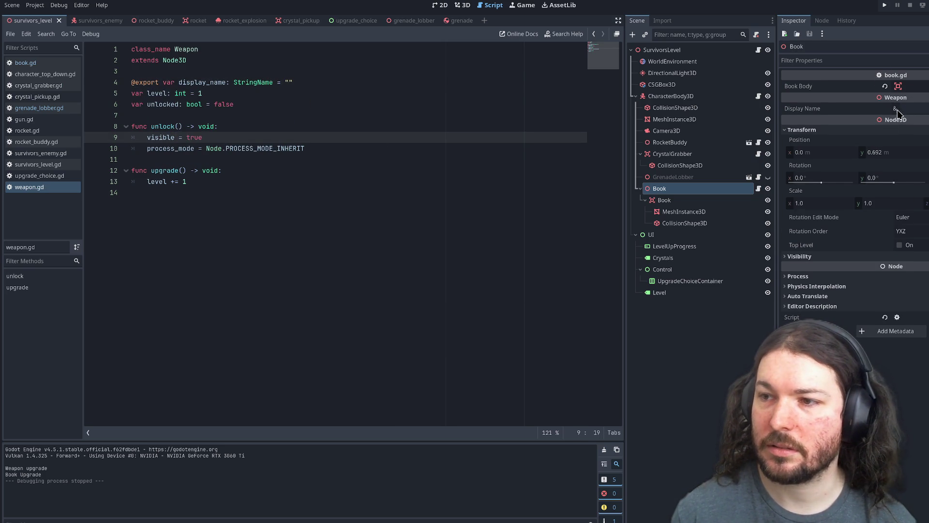
- Set the Book node's Display Name to 'Books' and save the scene
{"action": "left_click", "coordinate": [915, 109]}
{"action": "type", "text": "Book"}
{"action": "key", "text": "ctrl+s"}
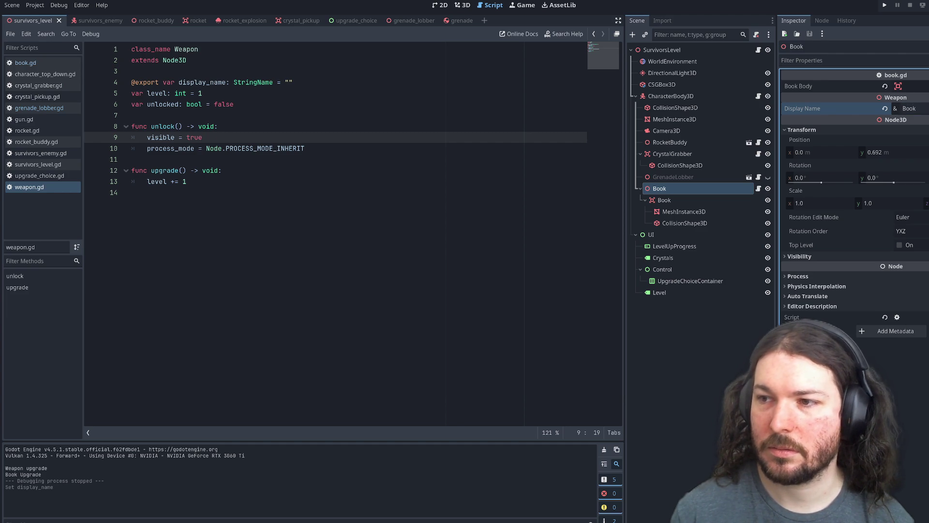
{"action": "type", "text": "s of D"}
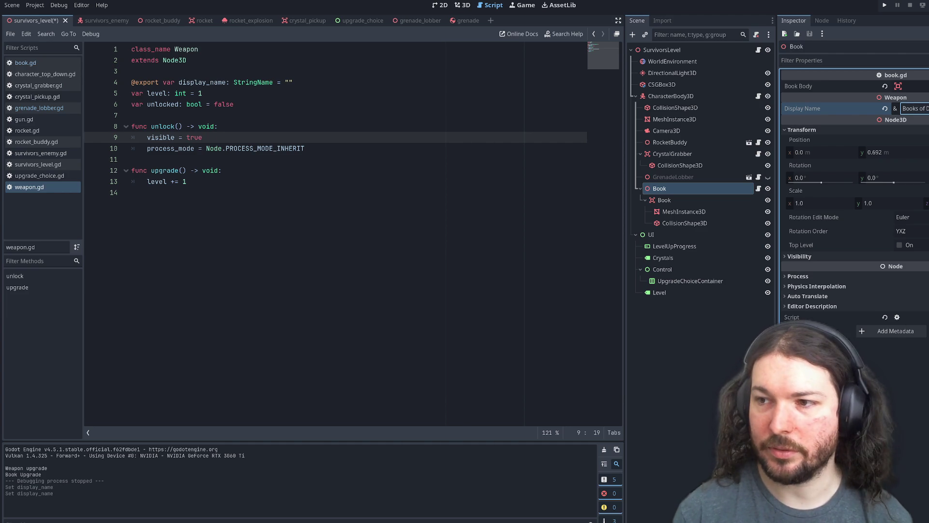
{"action": "key", "text": "ctrl+s"}
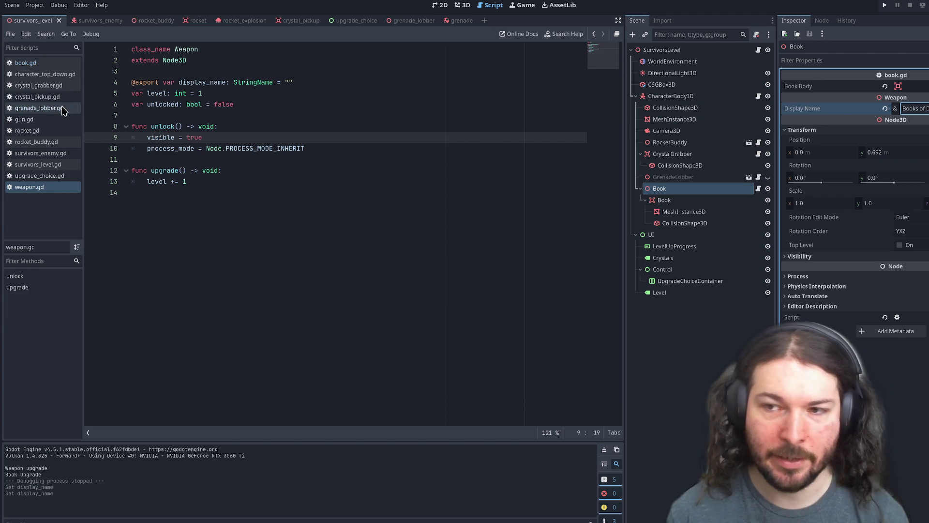
- Give the GrenadeLobber node the Display Name 'Grenade Lobber' and save the level scene
{"action": "left_click", "coordinate": [63, 108]}
{"action": "left_click", "coordinate": [720, 178]}
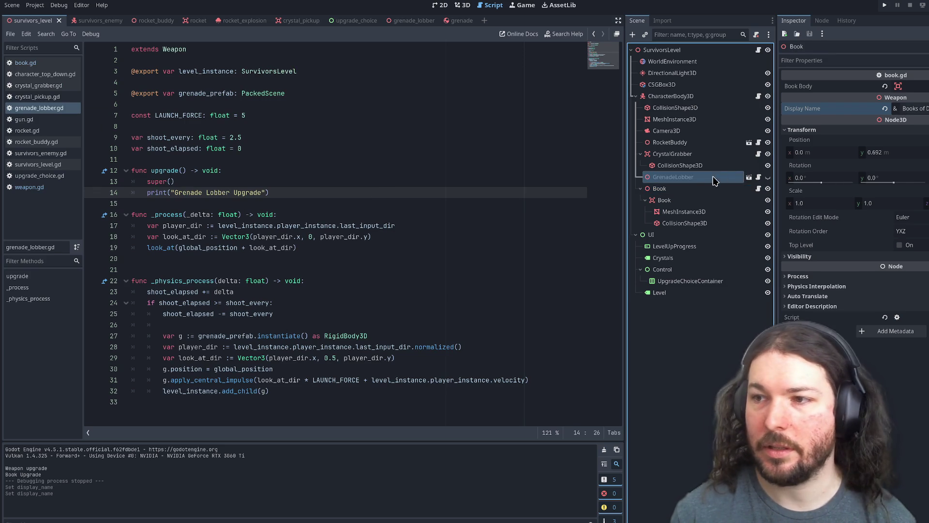
{"action": "left_click", "coordinate": [924, 121]}
{"action": "type", "text": "Grenade"}
{"action": "key", "text": "ctrl+s"}
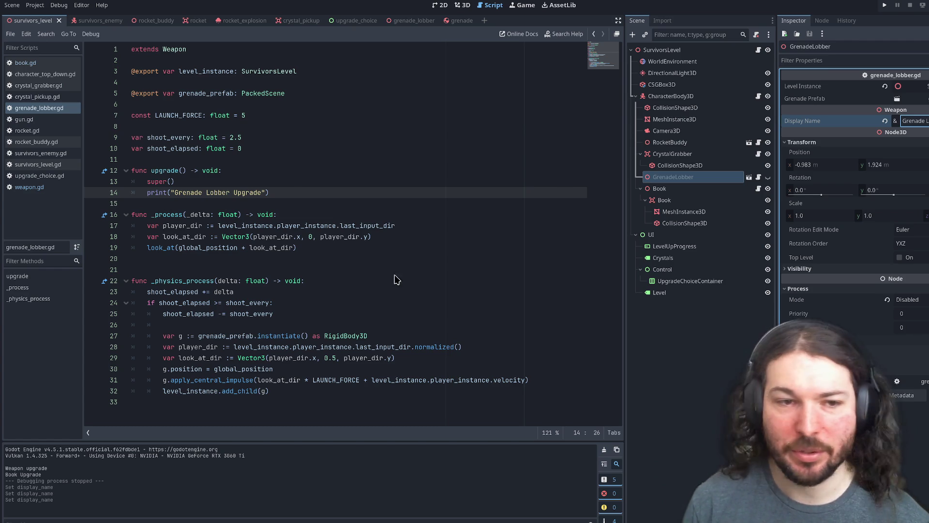
{"action": "double_click", "coordinate": [164, 215]}
- Highlight the _process and _physics_process functions in grenade_lobber.gd while explaining
{"action": "double_click", "coordinate": [189, 280]}
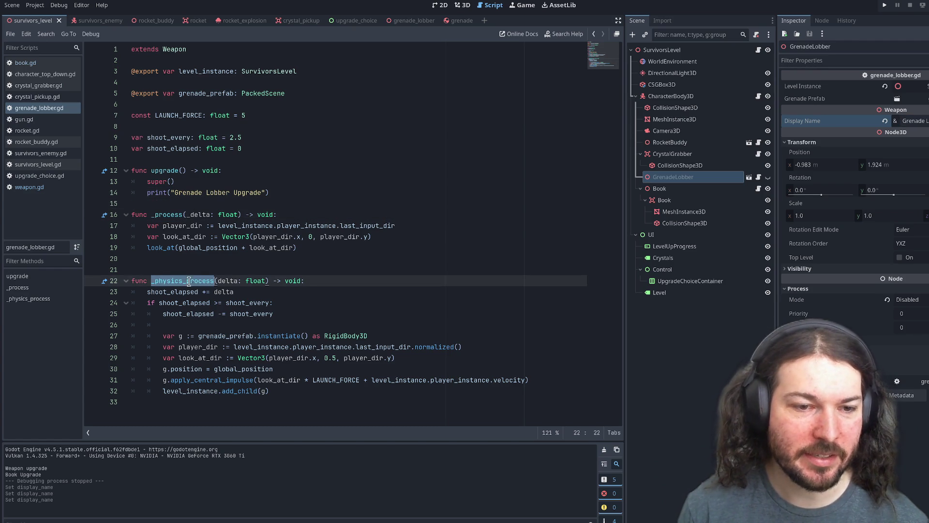
{"action": "left_click", "coordinate": [205, 258]}
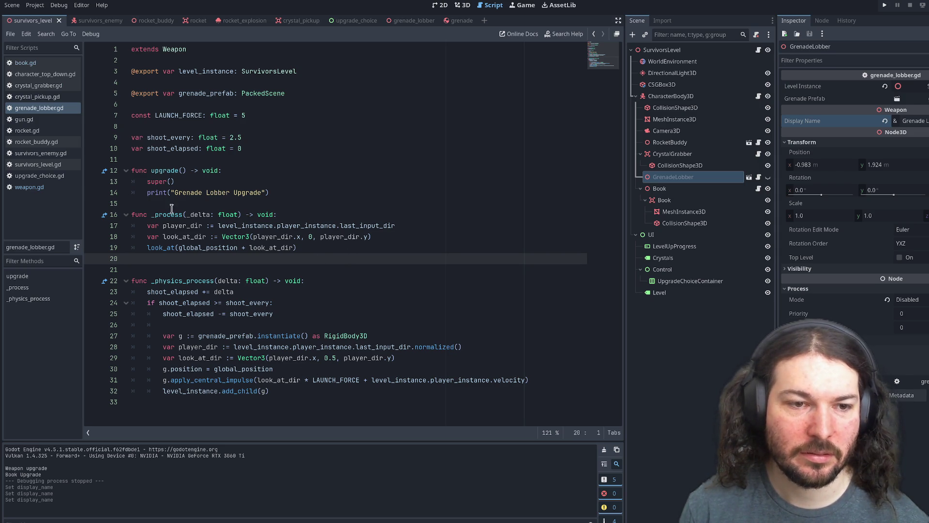
{"action": "double_click", "coordinate": [155, 281]}
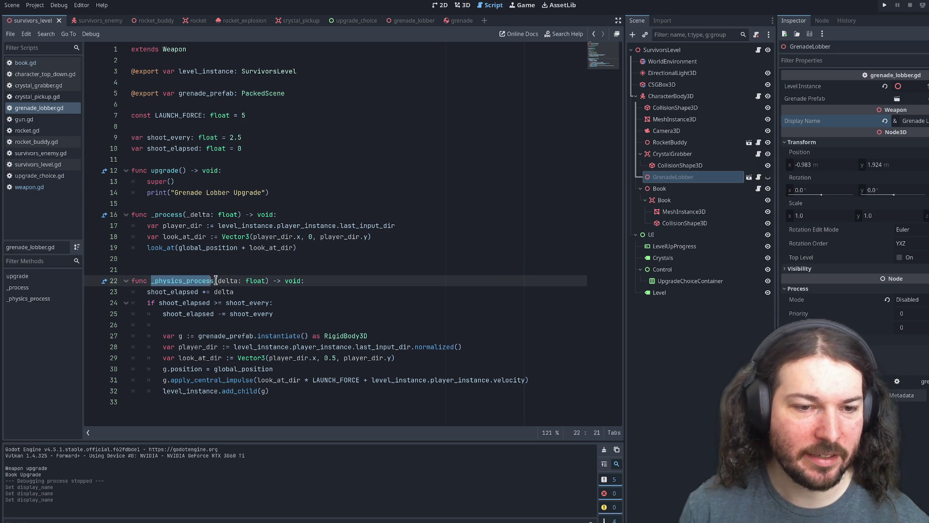
{"action": "double_click", "coordinate": [170, 217]}
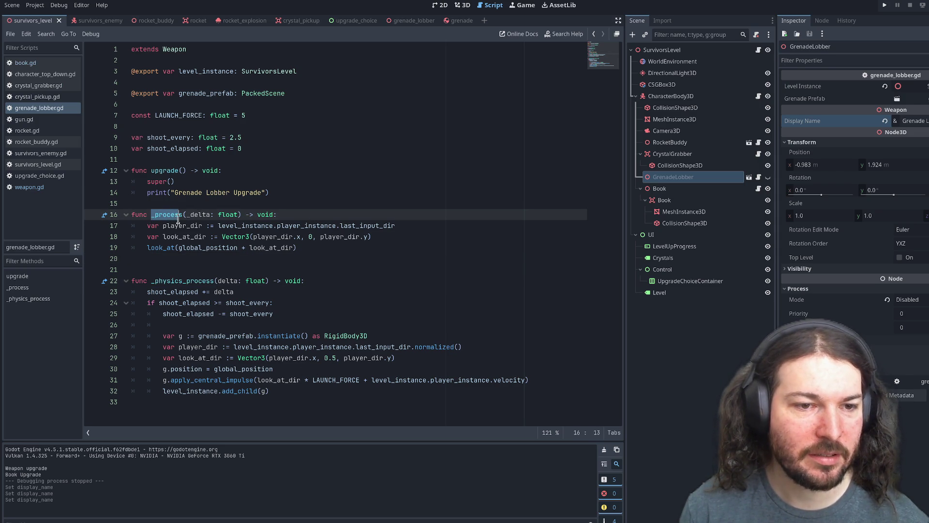
{"action": "left_click", "coordinate": [211, 264]}
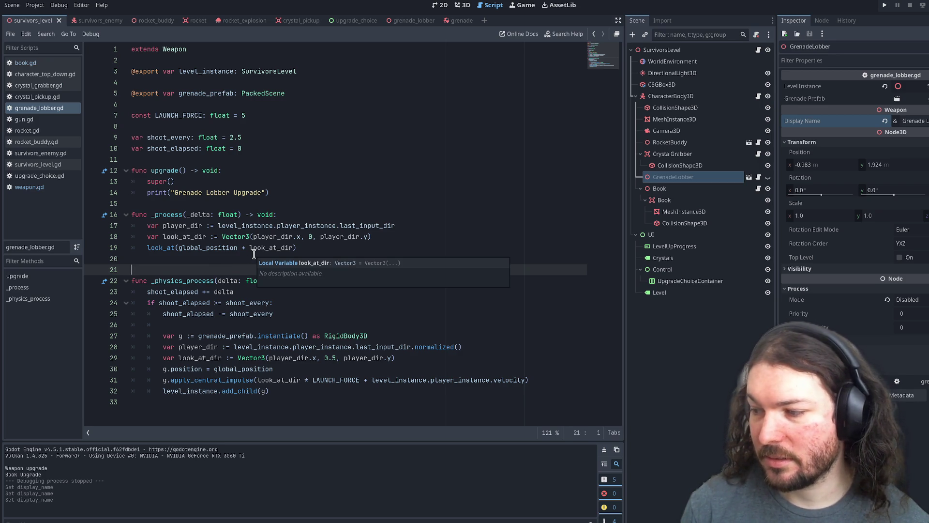
{"action": "left_click", "coordinate": [261, 202]}
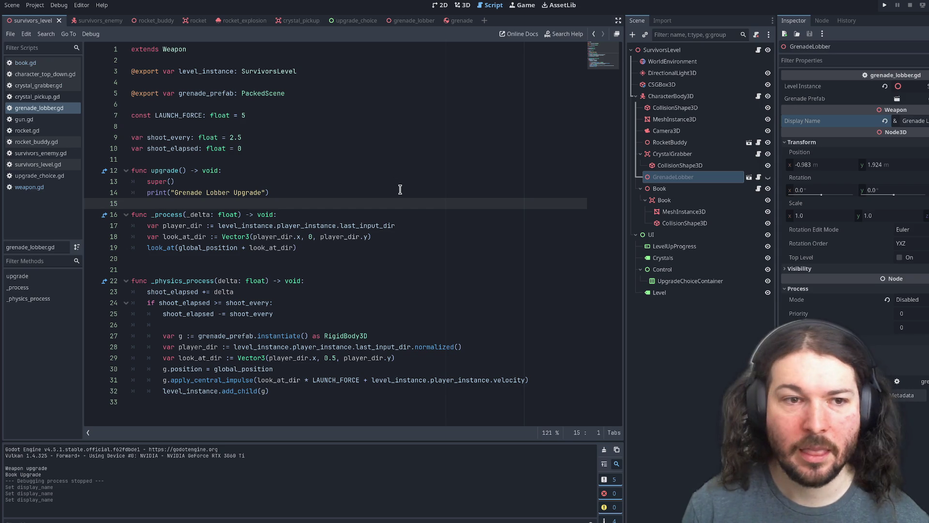
{"action": "left_click", "coordinate": [232, 159]}
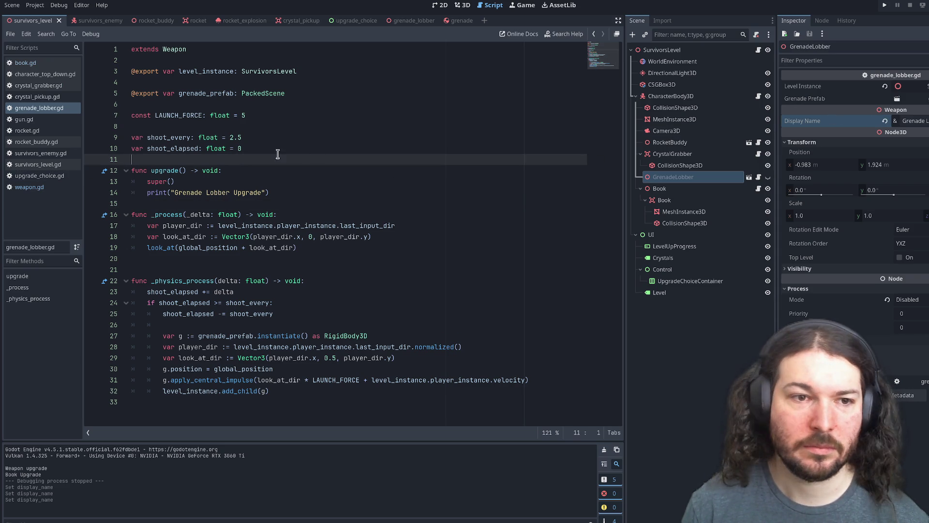
- Rename the GrenadeLobber's Display Name to 'LobLob' and save the level scene
{"action": "left_click", "coordinate": [914, 120]}
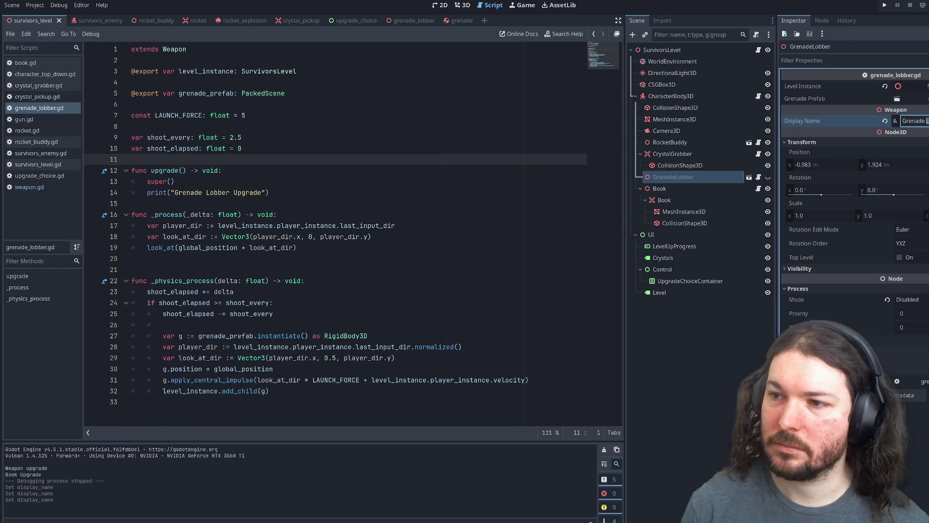
{"action": "type", "text": "Lobb"}
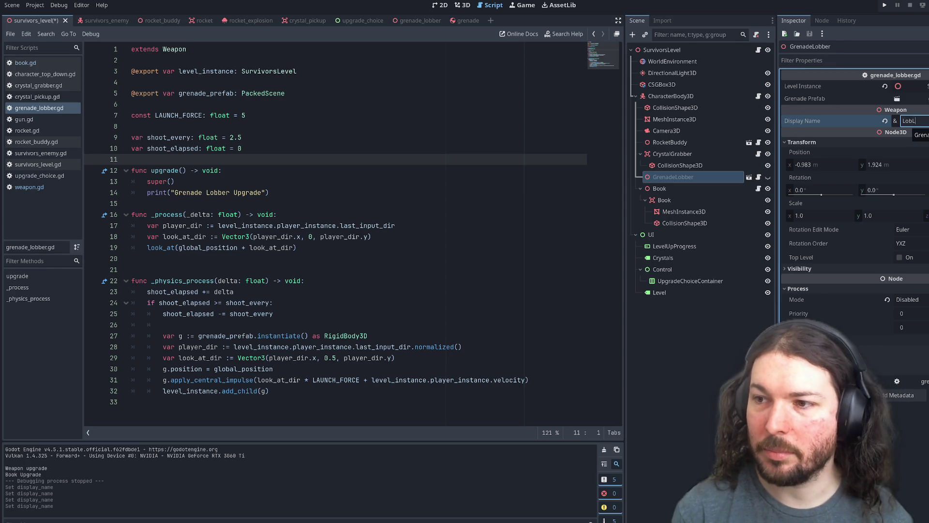
{"action": "key", "text": "ctrl+s"}
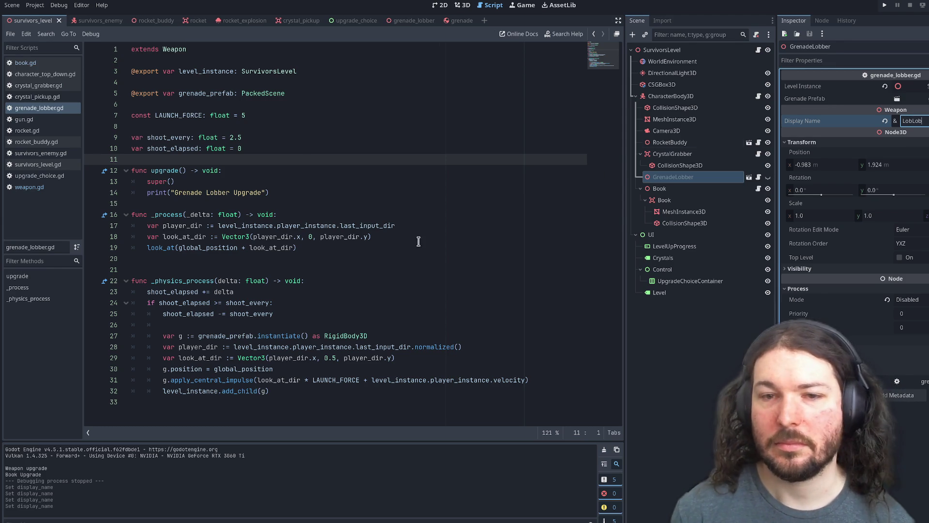
{"action": "left_click", "coordinate": [179, 104]}
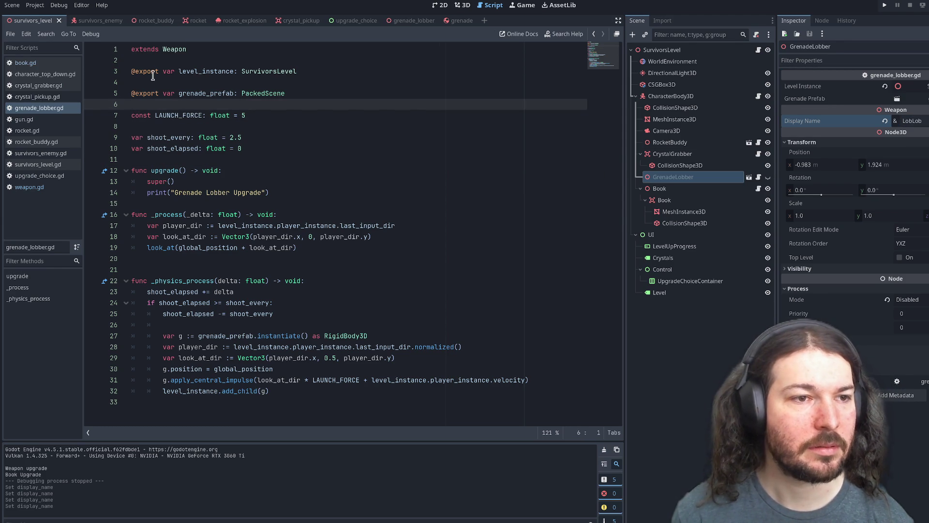
{"action": "left_click", "coordinate": [289, 61]}
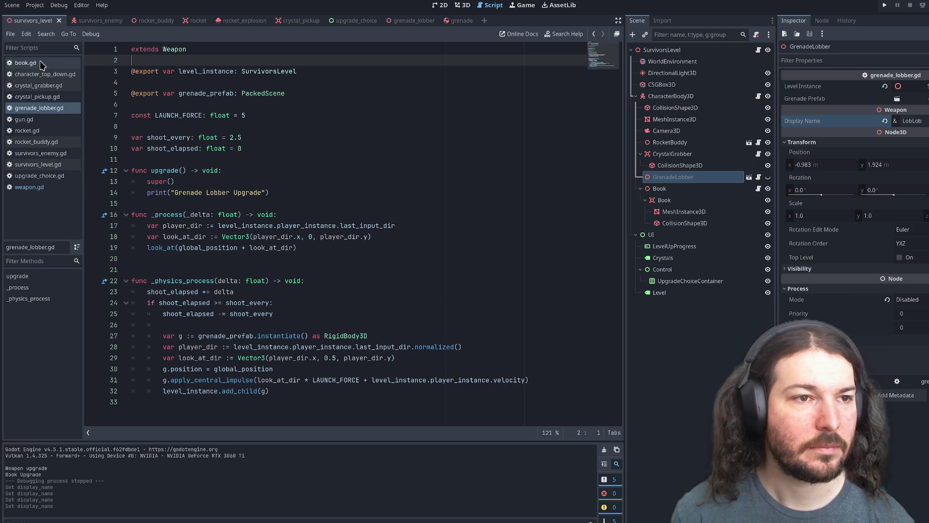
- Review grenade_lobber.gd's code, then show the GrenadeLobber node's signals in the Node dock
{"action": "left_click", "coordinate": [304, 226]}
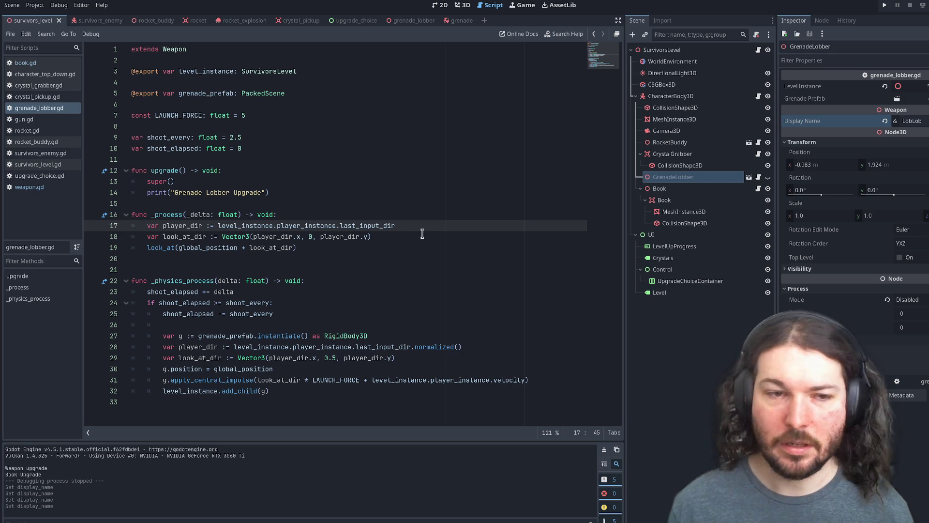
{"action": "left_click", "coordinate": [400, 173]}
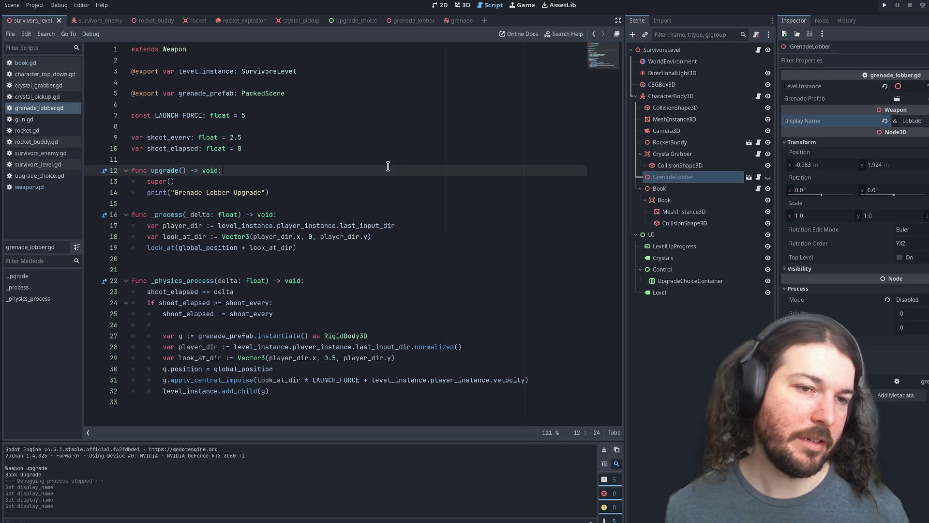
{"action": "left_click", "coordinate": [361, 160]}
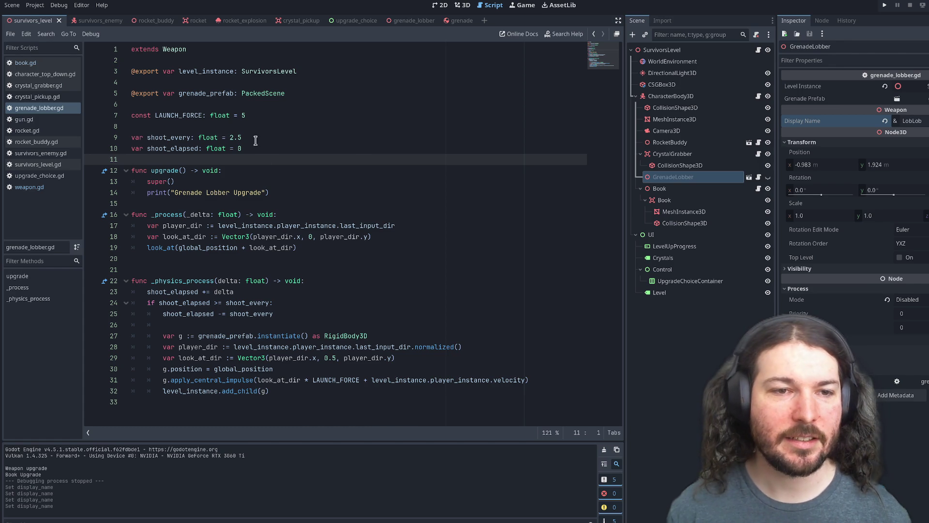
{"action": "left_click", "coordinate": [245, 126]}
{"action": "left_click", "coordinate": [822, 20]}
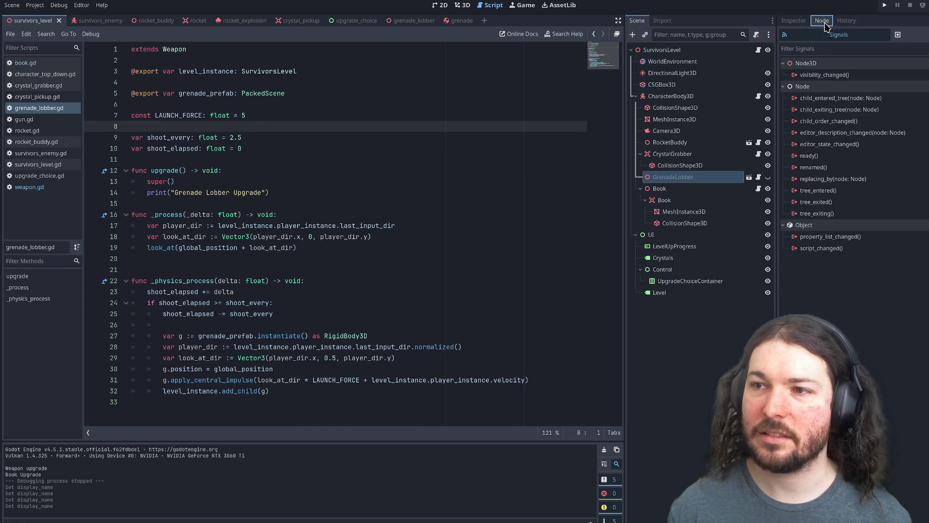
{"action": "mouse_move", "coordinate": [819, 99]}
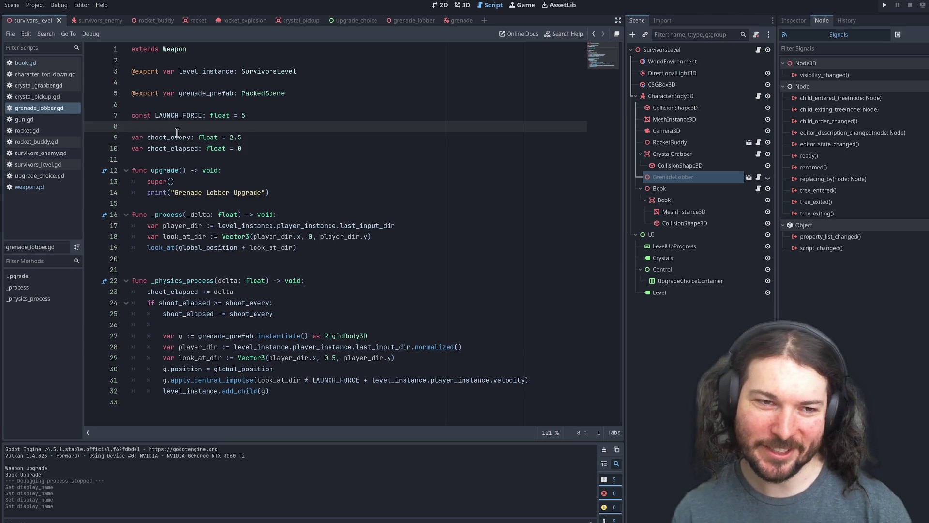
- Point at lines in grenade_lobber.gd while explaining, then switch to survivors_level.gd
{"action": "left_click", "coordinate": [167, 159]}
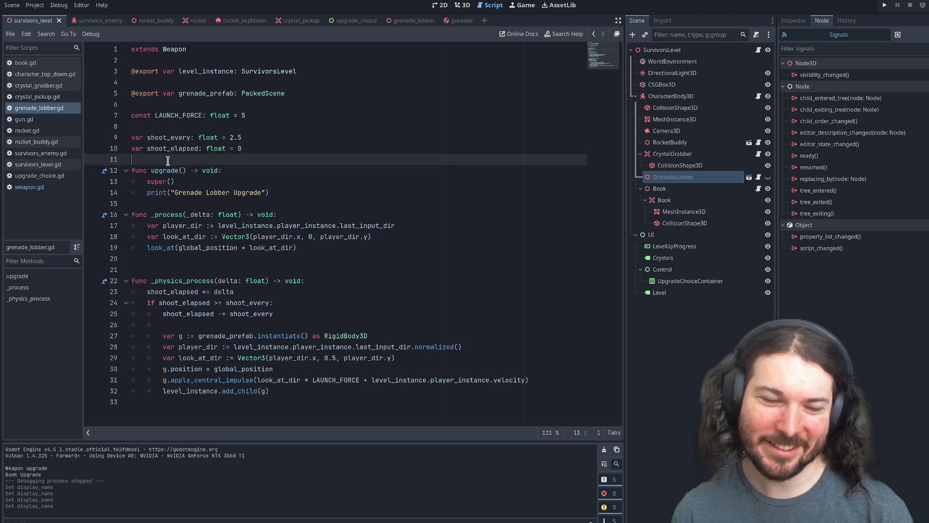
{"action": "left_click", "coordinate": [162, 105]}
{"action": "left_click", "coordinate": [170, 131]}
{"action": "left_click", "coordinate": [164, 104]}
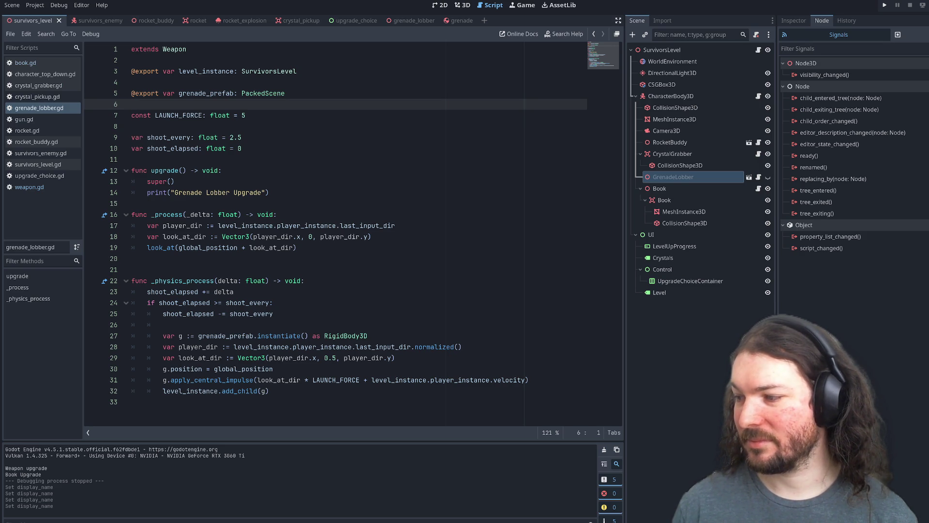
{"action": "left_click", "coordinate": [298, 258]}
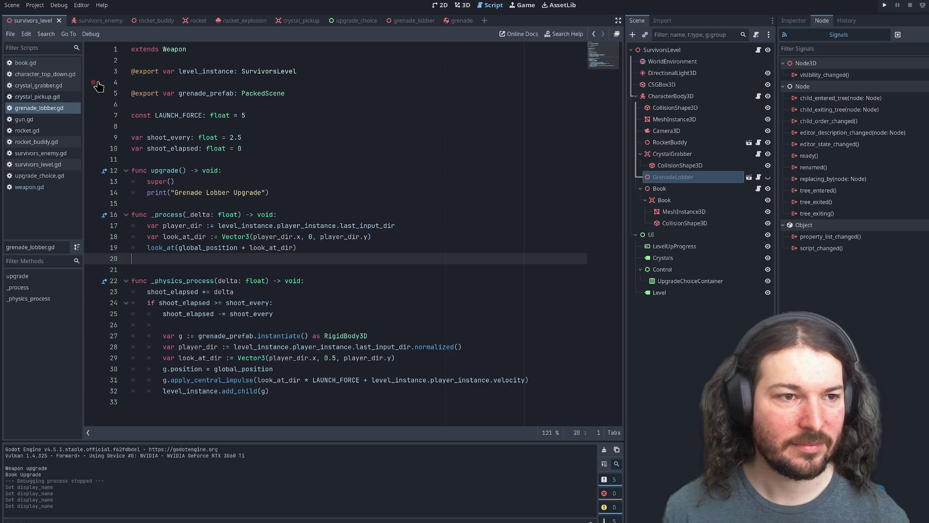
{"action": "left_click", "coordinate": [172, 58]}
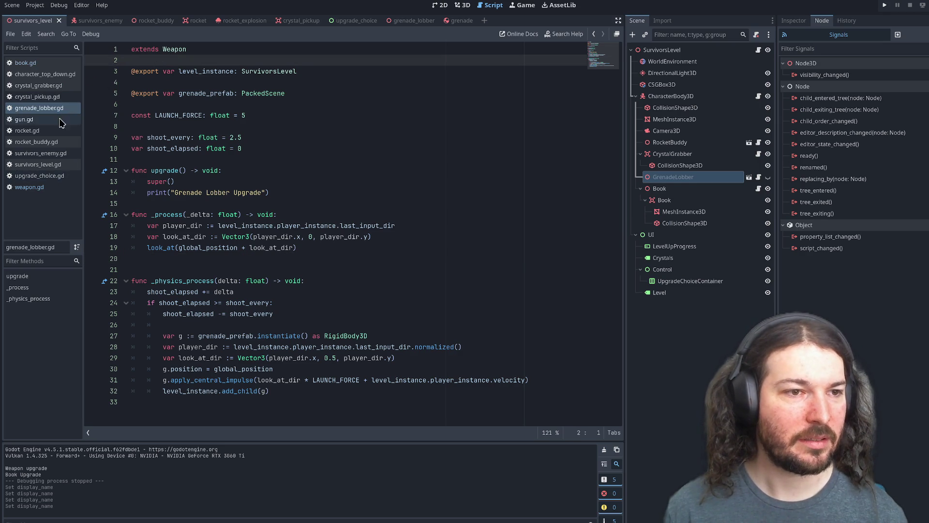
{"action": "left_click", "coordinate": [53, 165]}
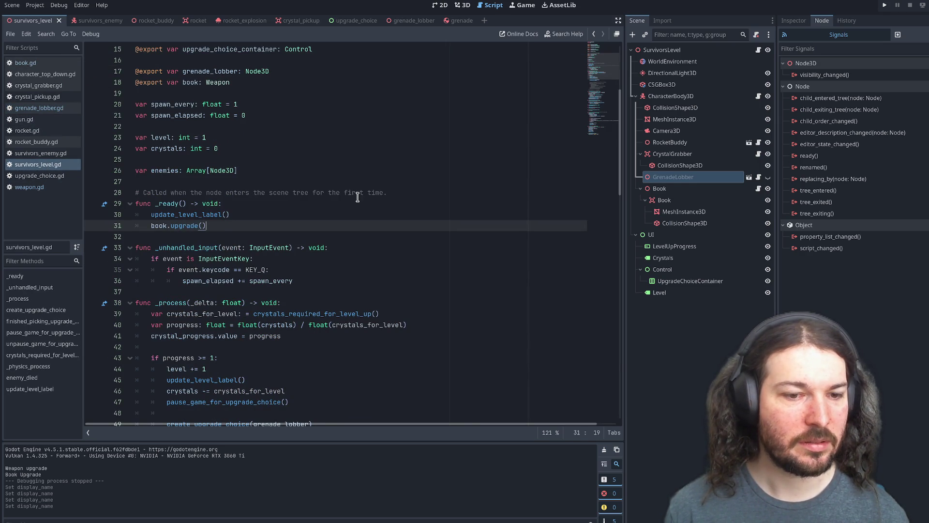
- Change create_upgrade_choice's parameter type from Node3D to Weapon
{"action": "scroll", "coordinate": [358, 197], "scroll_direction": "down", "scroll_amount": 8}
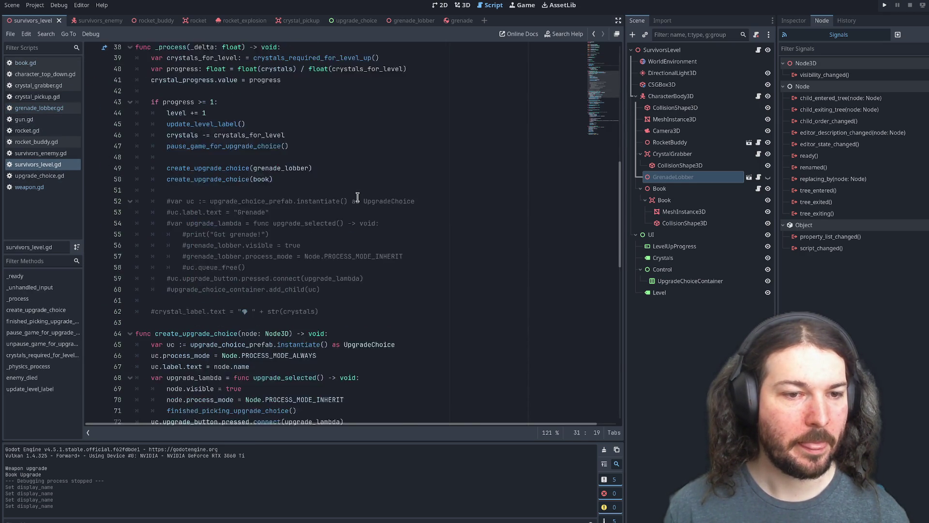
{"action": "left_click", "coordinate": [344, 160]}
{"action": "double_click", "coordinate": [298, 160]}
{"action": "double_click", "coordinate": [199, 159]}
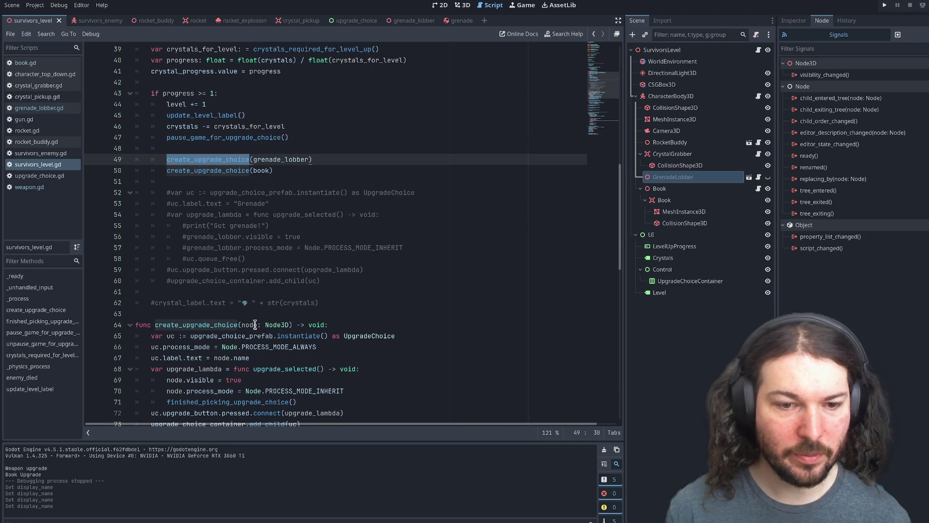
{"action": "double_click", "coordinate": [277, 325]}
{"action": "type", "text": "Weapon"}
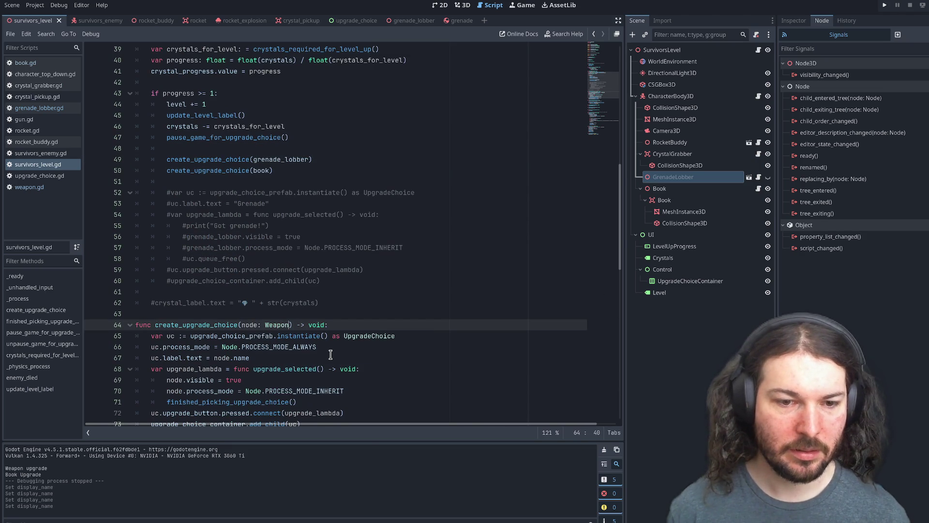
- Rename the parameter to wep and set the label text to wep.display_name
{"action": "scroll", "coordinate": [325, 339], "scroll_direction": "down", "scroll_amount": 2}
{"action": "left_click", "coordinate": [302, 292]}
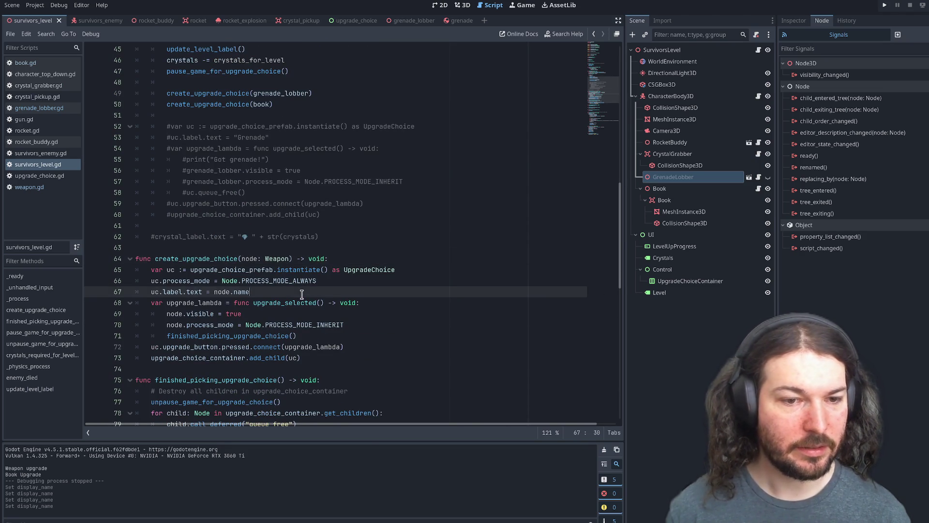
{"action": "key", "text": "BackSpace"}
{"action": "key", "text": "BackSpace"}
{"action": "key", "text": "BackSpace"}
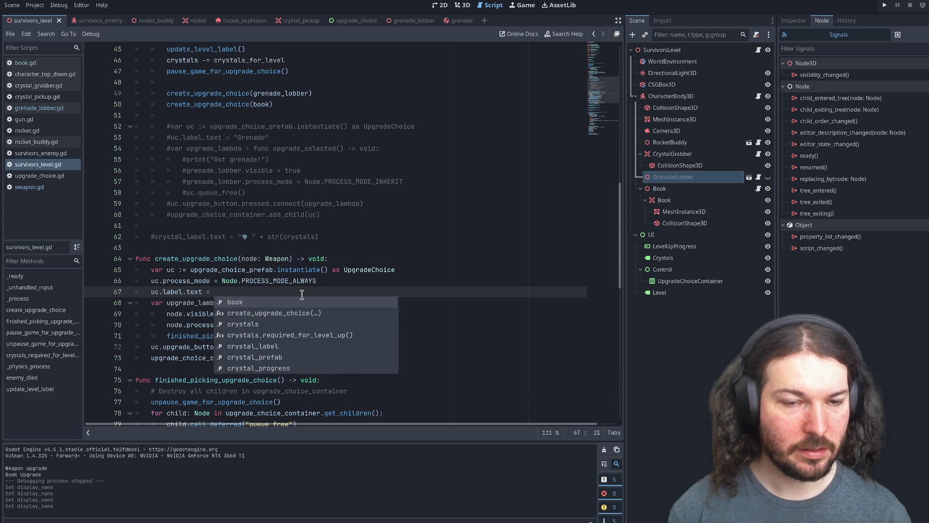
{"action": "key", "text": "BackSpace"}
{"action": "key", "text": "Up"}
{"action": "key", "text": "Up"}
{"action": "key", "text": "Up"}
{"action": "type", "text": "wep"}
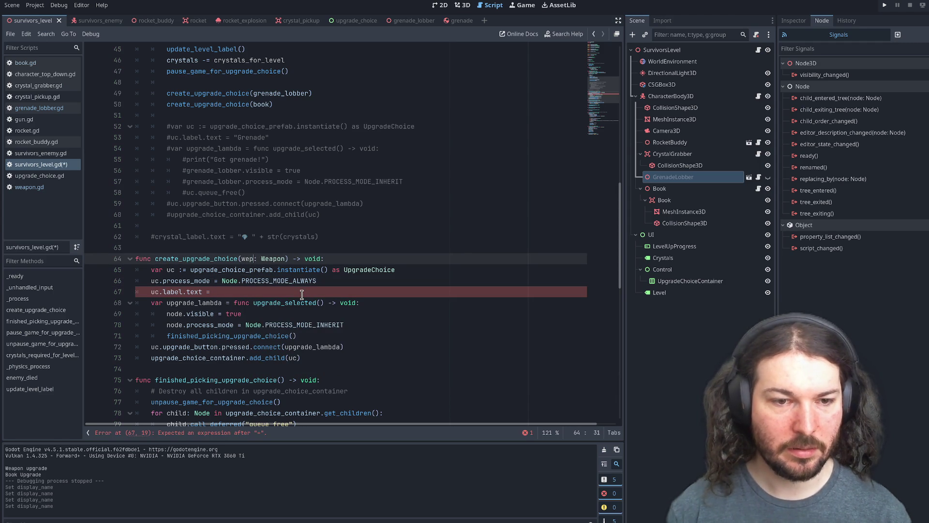
{"action": "key", "text": "Down"}
{"action": "key", "text": "Down"}
{"action": "key", "text": "Down"}
{"action": "type", "text": "wep,"}
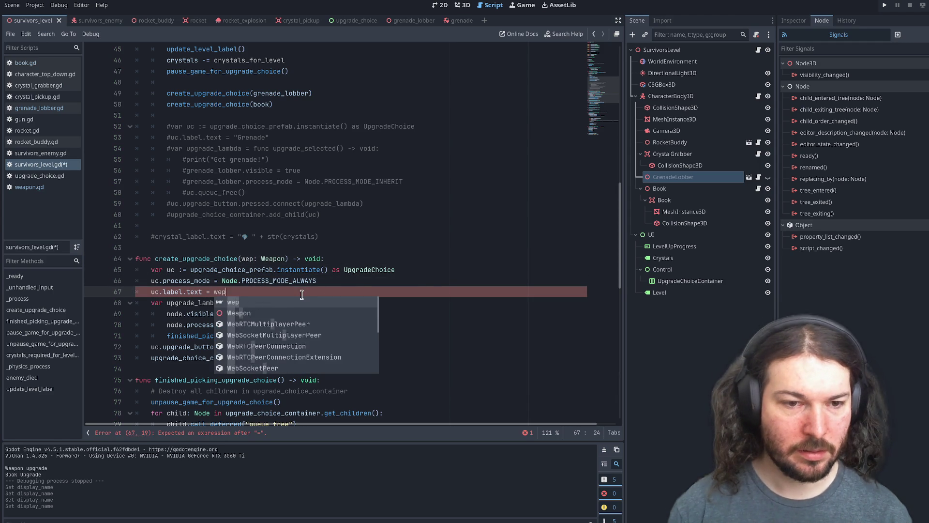
{"action": "key", "text": "Return"}
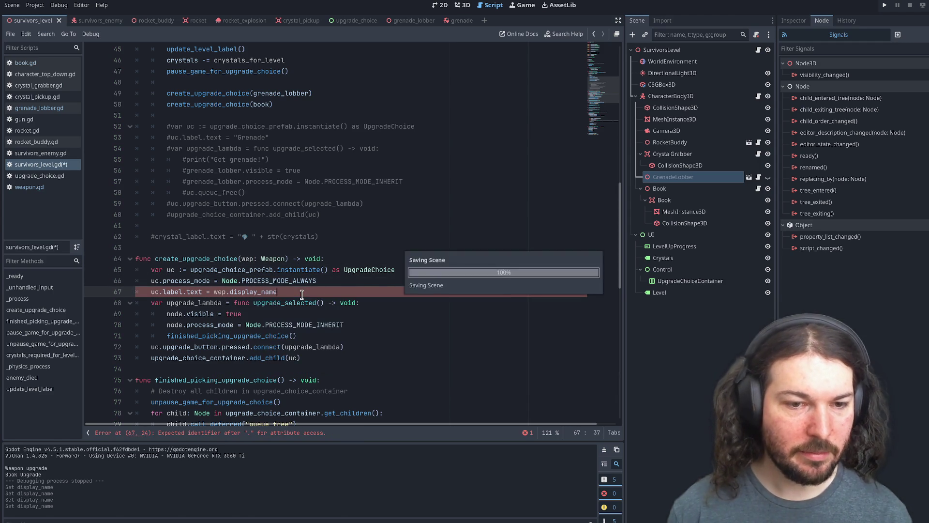
{"action": "key", "text": "Down"}
{"action": "key", "text": "Down"}
- In upgrade_lambda, add a check that calls wep.unlock() when the weapon is locked
{"action": "key", "text": "Up"}
{"action": "key", "text": "End"}
{"action": "key", "text": "Return"}
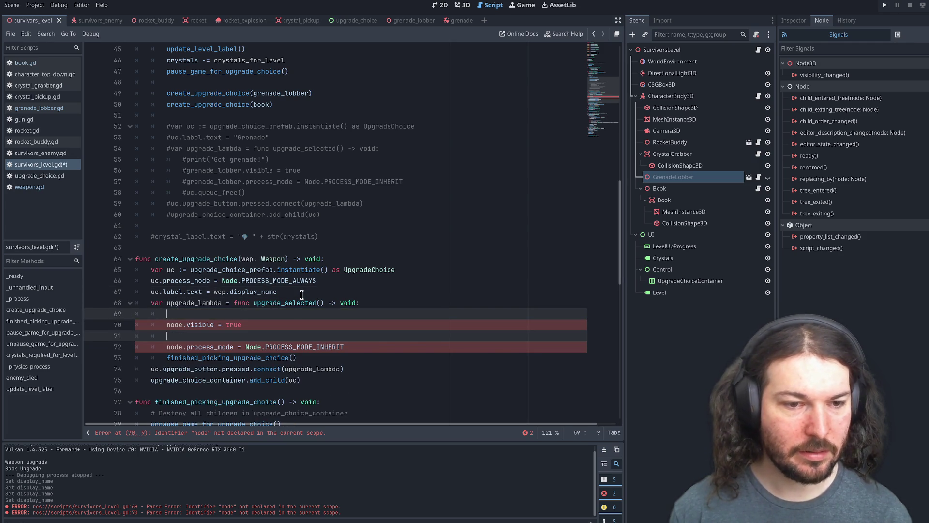
{"action": "key", "text": "Escape"}
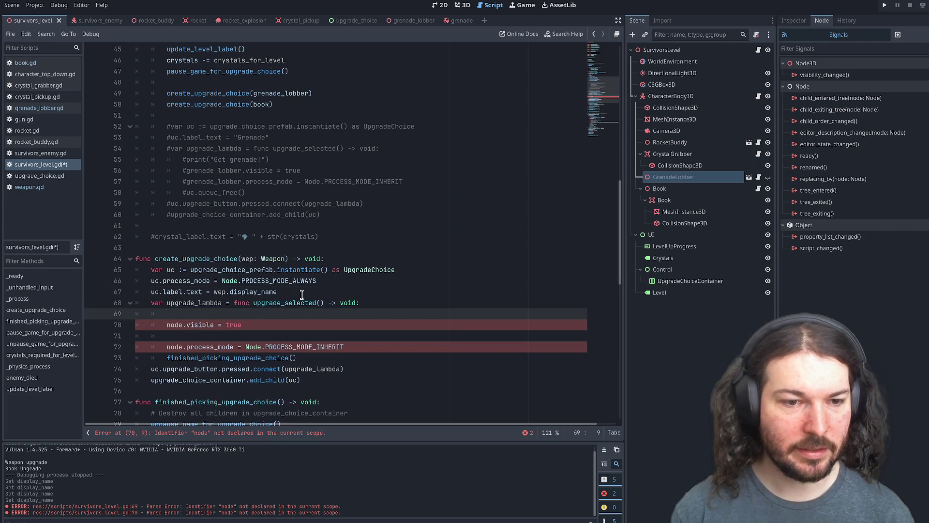
{"action": "type", "text": "wep."}
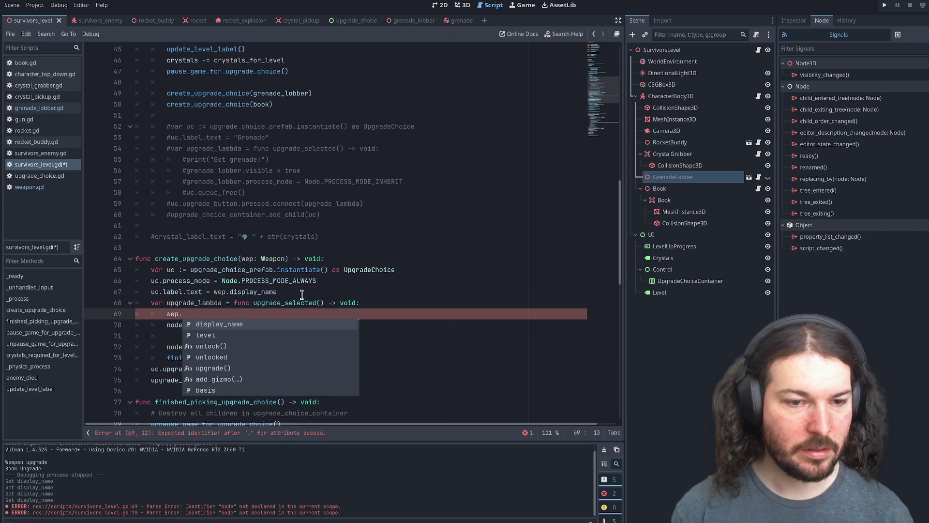
{"action": "key", "text": "BackSpace"}
{"action": "key", "text": "BackSpace"}
{"action": "key", "text": "BackSpace"}
{"action": "type", "text": "if "}
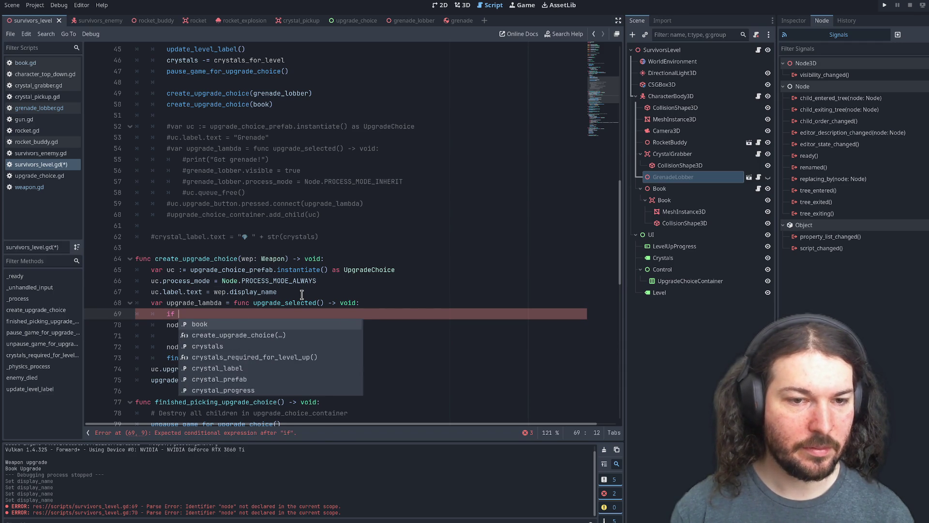
{"action": "type", "text": "wep.unlocked"}
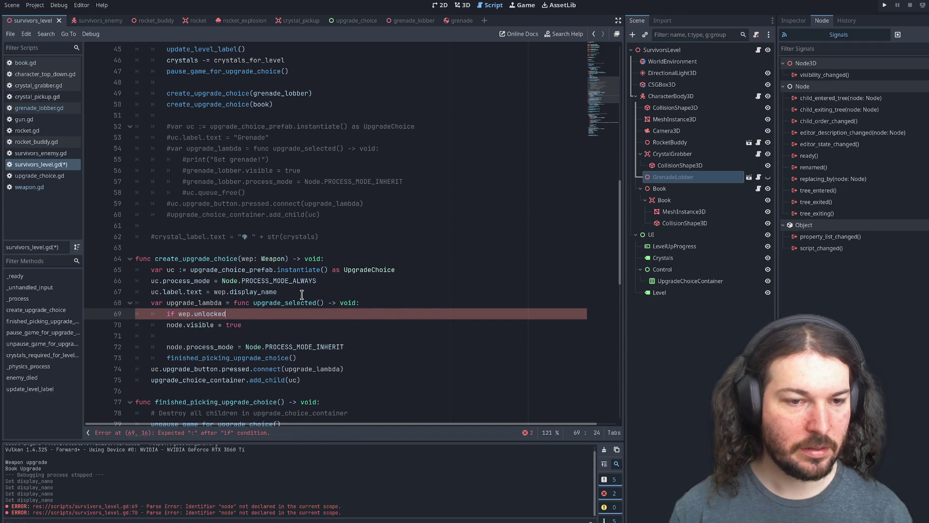
{"action": "type", "text": "!"}
{"action": "key", "text": "End"}
{"action": "type", "text": ":"}
{"action": "key", "text": "Return"}
{"action": "type", "text": "wep."}
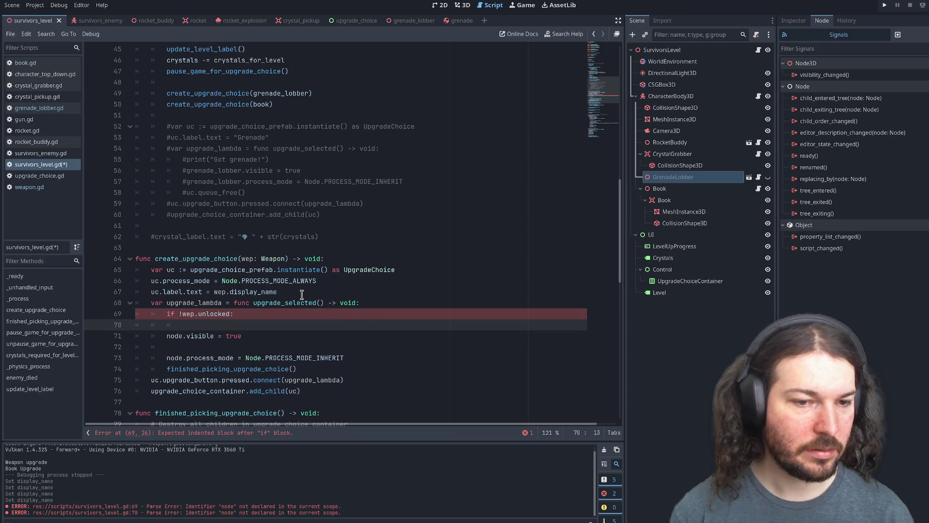
{"action": "type", "text": "unl"}
{"action": "key", "text": "Return"}
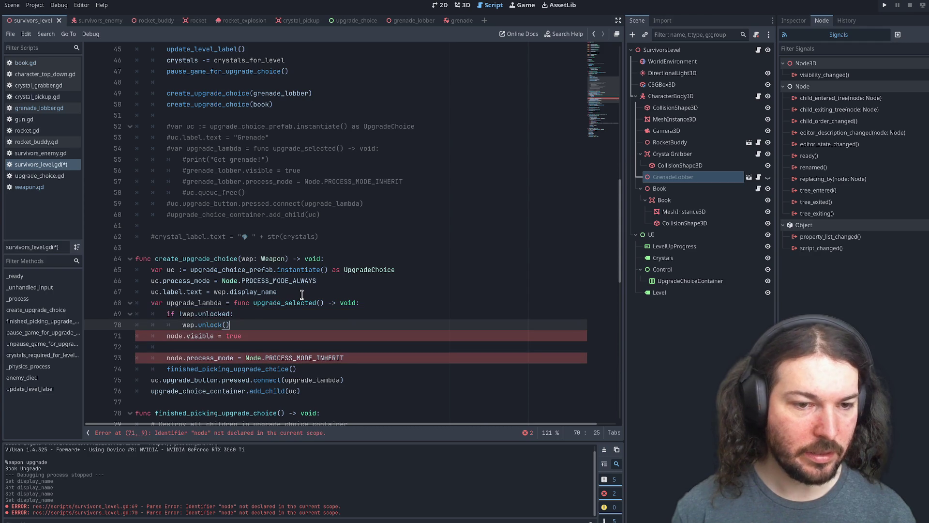
- Add an else branch that calls wep.upgrade()
{"action": "key", "text": "Return"}
{"action": "key", "text": "BackSpace"}
{"action": "type", "text": "else:"}
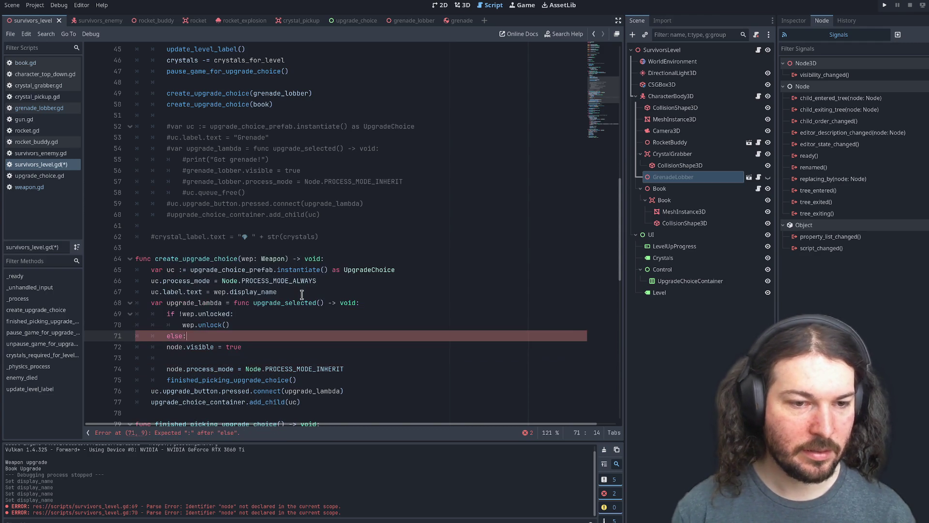
{"action": "key", "text": "Return"}
{"action": "type", "text": "ep.up"}
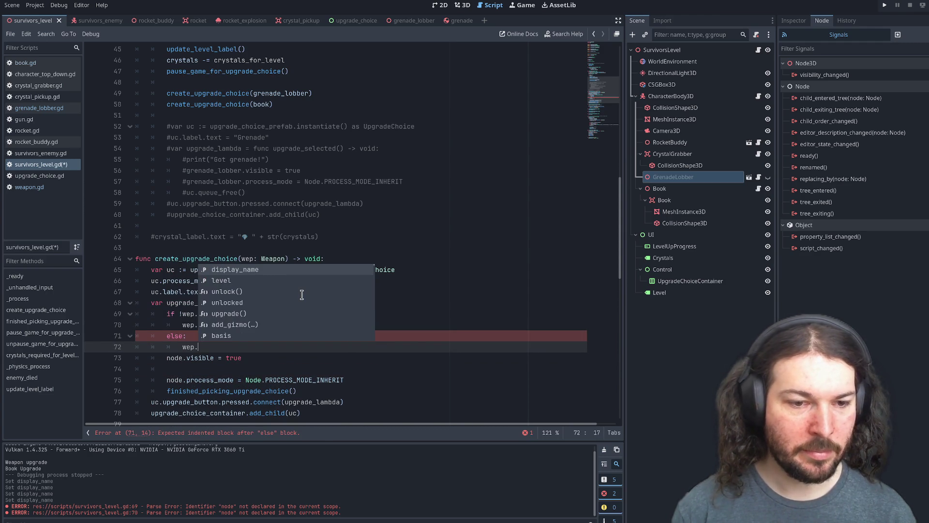
{"action": "key", "text": "Return"}
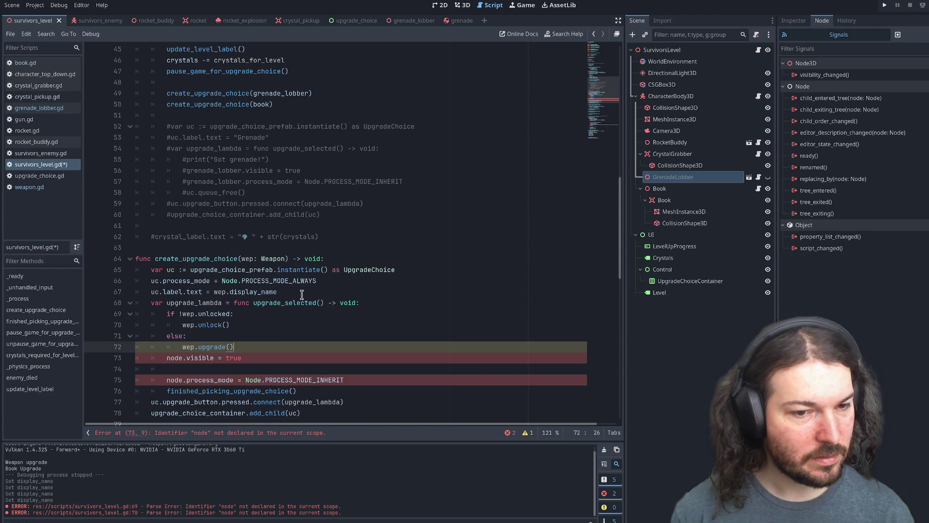
- Delete the old node.visible and process_mode lines and save survivors_level.gd
{"action": "key", "text": "shift+Down"}
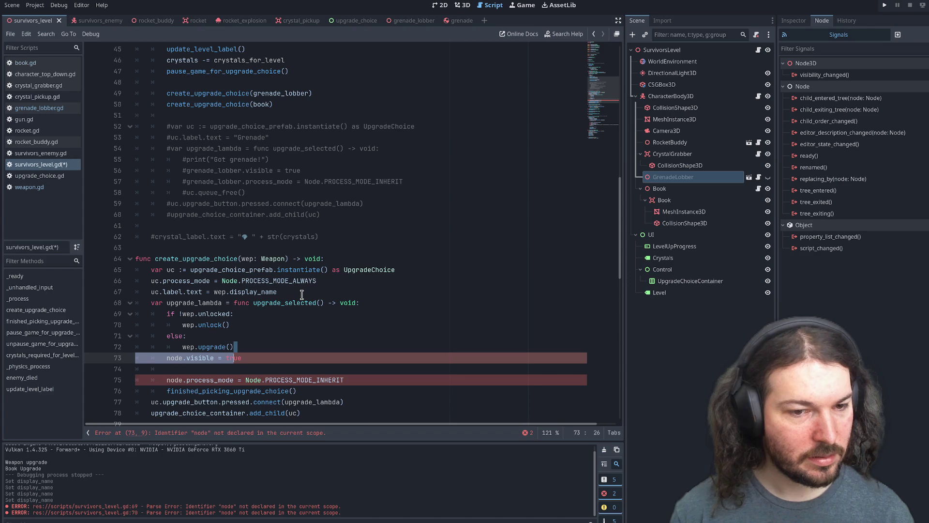
{"action": "key", "text": "shift+Down"}
{"action": "key", "text": "shift+Down"}
{"action": "key", "text": "shift+End"}
{"action": "key", "text": "BackSpace"}
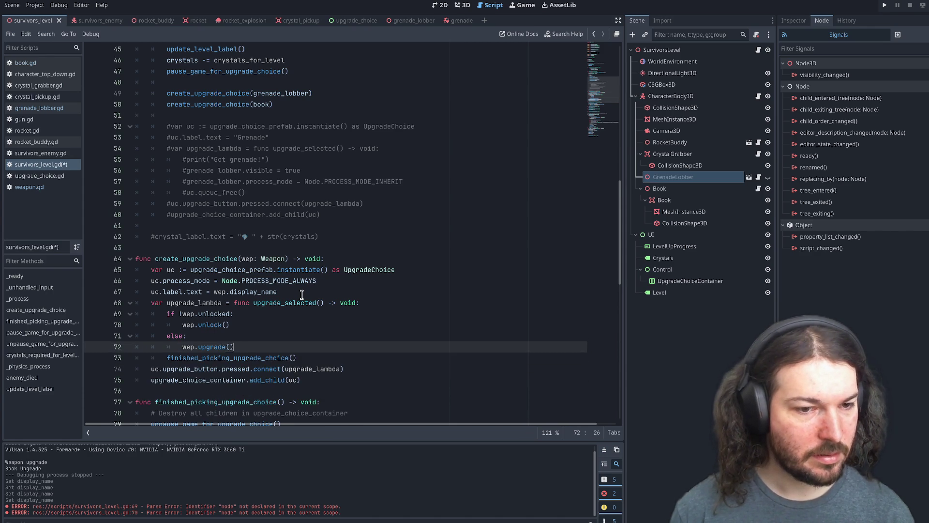
{"action": "key", "text": "ctrl+s"}
- Review the label text line and finished_picking_upgrade_choice in the updated script
{"action": "scroll", "coordinate": [301, 294], "scroll_direction": "down", "scroll_amount": 1}
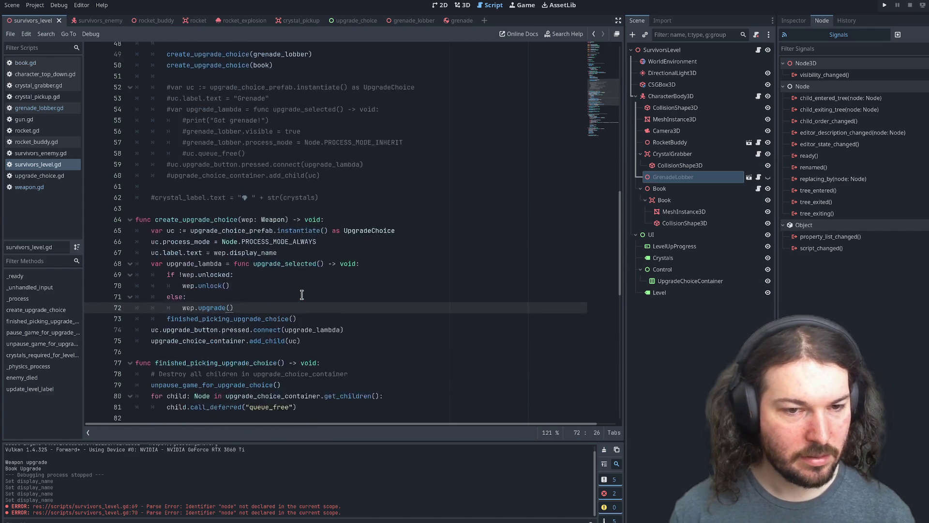
{"action": "scroll", "coordinate": [302, 294], "scroll_direction": "down", "scroll_amount": 1}
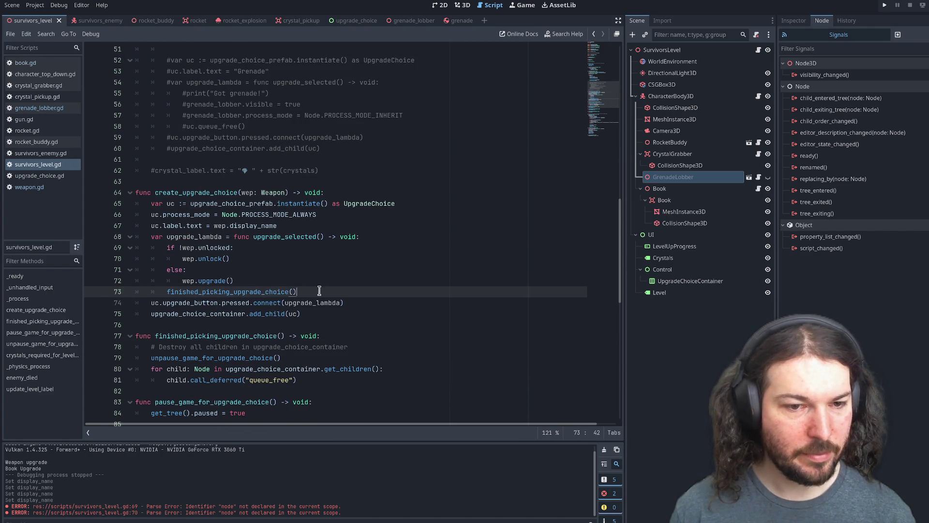
{"action": "left_click", "coordinate": [206, 230]}
{"action": "left_click", "coordinate": [307, 203]}
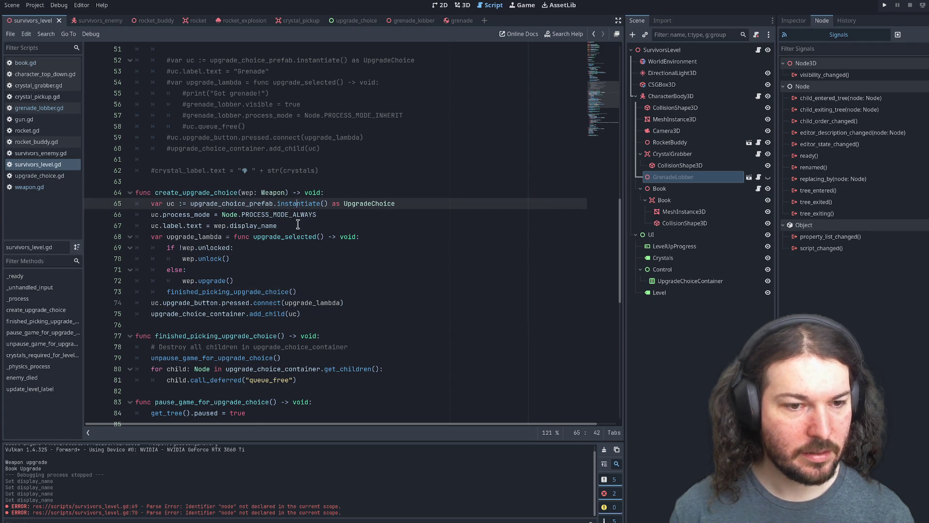
{"action": "left_click", "coordinate": [310, 335]}
{"action": "left_click", "coordinate": [316, 324]}
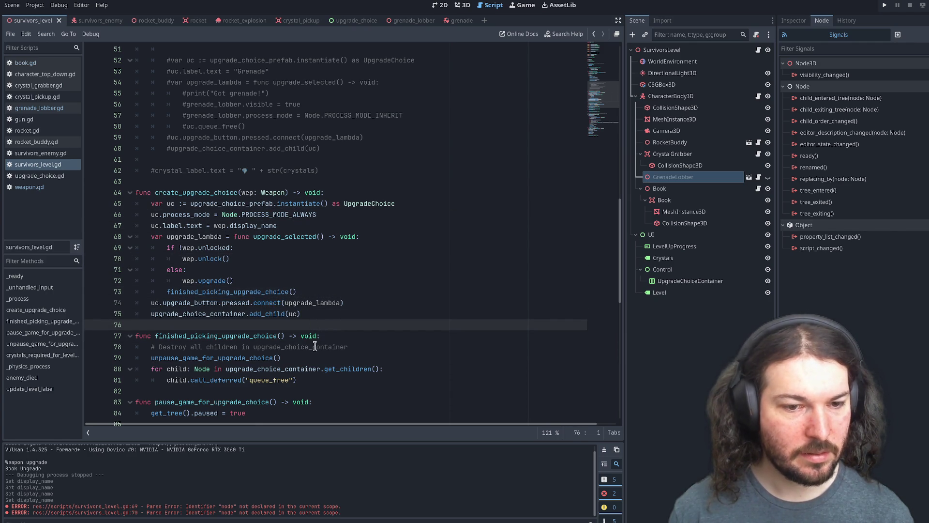
{"action": "left_click", "coordinate": [334, 224]}
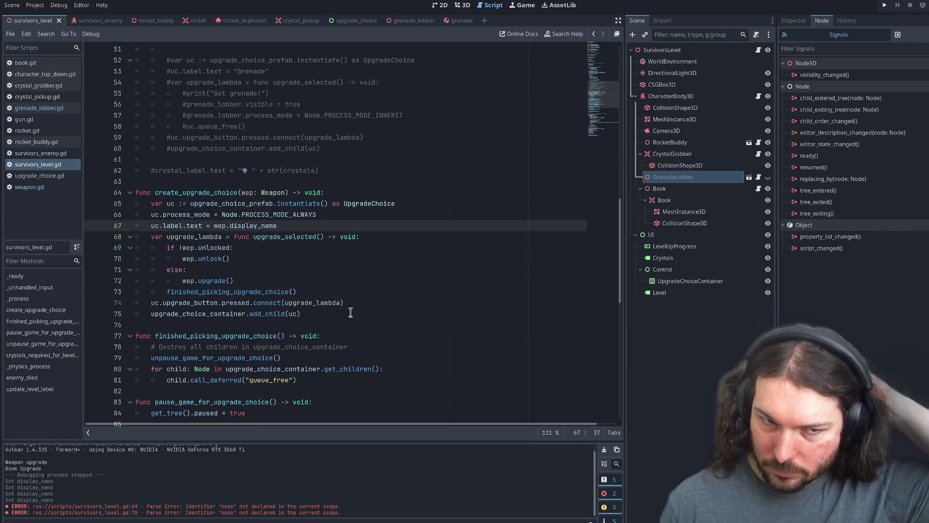
{"action": "mouse_move", "coordinate": [338, 305]}
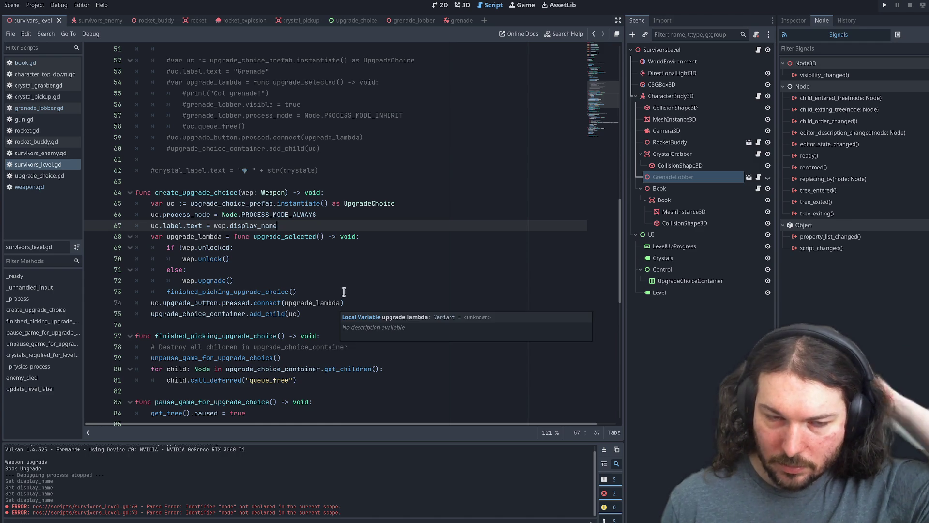
{"action": "left_click", "coordinate": [362, 217]}
{"action": "key", "text": "Down"}
{"action": "key", "text": "ctrl+Left"}
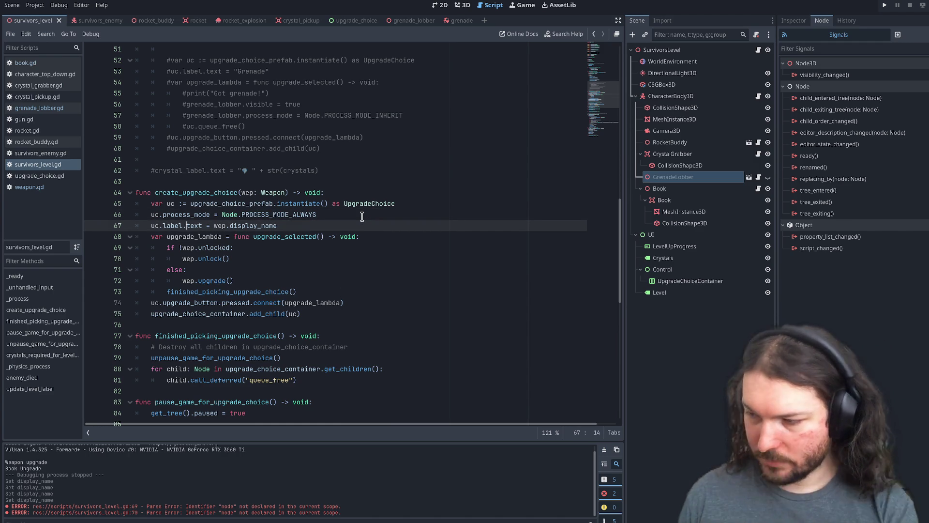
{"action": "left_click", "coordinate": [362, 217]}
{"action": "key", "text": "Down"}
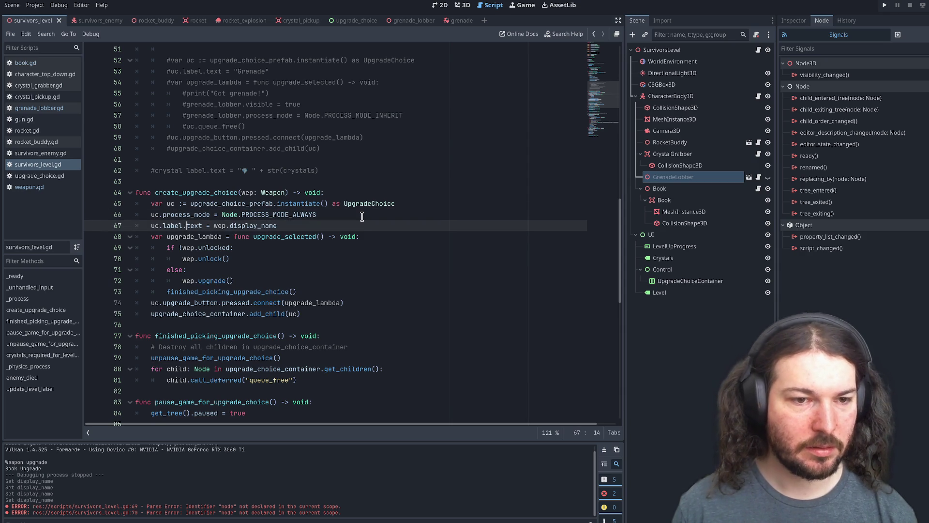
- Declare a new variable 'var option_text: string' above the if/else block
{"action": "key", "text": "Up"}
{"action": "key", "text": "Return"}
{"action": "key", "text": "Return"}
{"action": "key", "text": "Return"}
{"action": "key", "text": "Up"}
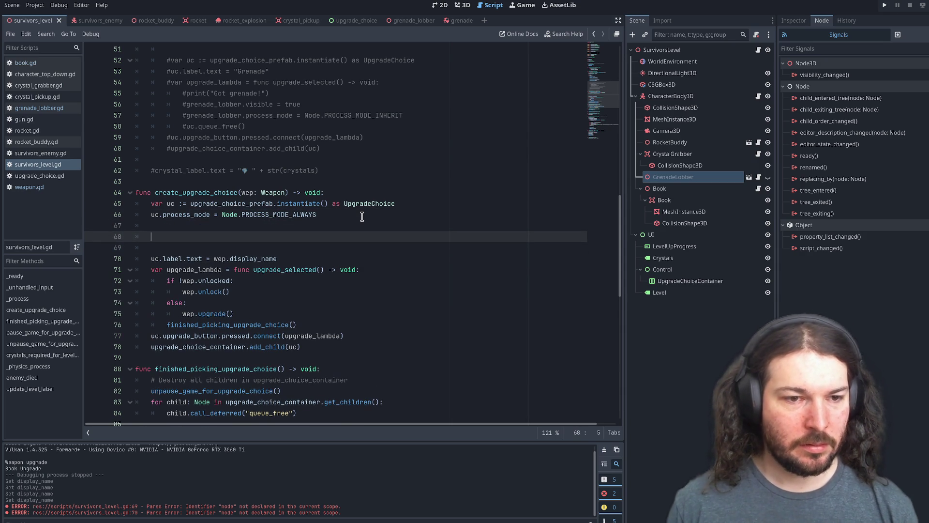
{"action": "type", "text": "var "}
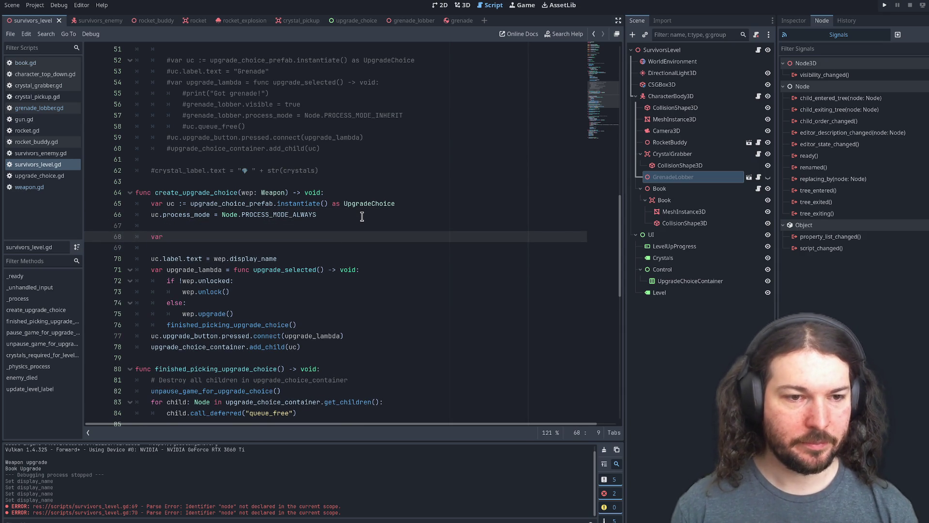
{"action": "type", "text": "option_text: string"}
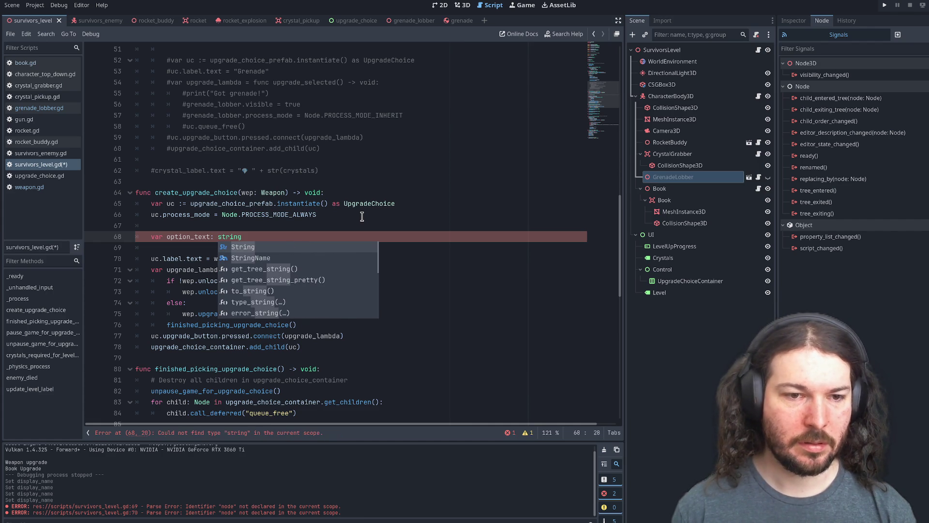
{"action": "key", "text": "Escape"}
- Duplicate the if !wep.unlocked / else block below the option_text declaration
{"action": "key", "text": "Down"}
{"action": "key", "text": "Down"}
{"action": "key", "text": "Down"}
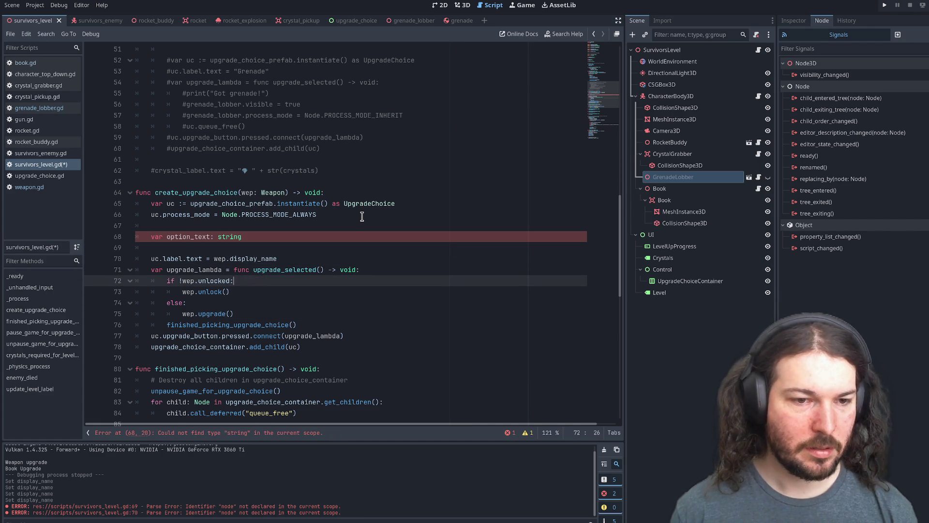
{"action": "key", "text": "Home"}
{"action": "key", "text": "shift+Down"}
{"action": "key", "text": "shift+Down"}
{"action": "key", "text": "shift+Down"}
{"action": "key", "text": "shift+End"}
{"action": "key", "text": "ctrl+c"}
{"action": "key", "text": "Up"}
{"action": "key", "text": "Up"}
{"action": "key", "text": "Up"}
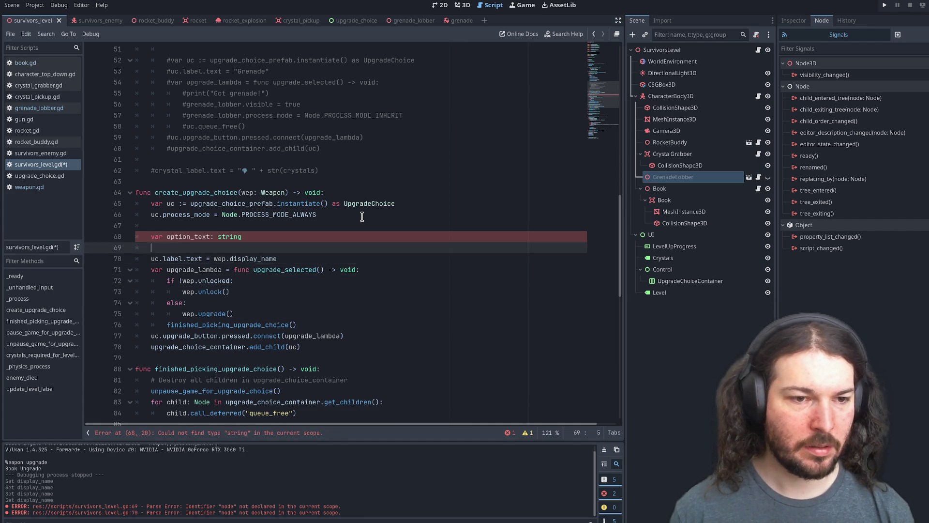
{"action": "key", "text": "ctrl+v"}
- Dedent the pasted if/else block one level
{"action": "key", "text": "Up"}
{"action": "key", "text": "Up"}
{"action": "key", "text": "shift+Down"}
{"action": "key", "text": "shift+Down"}
{"action": "key", "text": "shift+Tab"}
{"action": "key", "text": "Up"}
{"action": "key", "text": "Up"}
{"action": "key", "text": "End"}
- Set option_text to "Unlock %s" or "Upgrade %s" % wep.display_name per branch, and save
{"action": "key", "text": "shift+Home"}
{"action": "type", "text": "option_text = "}
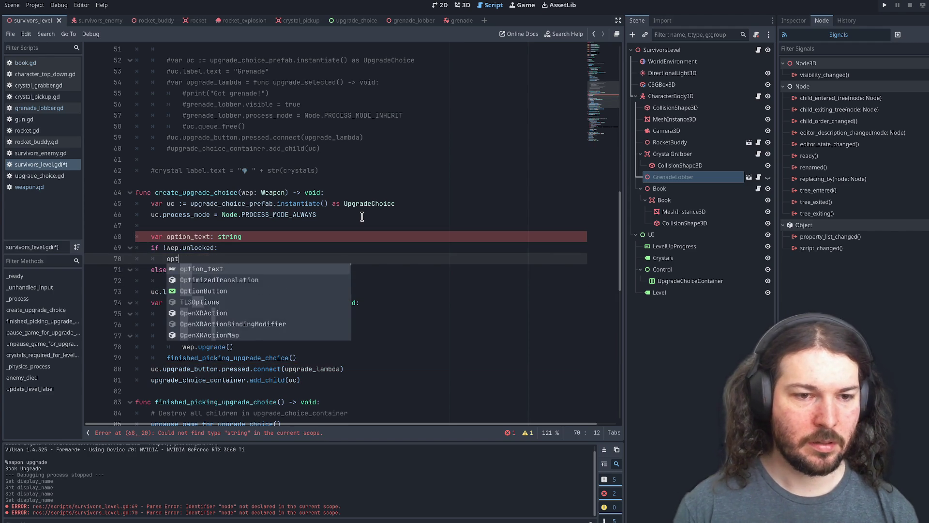
{"action": "type", "text": "\""}
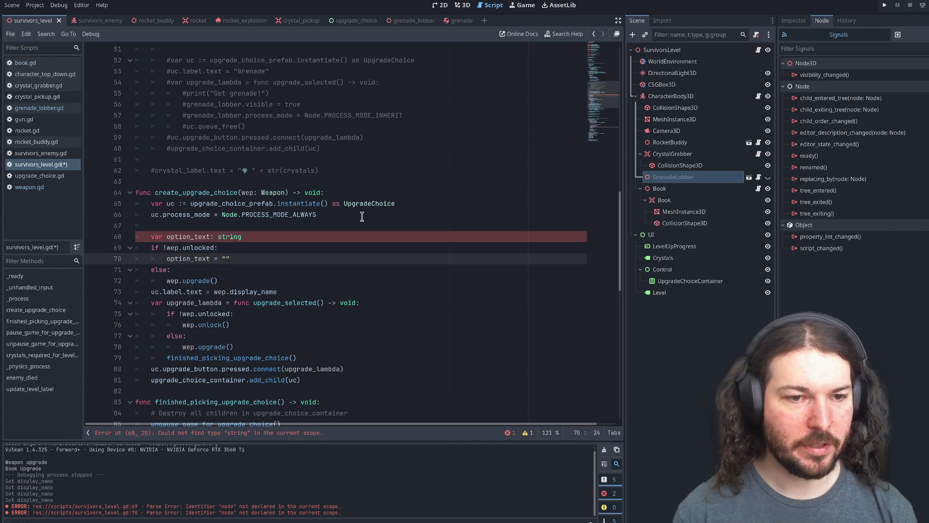
{"action": "type", "text": "Unlock %s\" % "}
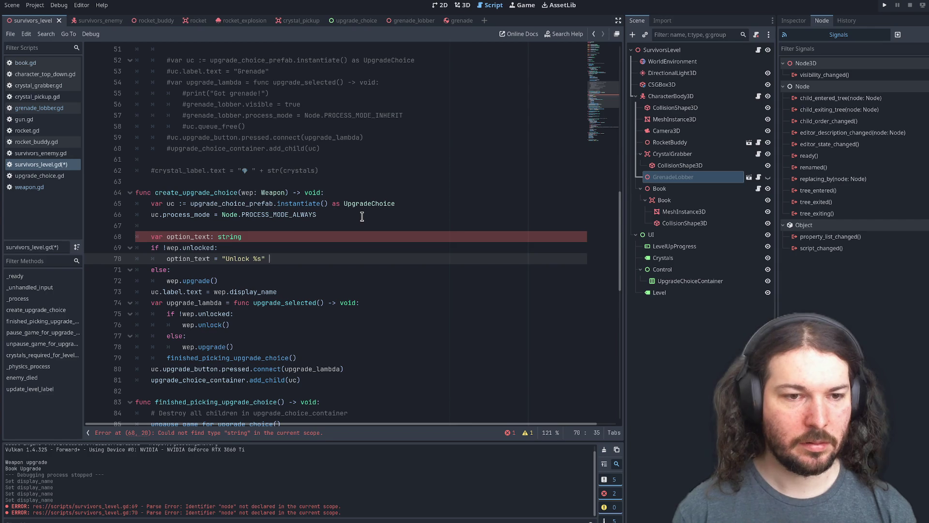
{"action": "type", "text": "wep.display_name"}
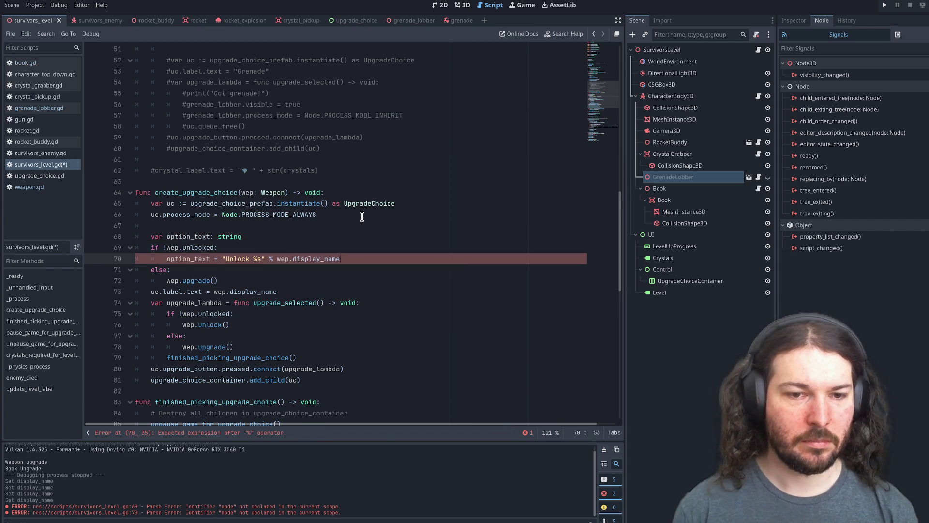
{"action": "key", "text": "Down"}
{"action": "key", "text": "Down"}
{"action": "key", "text": "shift+Home"}
{"action": "key", "text": "BackSpace"}
{"action": "type", "text": "option_"}
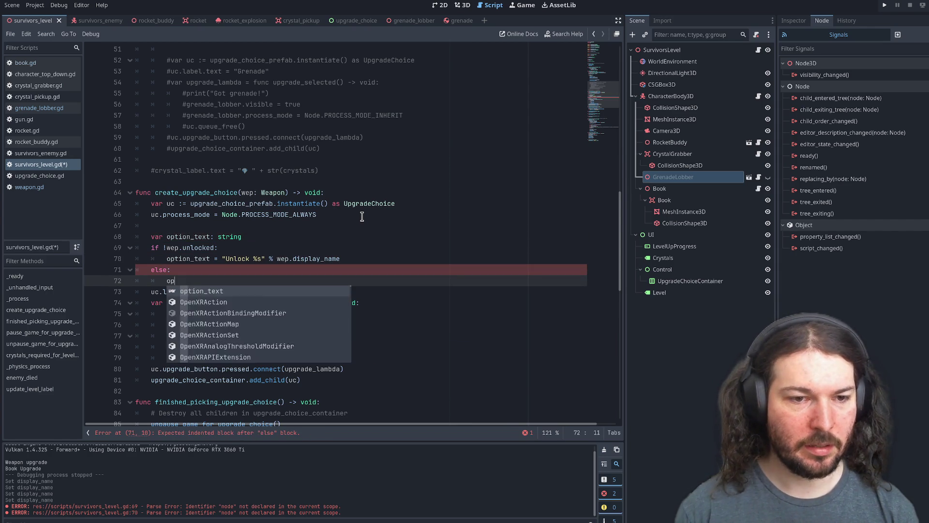
{"action": "key", "text": "Return"}
{"action": "type", "text": "= "}
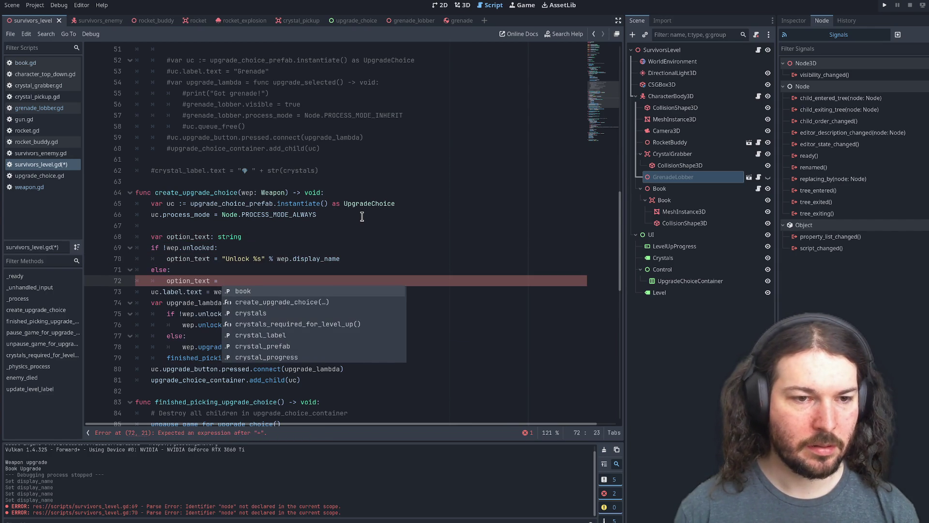
{"action": "type", "text": "\"Upgrade %"}
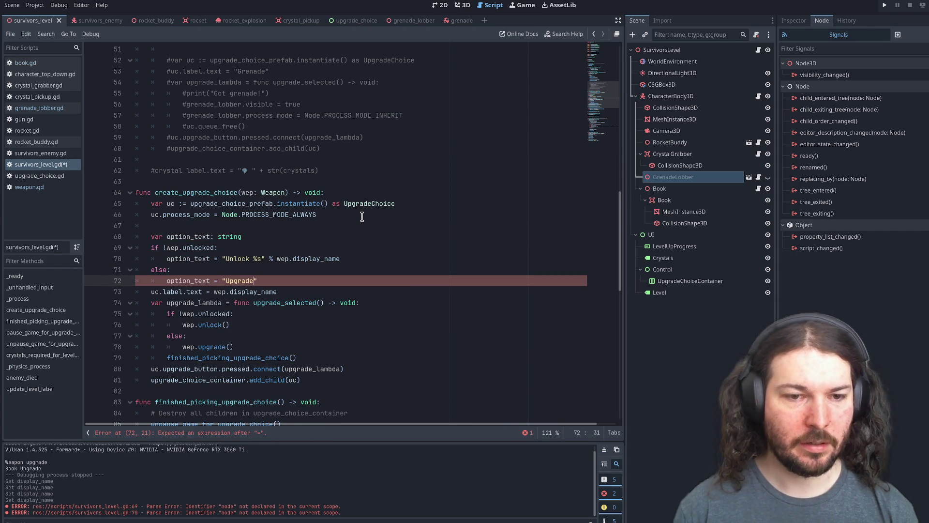
{"action": "type", "text": "s\" % w"}
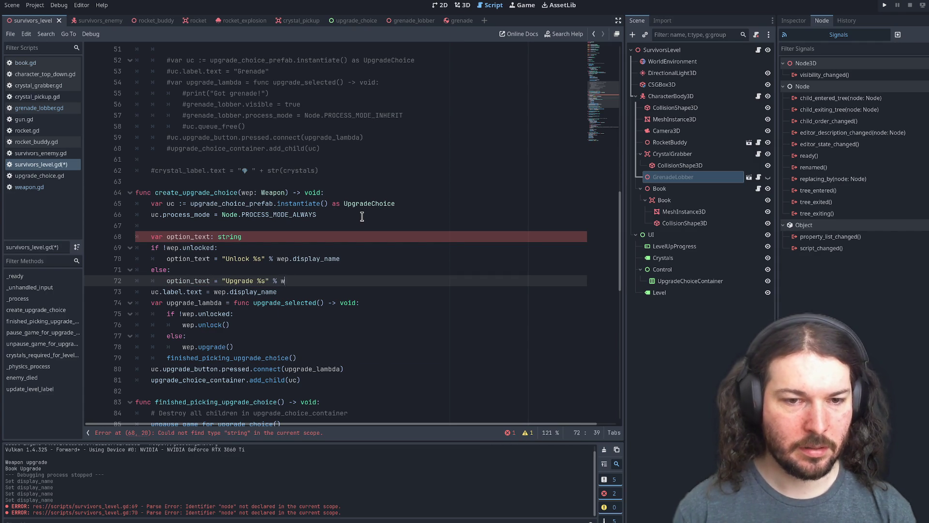
{"action": "type", "text": "ep.d"}
{"action": "key", "text": "Return"}
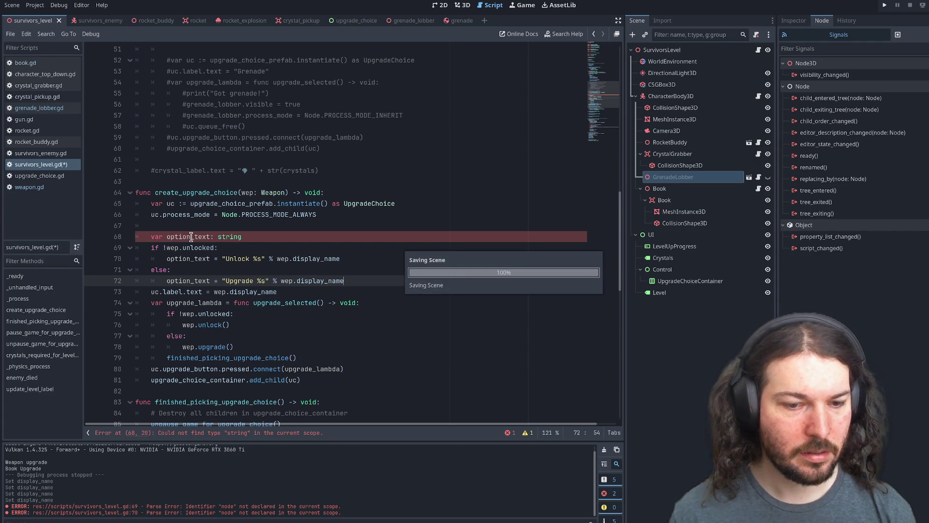
{"action": "key", "text": "ctrl+s"}
- Correct the option_text type from 'string' to 'String'
{"action": "left_click", "coordinate": [293, 236]}
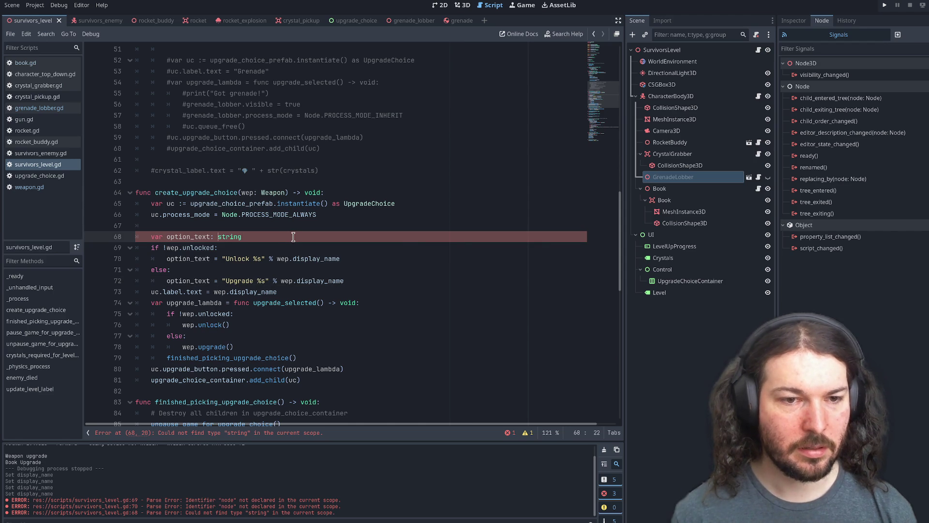
{"action": "key", "text": "Delete"}
{"action": "type", "text": "S"}
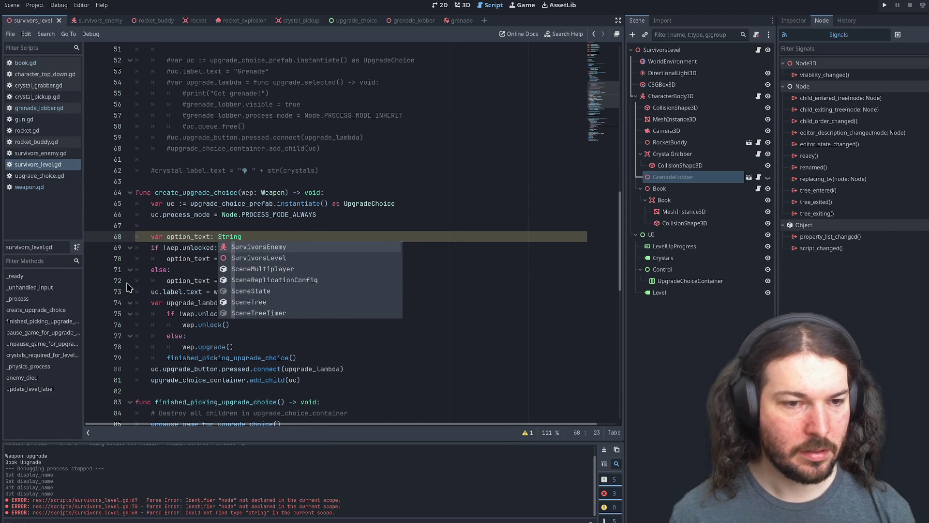
{"action": "key", "text": "Escape"}
- Replace wep.display_name with option_text in the uc.label.text assignment
{"action": "key", "text": "Down"}
{"action": "key", "text": "Down"}
{"action": "key", "text": "Down"}
{"action": "key", "text": "End"}
{"action": "key", "text": "shift+ctrl+Left"}
{"action": "key", "text": "shift+ctrl+Left"}
{"action": "key", "text": "shift+ctrl+Left"}
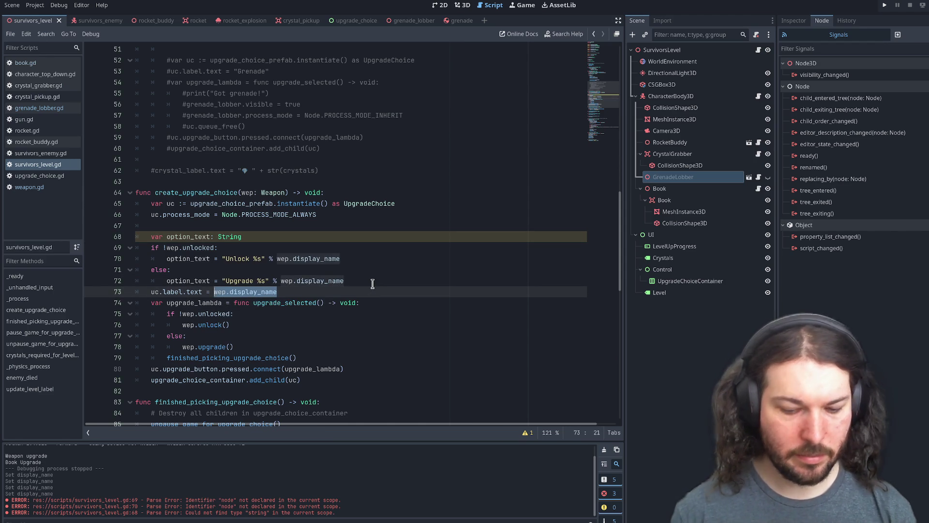
{"action": "type", "text": "option"}
{"action": "key", "text": "Return"}
{"action": "key", "text": "Return"}
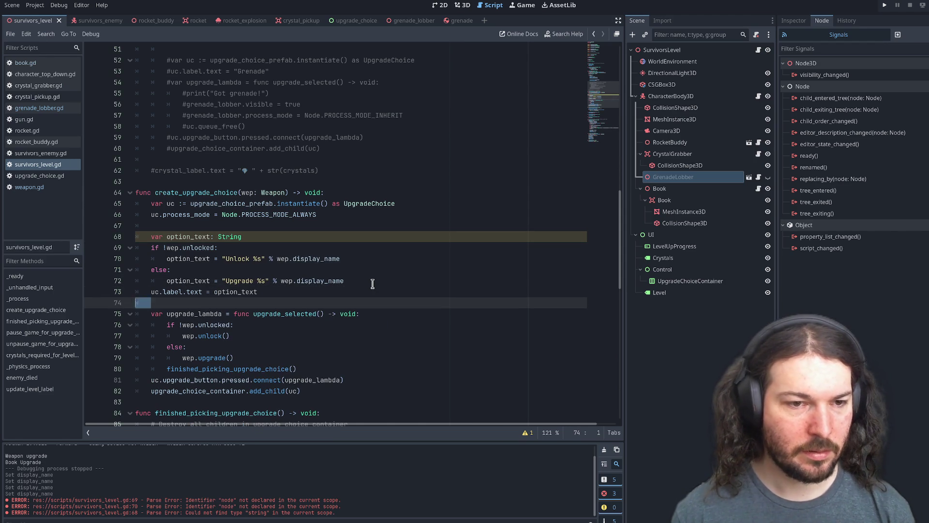
{"action": "key", "text": "BackSpace"}
- Review the new if/else block, then switch to Firefox with a new tab
{"action": "scroll", "coordinate": [373, 283], "scroll_direction": "down", "scroll_amount": 2}
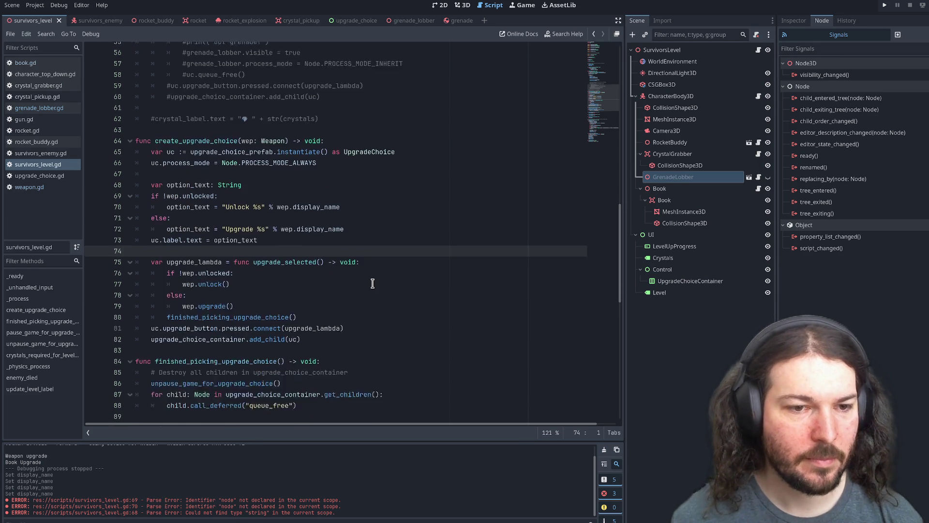
{"action": "left_click", "coordinate": [183, 182]}
{"action": "left_click", "coordinate": [167, 192]}
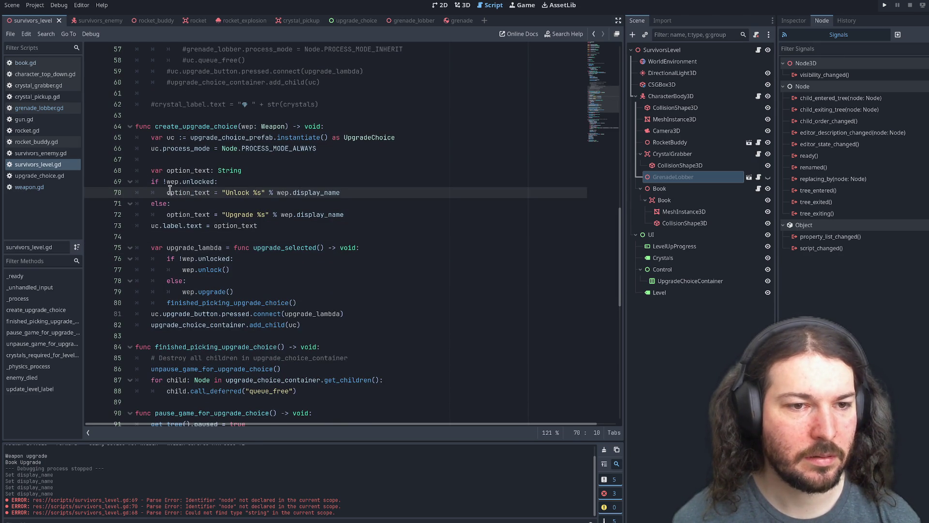
{"action": "left_click", "coordinate": [149, 181]}
{"action": "mouse_move", "coordinate": [145, 182]}
{"action": "left_mouse_down"}
{"action": "mouse_move", "coordinate": [189, 207]}
{"action": "mouse_move", "coordinate": [334, 218]}
{"action": "left_mouse_up"}
{"action": "left_click", "coordinate": [333, 217]}
{"action": "left_click", "coordinate": [343, 216]}
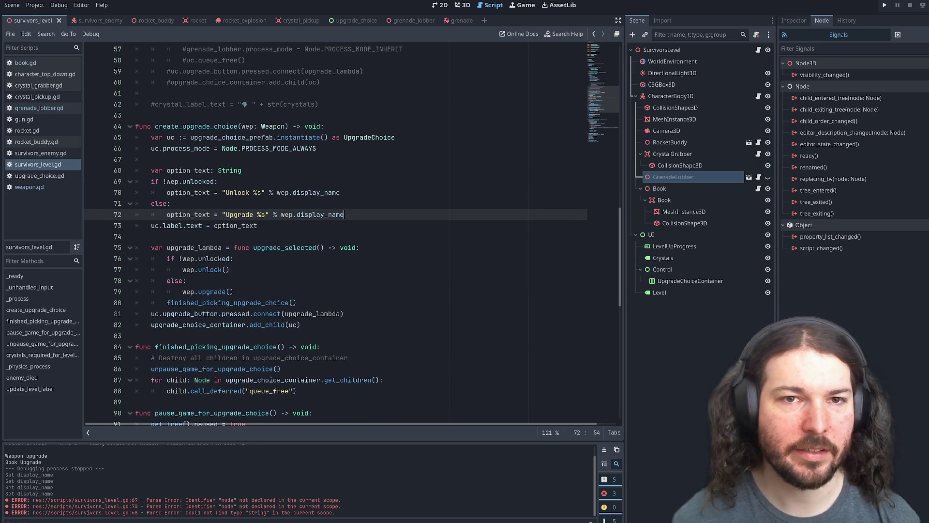
{"action": "key", "text": "alt+Tab"}
{"action": "key", "text": "ctrl+t"}
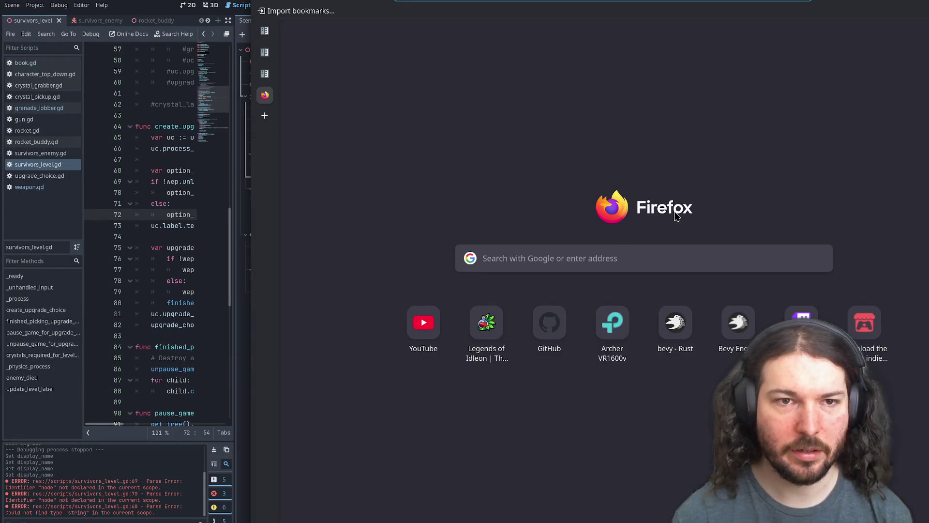
- Search 'gdscript ternary', read the Godot Forum's 'value1 if condition else value2' example, then close Firefox
{"action": "type", "text": "gdsc"}
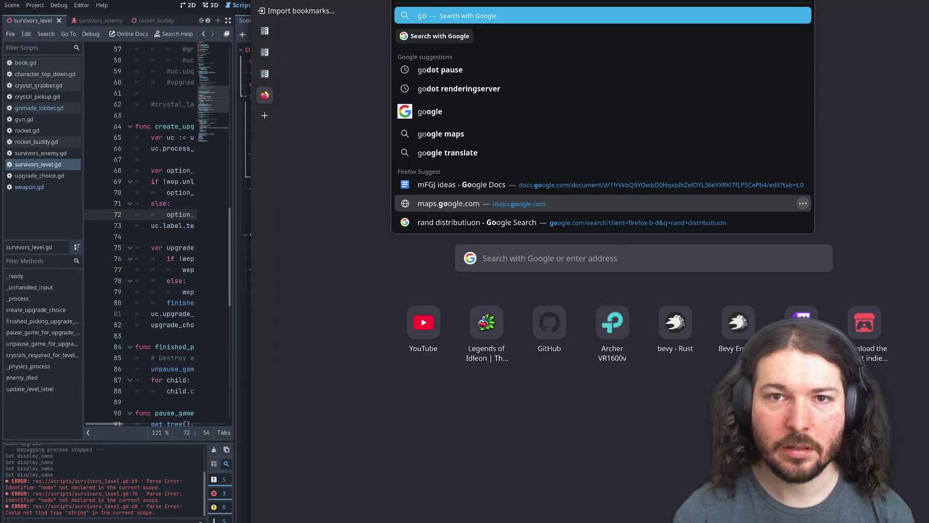
{"action": "type", "text": "ript ter"}
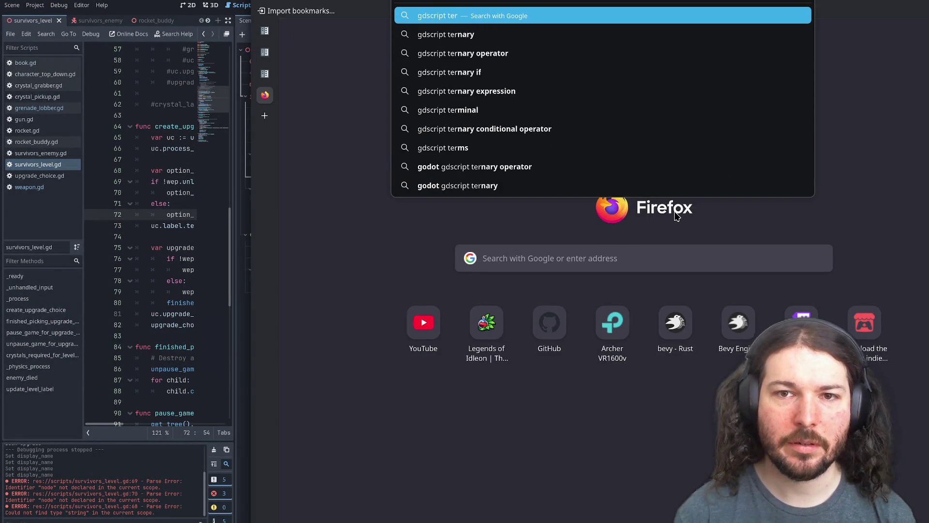
{"action": "type", "text": "nary"}
{"action": "key", "text": "Return"}
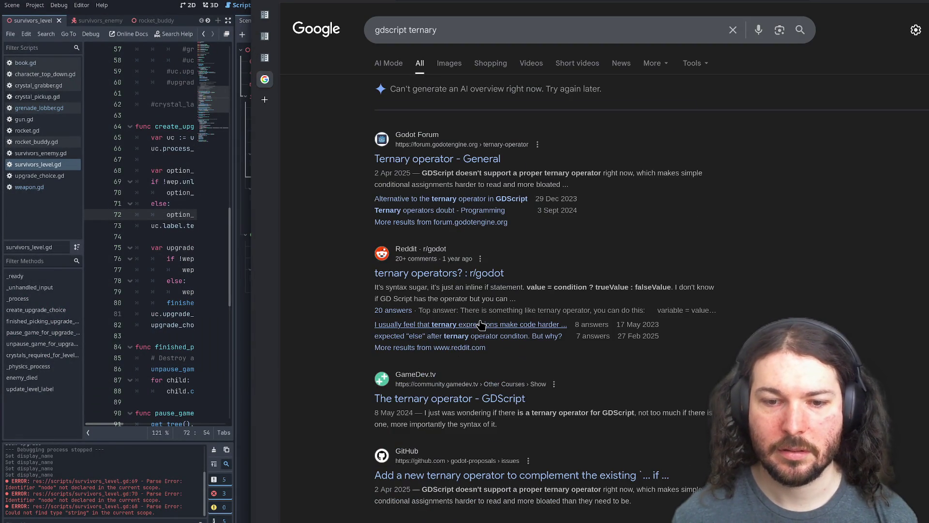
{"action": "left_click", "coordinate": [457, 199]}
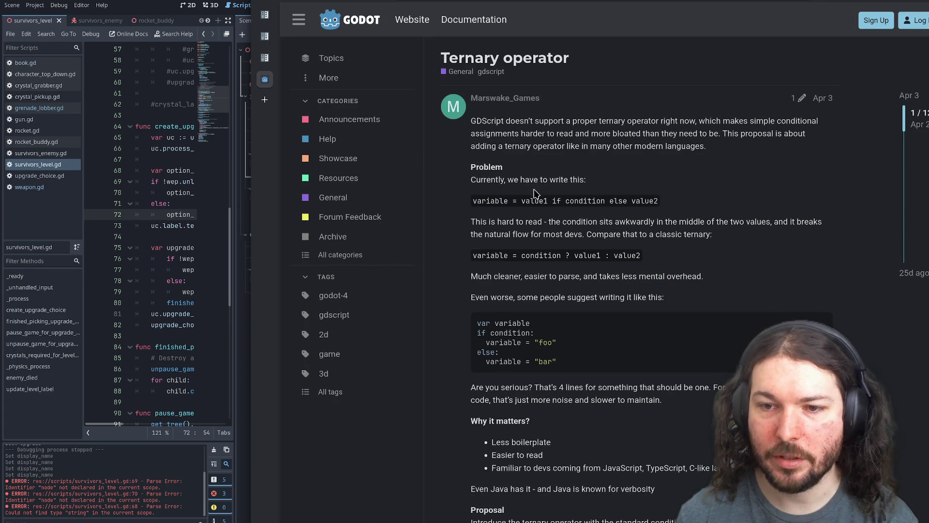
{"action": "left_click_drag", "start_coordinate": [554, 200], "coordinate": [647, 220]}
{"action": "left_click", "coordinate": [639, 202]}
{"action": "left_click", "coordinate": [249, 18]}
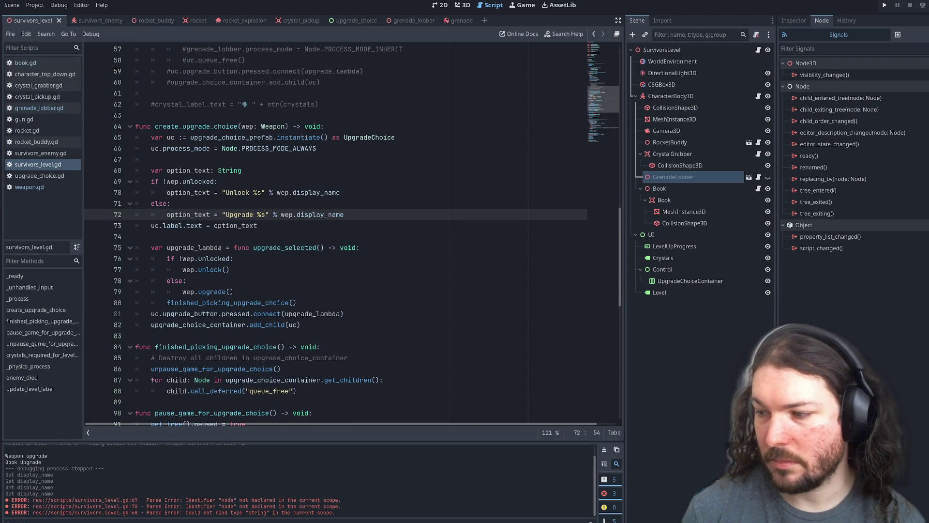
{"action": "left_click", "coordinate": [315, 171]}
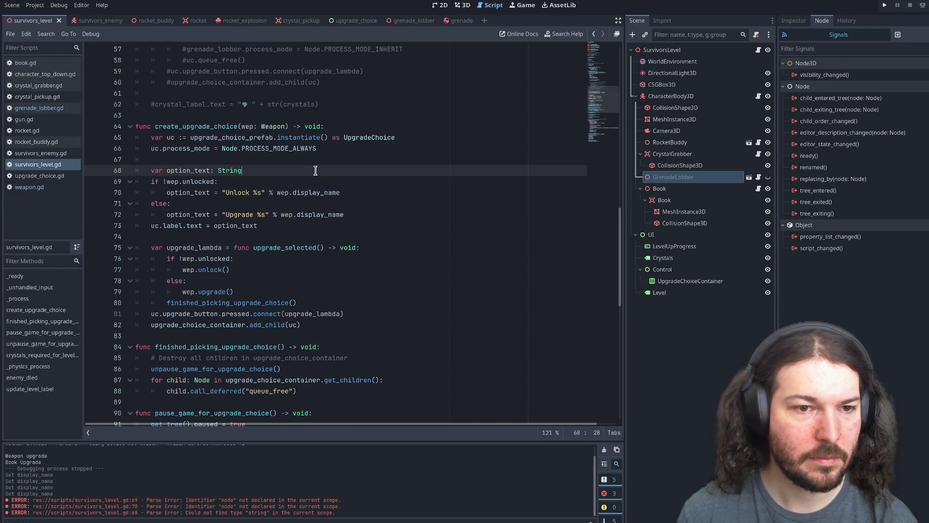
{"action": "key", "text": "Down"}
{"action": "key", "text": "Down"}
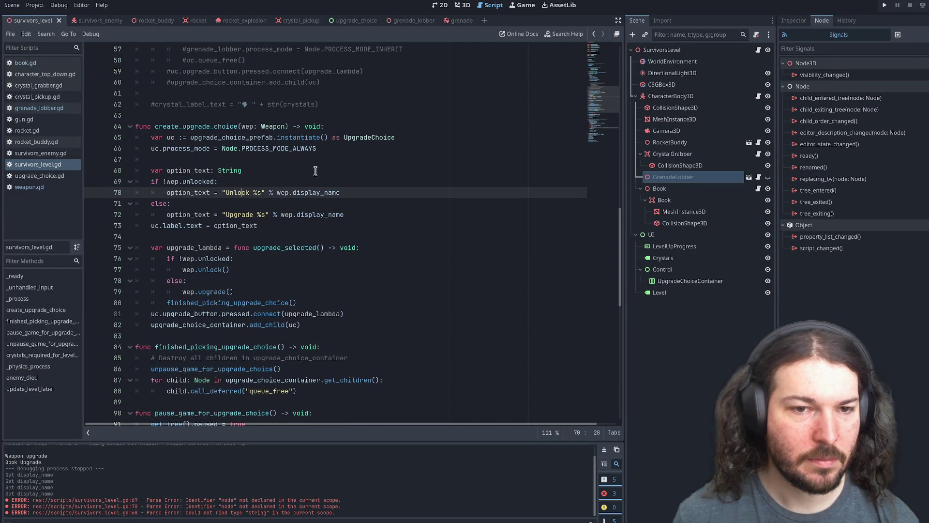
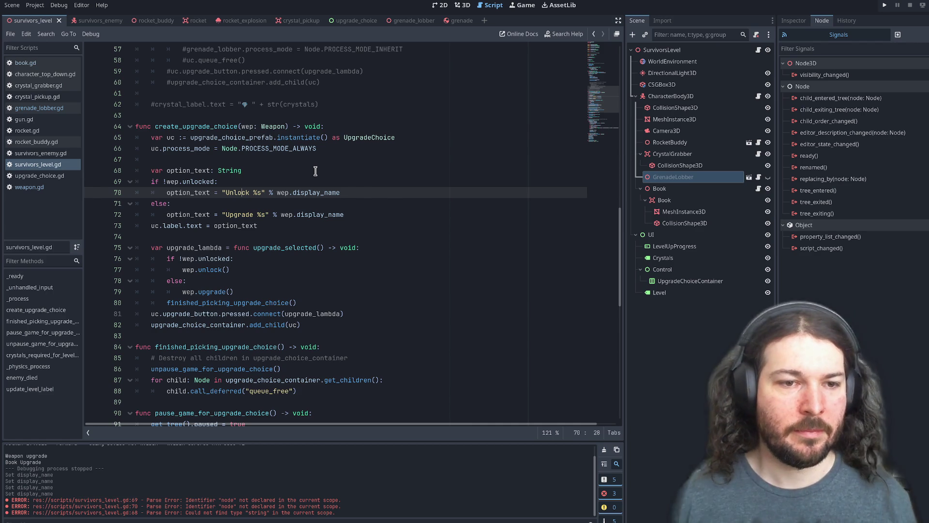
- Leave the option_text if/else unchanged and bring up the Ternary operator forum post
{"action": "key", "text": "Up"}
{"action": "key", "text": "Up"}
{"action": "key", "text": "Up"}
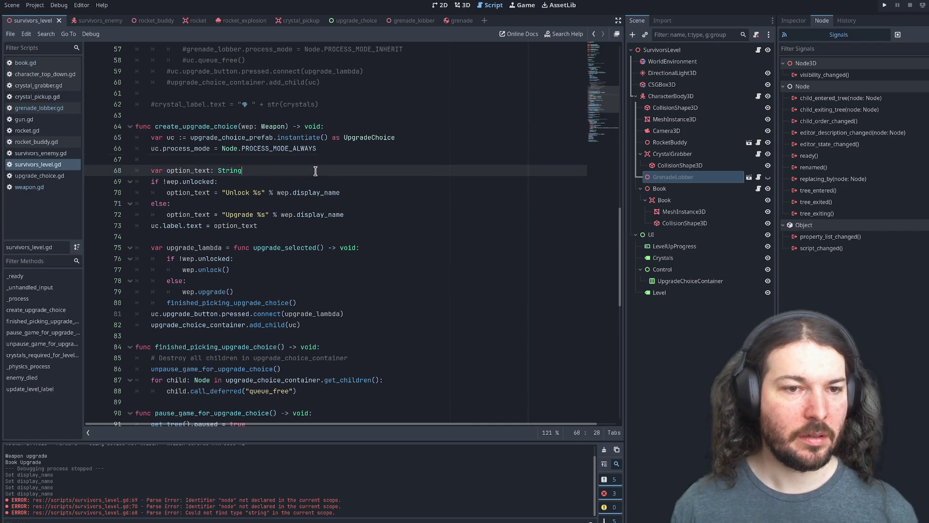
{"action": "type", "text": "if"}
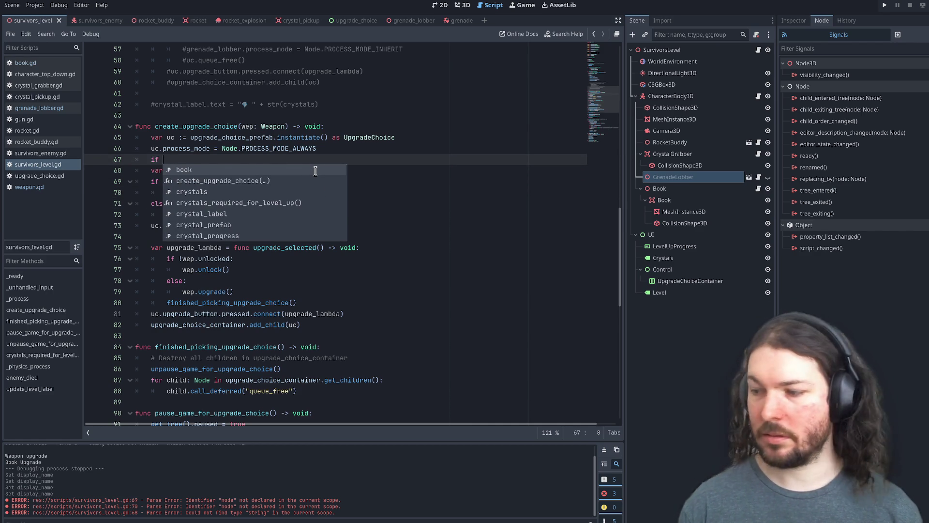
{"action": "key", "text": "BackSpace"}
{"action": "key", "text": "BackSpace"}
{"action": "key", "text": "BackSpace"}
{"action": "key", "text": "Down"}
{"action": "key", "text": "Down"}
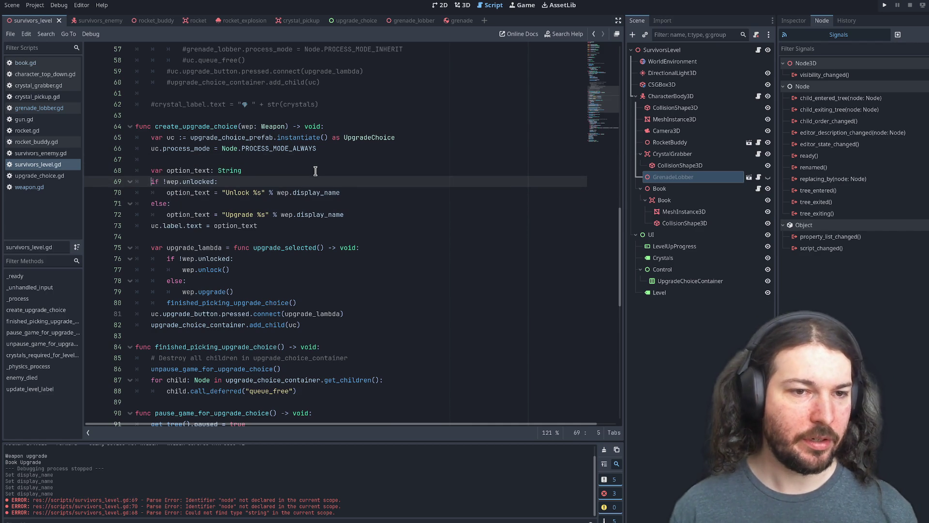
{"action": "key", "text": "End"}
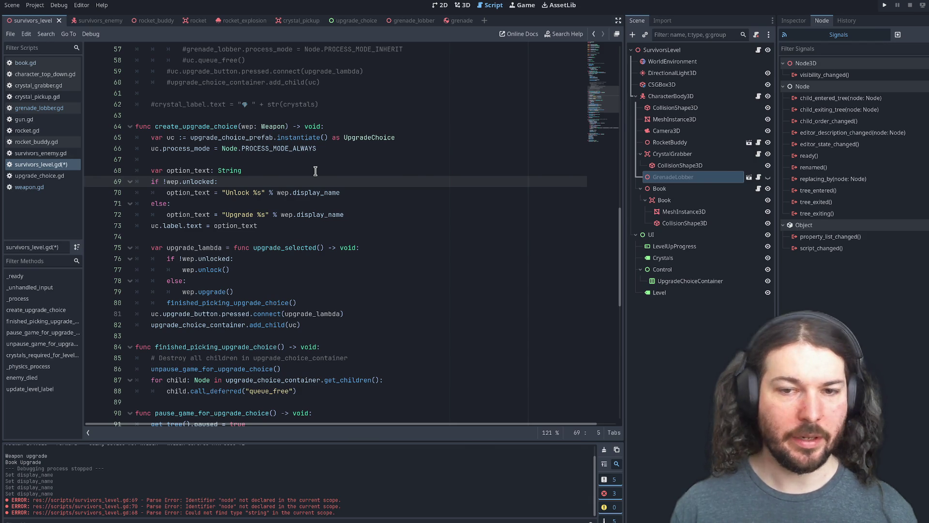
{"action": "key", "text": "alt+Tab"}
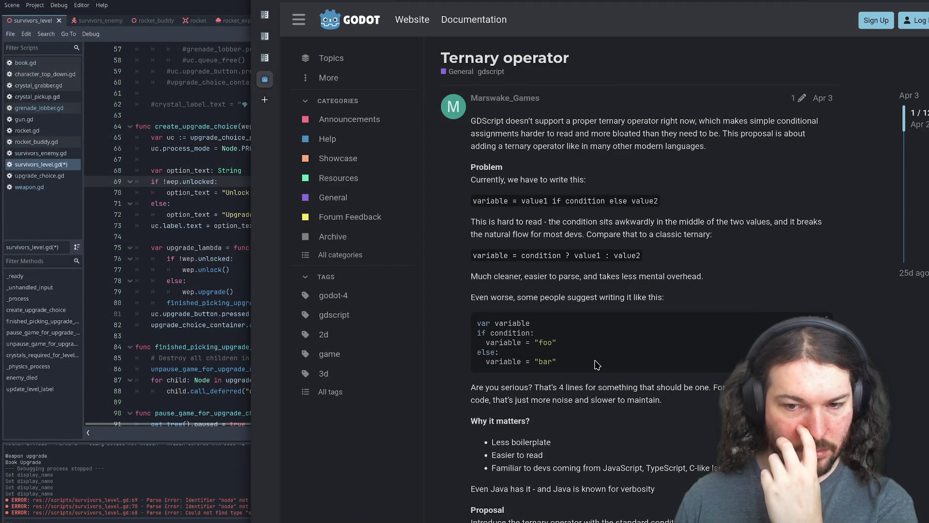
{"action": "scroll", "coordinate": [629, 443], "scroll_direction": "down", "scroll_amount": 5}
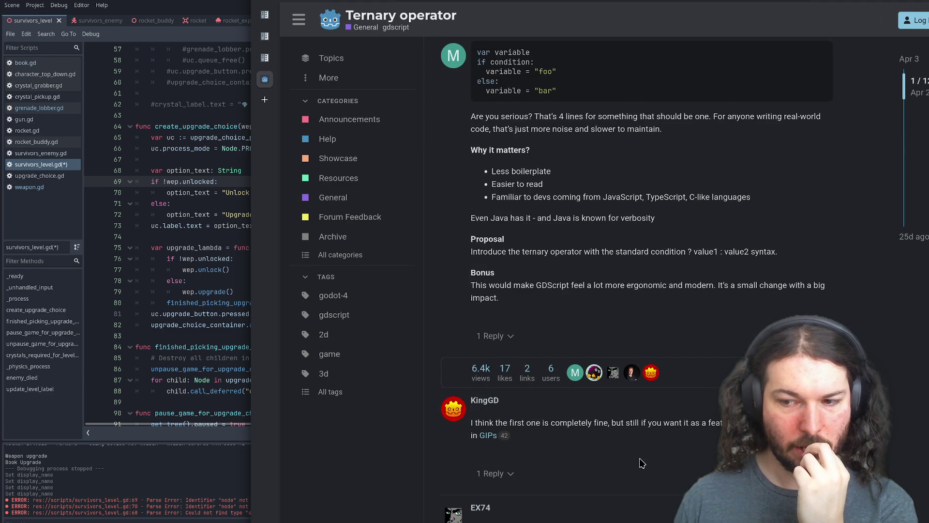
{"action": "scroll", "coordinate": [642, 463], "scroll_direction": "up", "scroll_amount": 4}
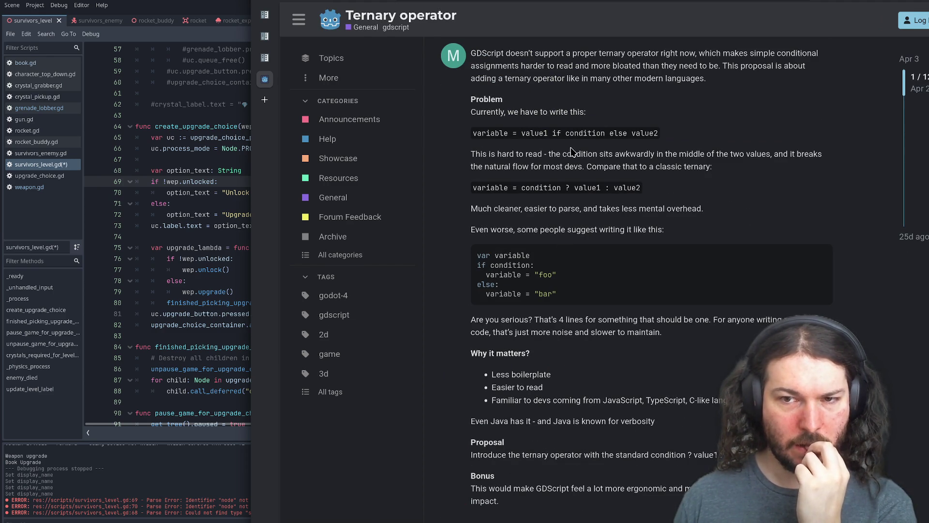
{"action": "key", "text": "alt+Tab"}
- Pull the if condition and the "Unlock %s" value up onto line 68's option_text assignment
{"action": "key", "text": "Home"}
{"action": "key", "text": "shift+Left"}
{"action": "key", "text": "shift+Left"}
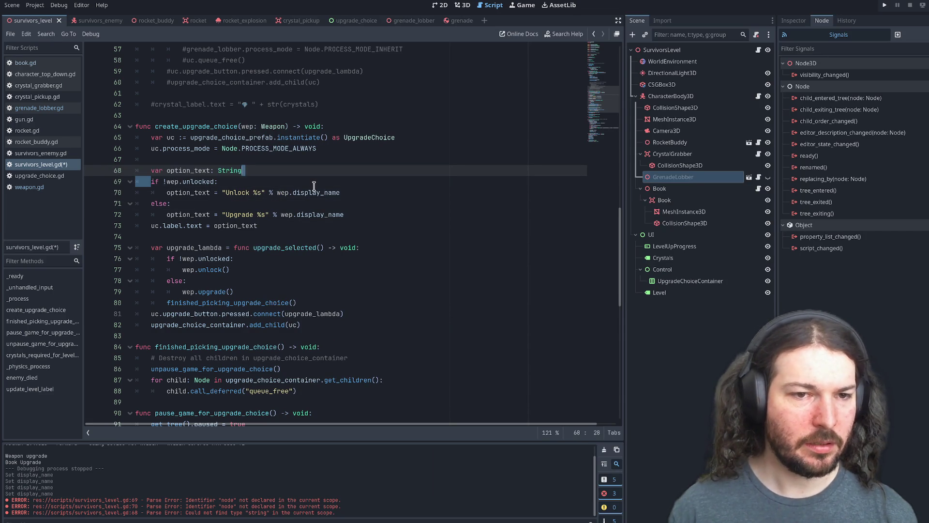
{"action": "type", "text": "="}
{"action": "key", "text": "Escape"}
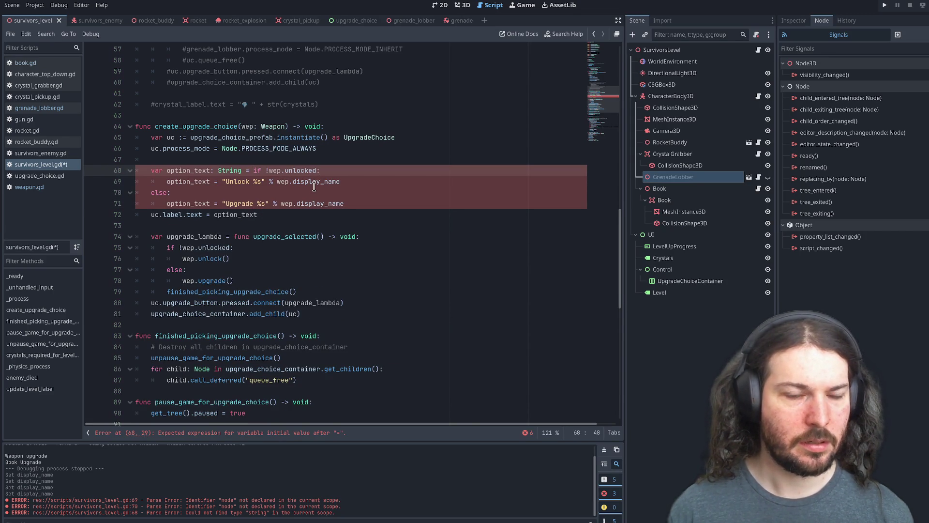
{"action": "key", "text": "Down"}
{"action": "key", "text": "ctrl+Left"}
{"action": "key", "text": "ctrl+Left"}
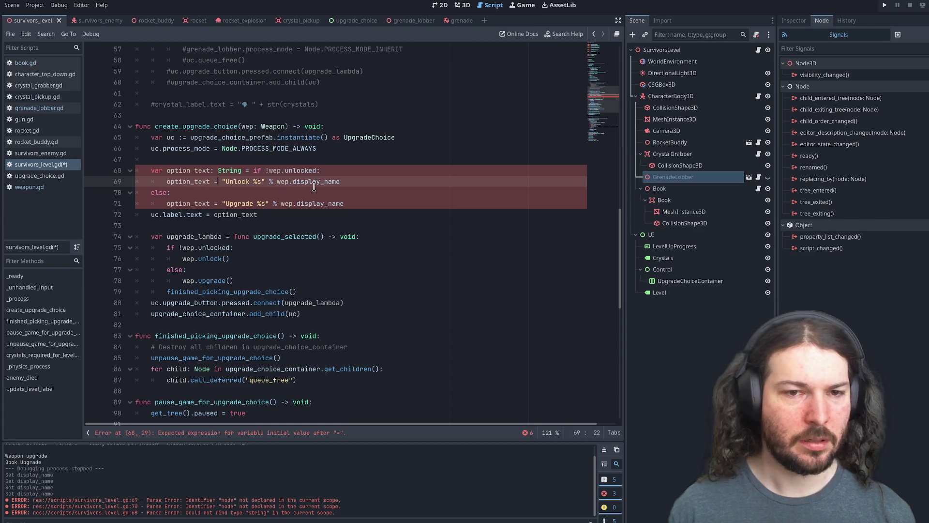
{"action": "key", "text": "shift+Up"}
{"action": "key", "text": "shift+End"}
{"action": "key", "text": "BackSpace"}
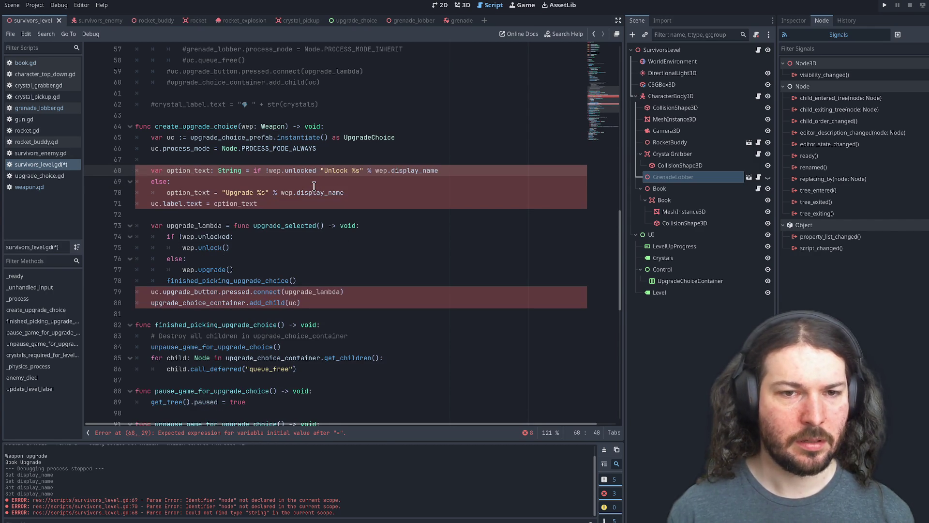
- Join the else keyword onto the end of line 68
{"action": "key", "text": "Down"}
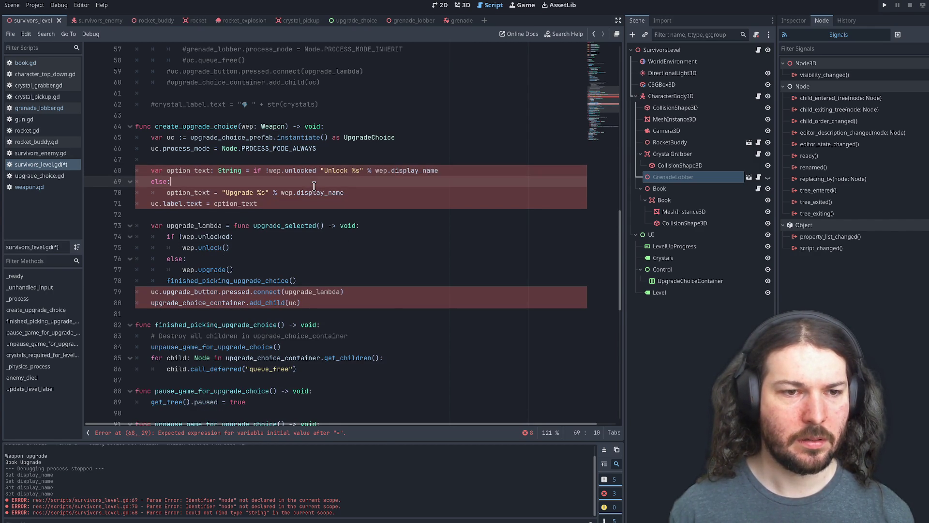
{"action": "key", "text": "shift+Down"}
{"action": "key", "text": "ctrl+k"}
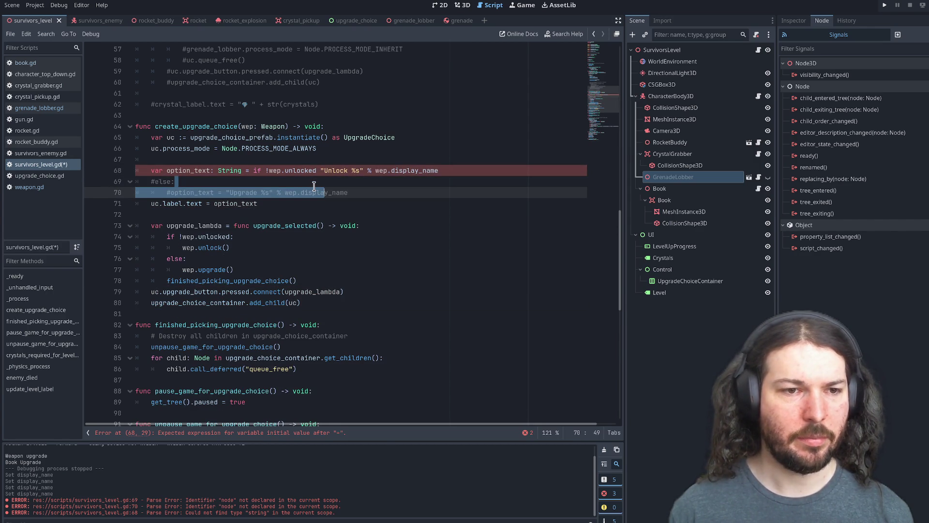
{"action": "key", "text": "ctrl+k"}
{"action": "key", "text": "Up"}
{"action": "key", "text": "End"}
{"action": "key", "text": "Delete"}
{"action": "key", "text": "Delete"}
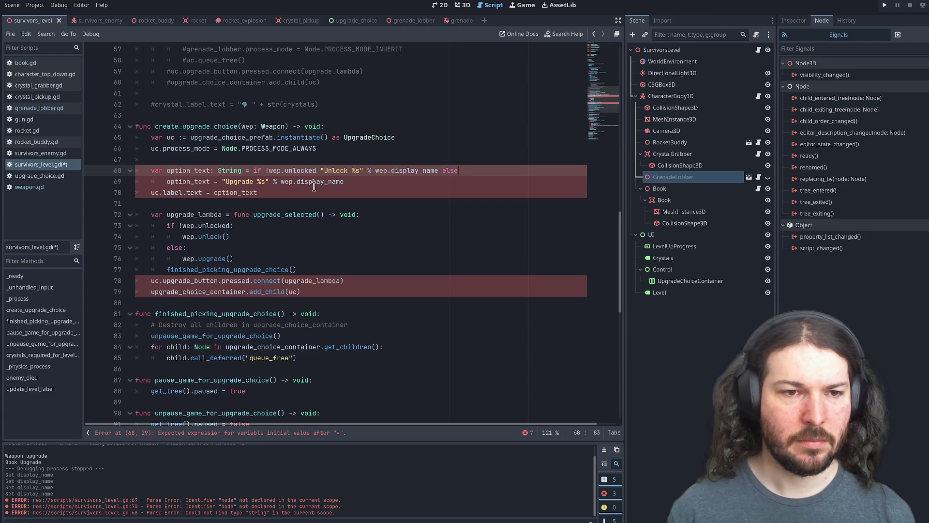
- Join the "Upgrade %s" value onto line 68 and save the script
{"action": "key", "text": "shift+Down"}
{"action": "key", "text": "ctrl+shift+Left"}
{"action": "key", "text": "ctrl+shift+Left"}
{"action": "key", "text": "ctrl+shift+Left"}
{"action": "key", "text": "ctrl+shift+Right"}
{"action": "key", "text": "shift+Right"}
{"action": "key", "text": "shift+Right"}
{"action": "key", "text": "shift+Right"}
{"action": "key", "text": "Delete"}
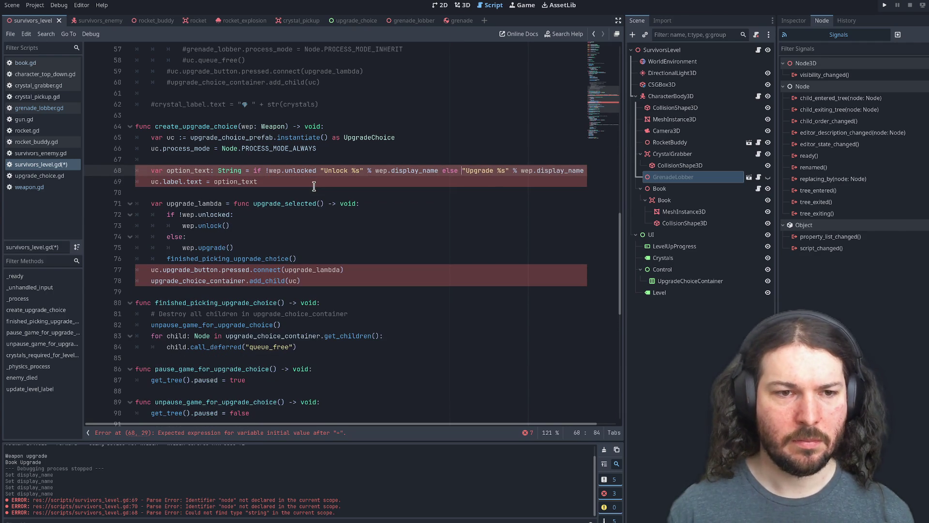
{"action": "key", "text": "ctrl+s"}
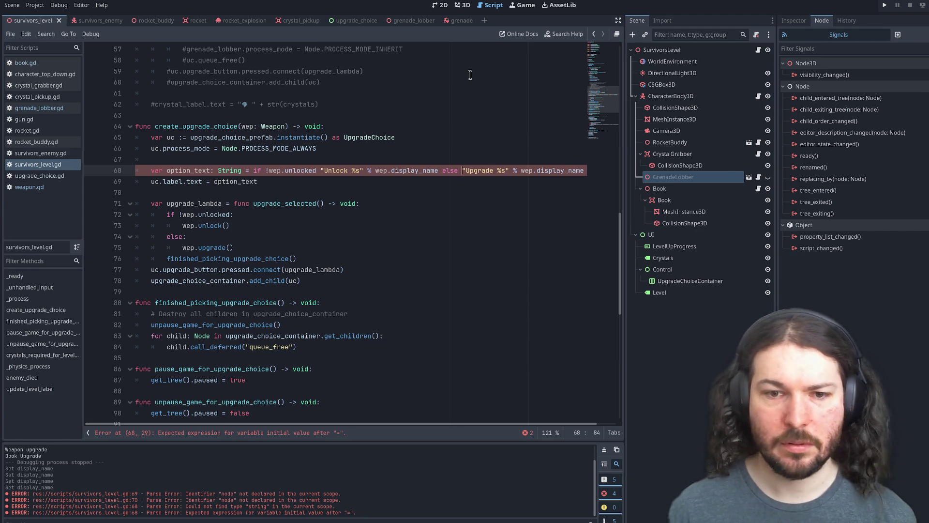
{"action": "key", "text": "alt+Tab"}
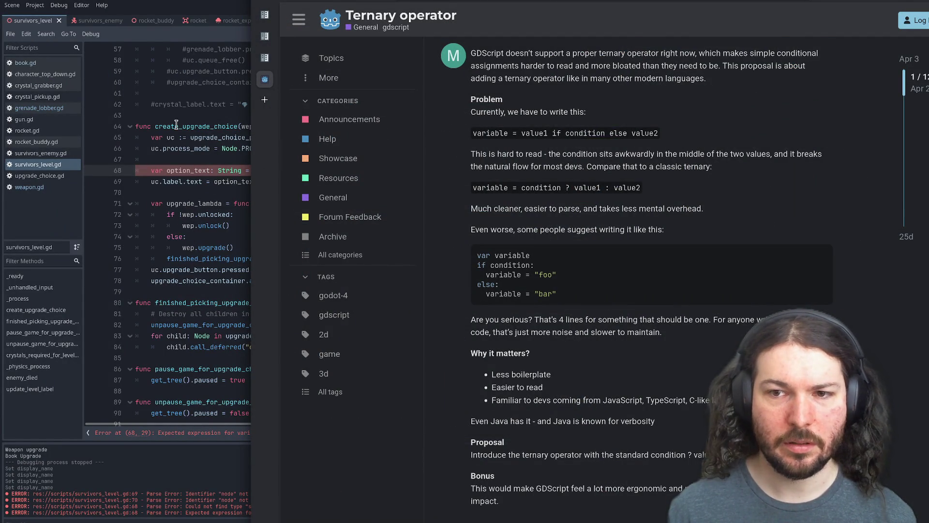
{"action": "key", "text": "alt+Tab"}
{"action": "left_click_drag", "start_coordinate": [321, 170], "coordinate": [439, 170]}
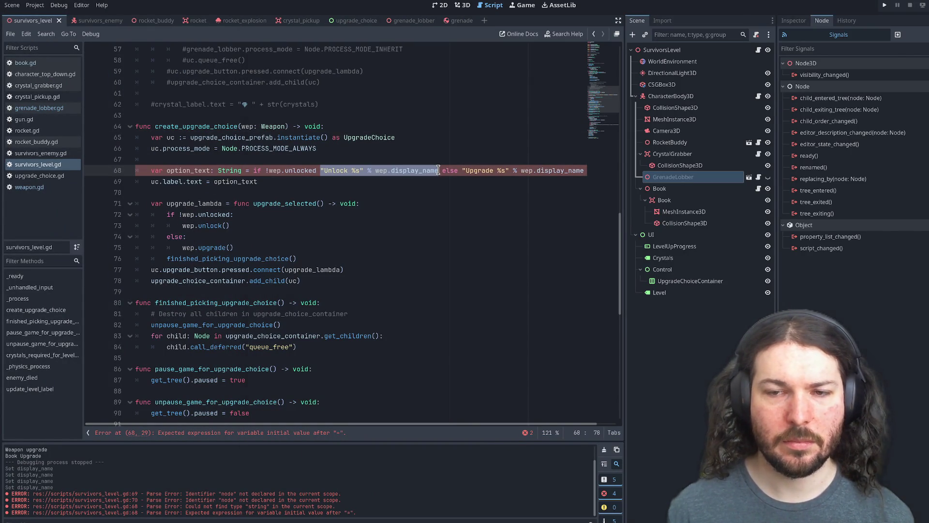
{"action": "key", "text": "alt+Tab"}
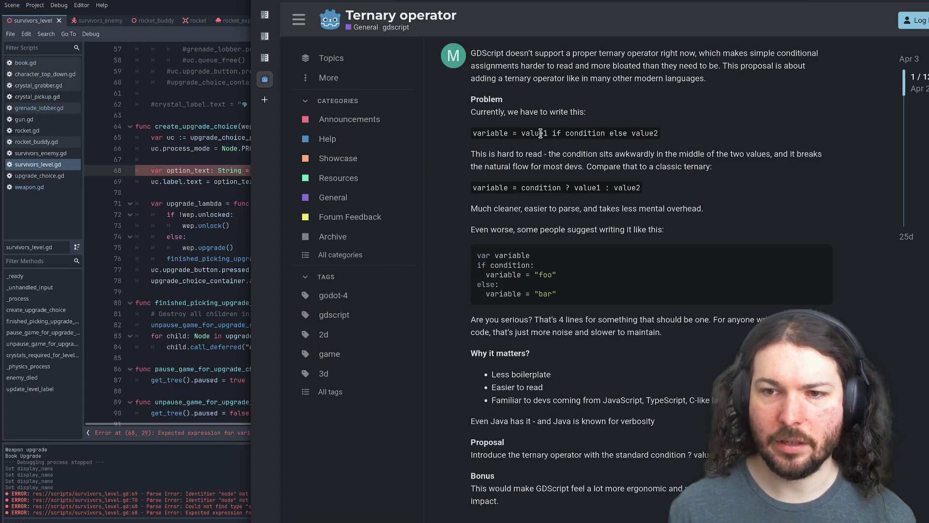
{"action": "key", "text": "alt+Tab"}
{"action": "left_click", "coordinate": [285, 170]}
- Move the "Unlock %s" expression before the if !wep.unlocked condition and save
{"action": "left_click", "coordinate": [319, 164]}
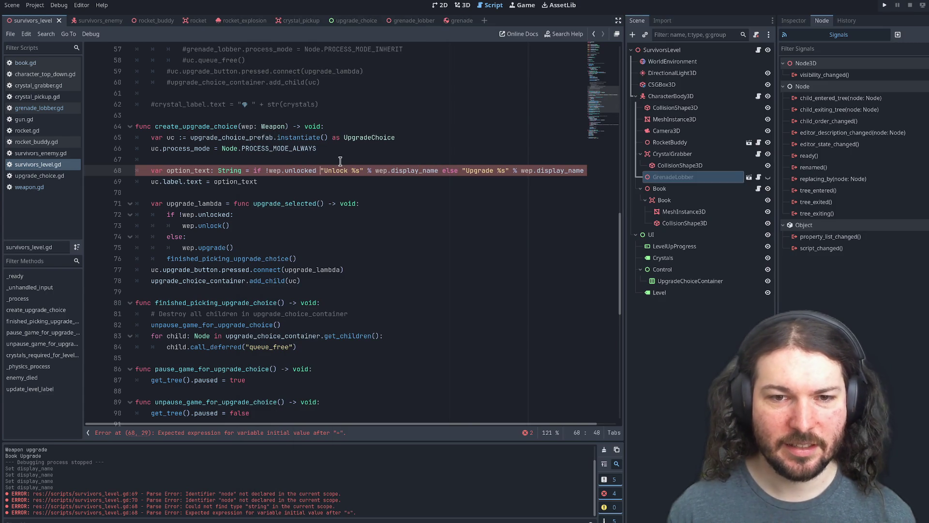
{"action": "key", "text": "ctrl+shift+Right"}
{"action": "key", "text": "ctrl+shift+Right"}
{"action": "key", "text": "ctrl+shift+Right"}
{"action": "key", "text": "ctrl+shift+Left"}
{"action": "key", "text": "shift+Left"}
{"action": "key", "text": "ctrl+c"}
{"action": "key", "text": "BackSpace"}
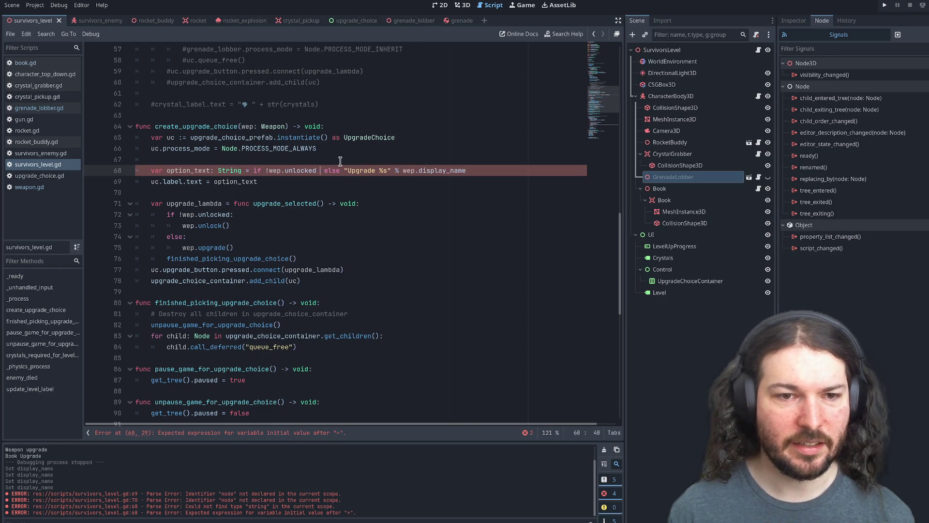
{"action": "key", "text": "ctrl+Left"}
{"action": "key", "text": "ctrl+Left"}
{"action": "key", "text": "ctrl+Left"}
{"action": "key", "text": "ctrl+v"}
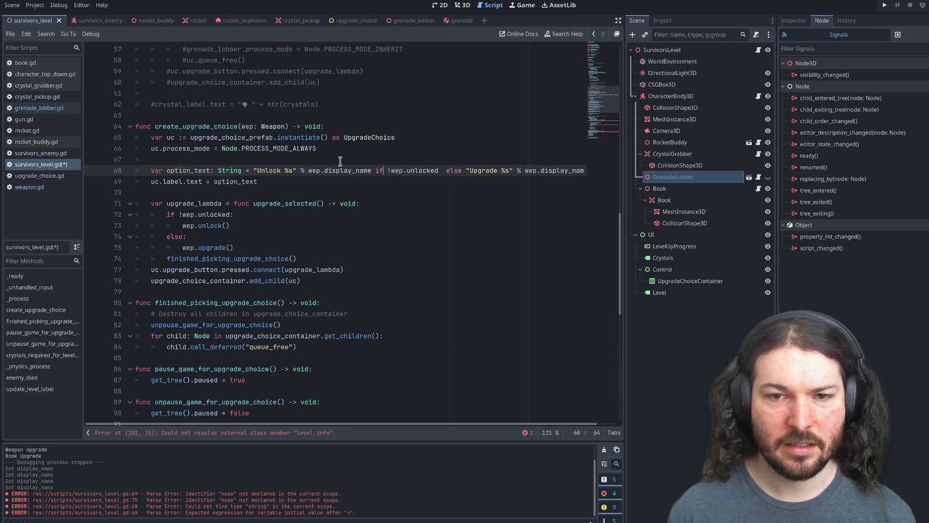
{"action": "key", "text": "Delete"}
{"action": "key", "text": "ctrl+s"}
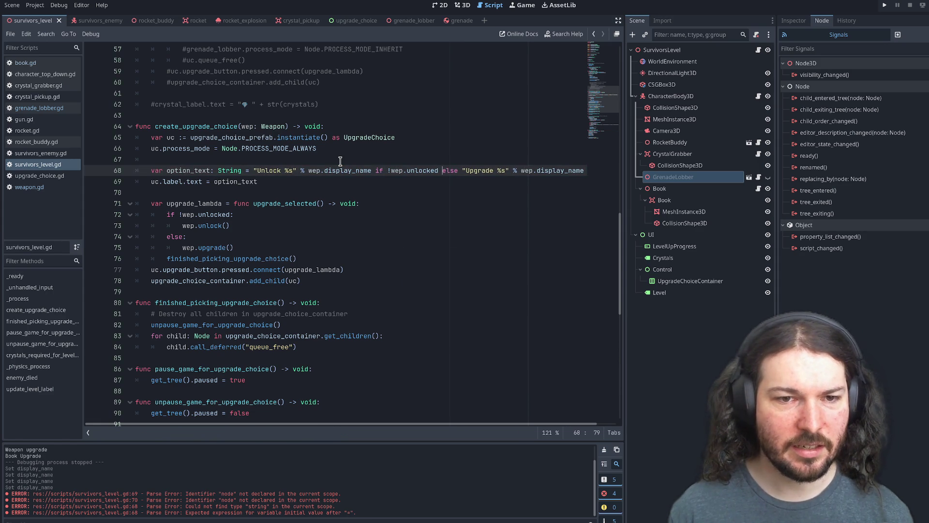
- Break line 68 before the if, indenting the continuation and ending line 68 with a backslash
{"action": "key", "text": "Left"}
{"action": "key", "text": "Left"}
{"action": "key", "text": "Left"}
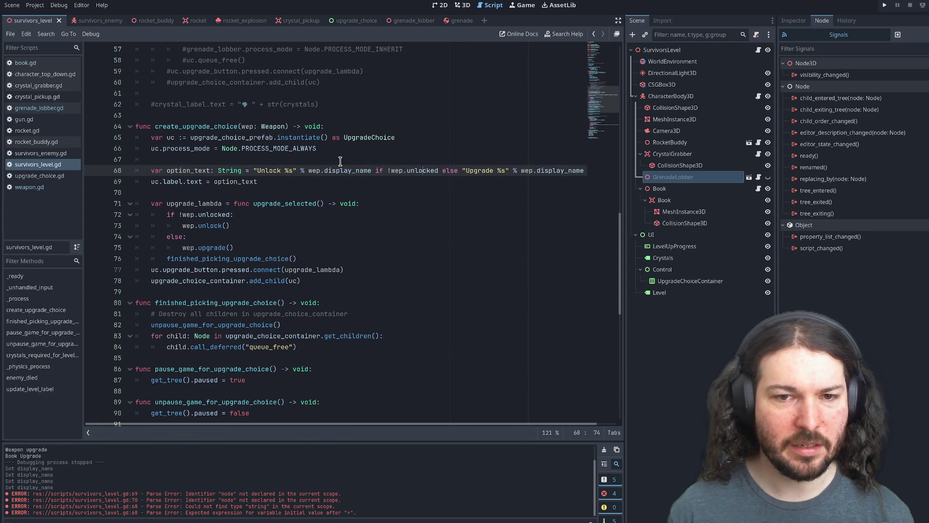
{"action": "key", "text": "End"}
{"action": "key", "text": "Home"}
{"action": "key", "text": "ctrl+Right"}
{"action": "key", "text": "ctrl+Right"}
{"action": "key", "text": "ctrl+Right"}
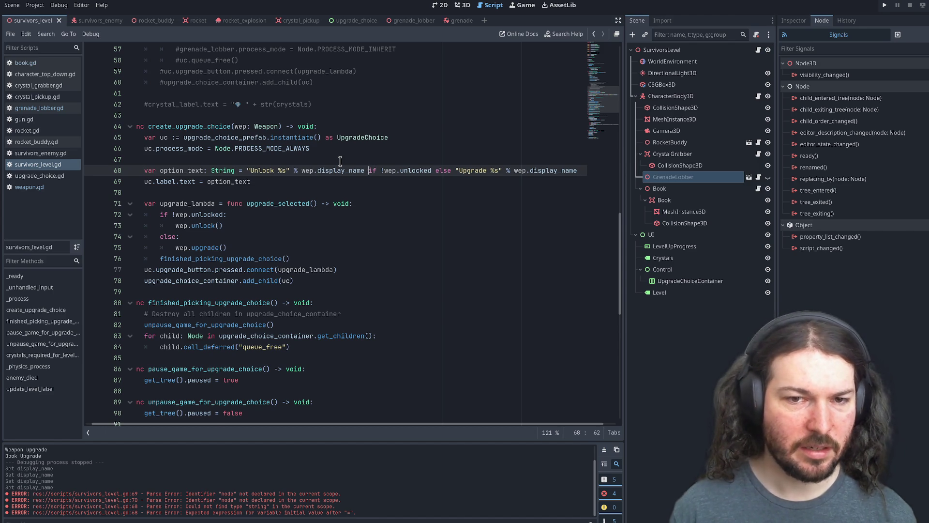
{"action": "key", "text": "Return"}
{"action": "key", "text": "Tab"}
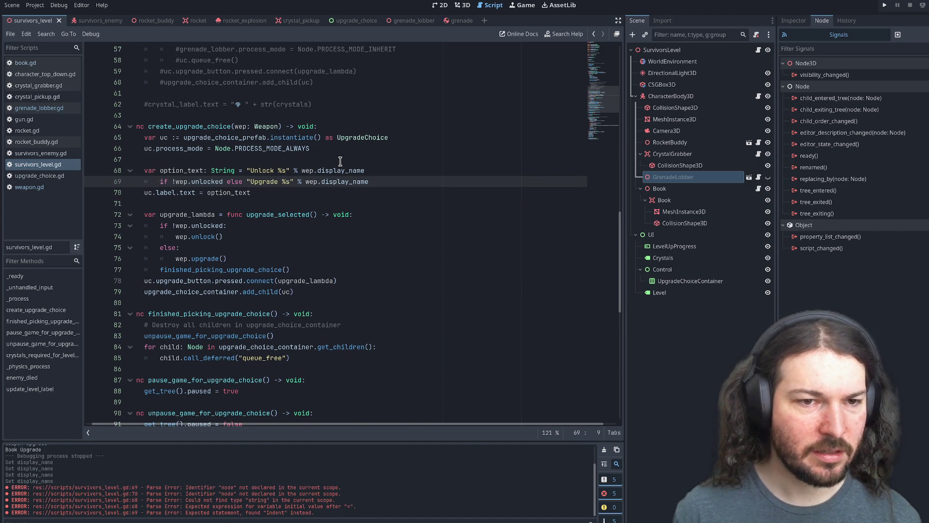
{"action": "key", "text": "Up"}
{"action": "key", "text": "End"}
{"action": "type", "text": "\\"}
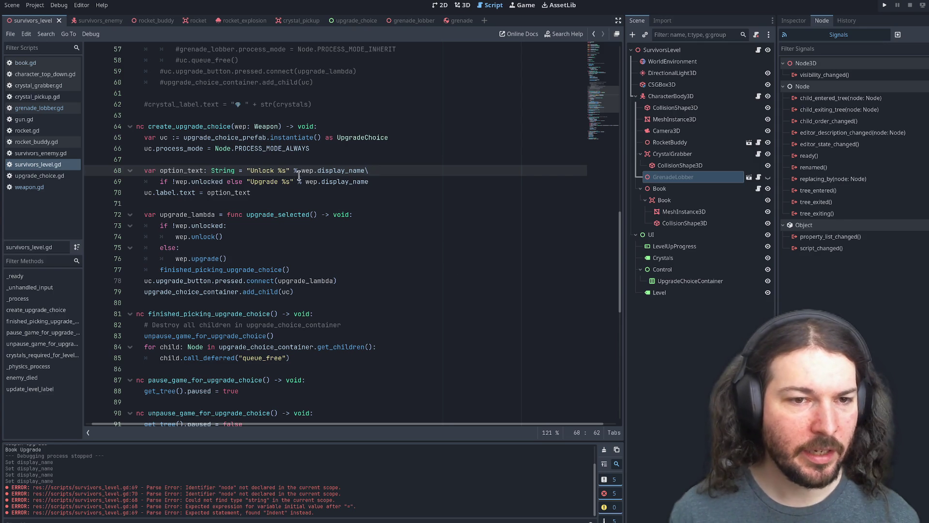
- Highlight the Unlock expression and the continuation line to explain the ternary's two halves
{"action": "mouse_move", "coordinate": [247, 171]}
{"action": "left_mouse_down"}
{"action": "mouse_move", "coordinate": [402, 182]}
{"action": "mouse_move", "coordinate": [397, 169]}
{"action": "left_mouse_up"}
{"action": "left_click", "coordinate": [398, 169]}
{"action": "left_click_drag", "start_coordinate": [247, 171], "coordinate": [323, 170]}
{"action": "left_click", "coordinate": [322, 170]}
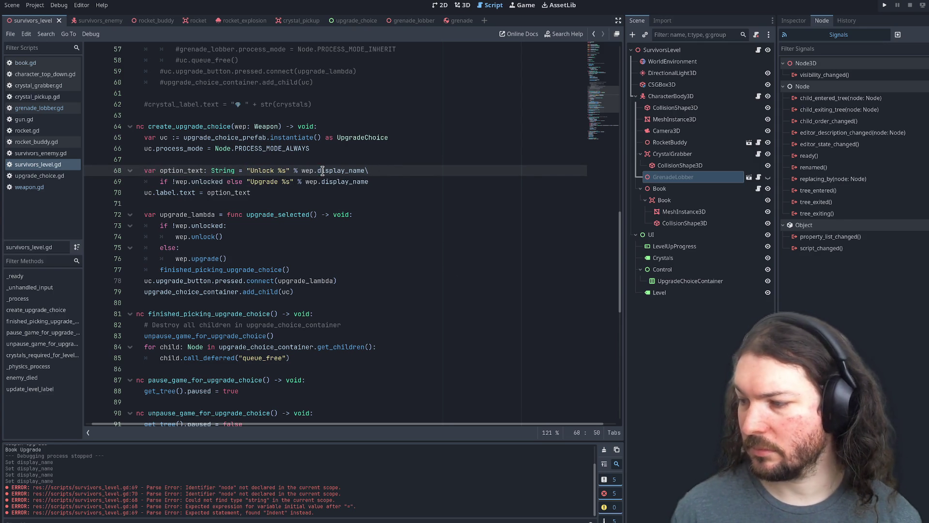
{"action": "left_click", "coordinate": [382, 165]}
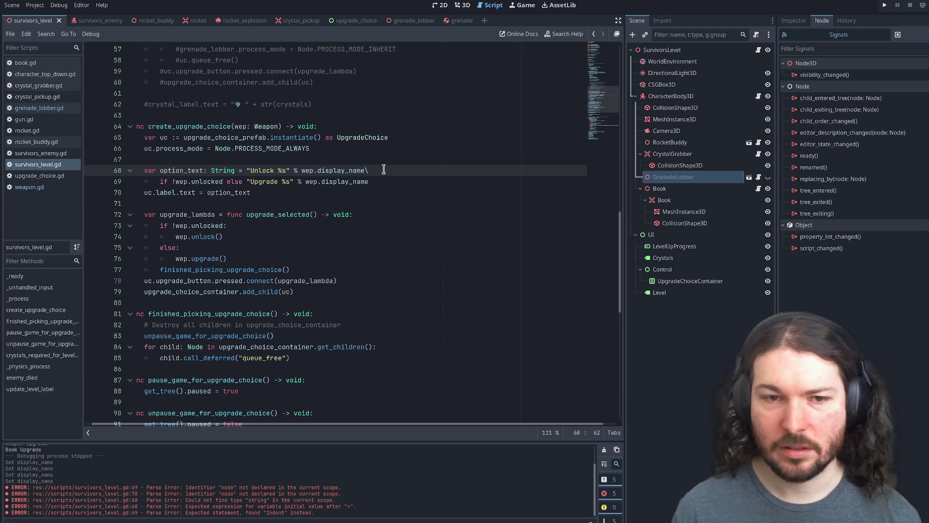
{"action": "mouse_move", "coordinate": [379, 170]}
{"action": "left_mouse_down"}
{"action": "mouse_move", "coordinate": [208, 199]}
{"action": "mouse_move", "coordinate": [189, 181]}
{"action": "mouse_move", "coordinate": [264, 166]}
{"action": "left_mouse_up"}
{"action": "left_click", "coordinate": [409, 172]}
{"action": "left_click_drag", "start_coordinate": [409, 172], "coordinate": [415, 180]}
{"action": "left_click", "coordinate": [406, 183]}
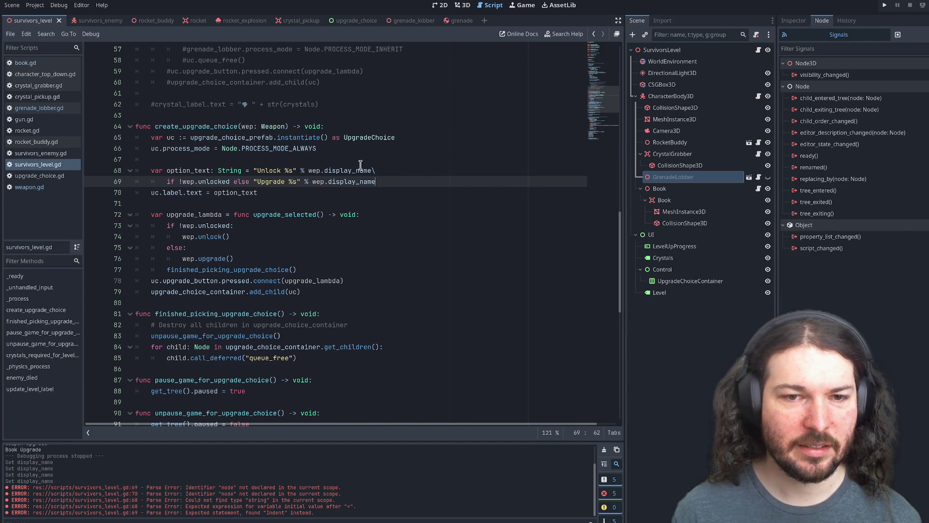
- Highlight the Unlock string through line 68's end and the wrapped second line
{"action": "key", "text": "Home"}
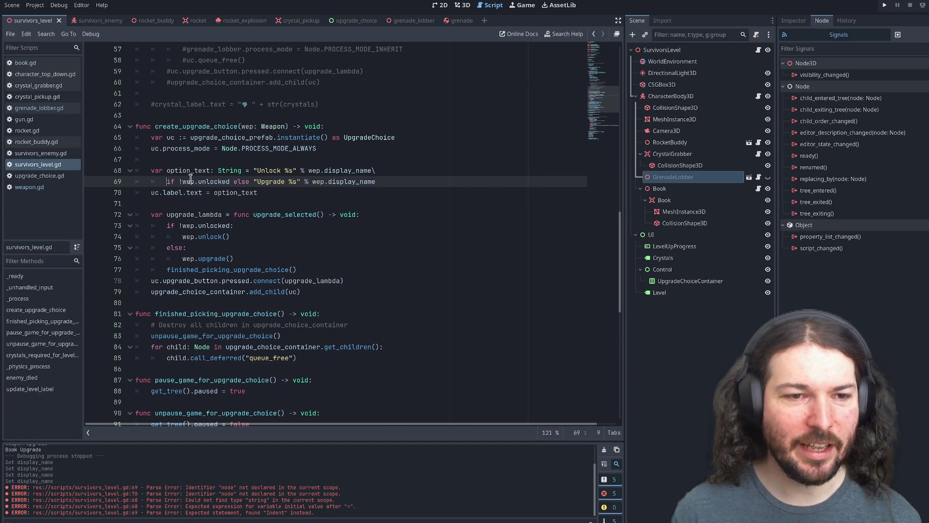
{"action": "left_click", "coordinate": [275, 174]}
{"action": "left_click_drag", "start_coordinate": [253, 171], "coordinate": [370, 172]}
{"action": "left_click", "coordinate": [374, 172]}
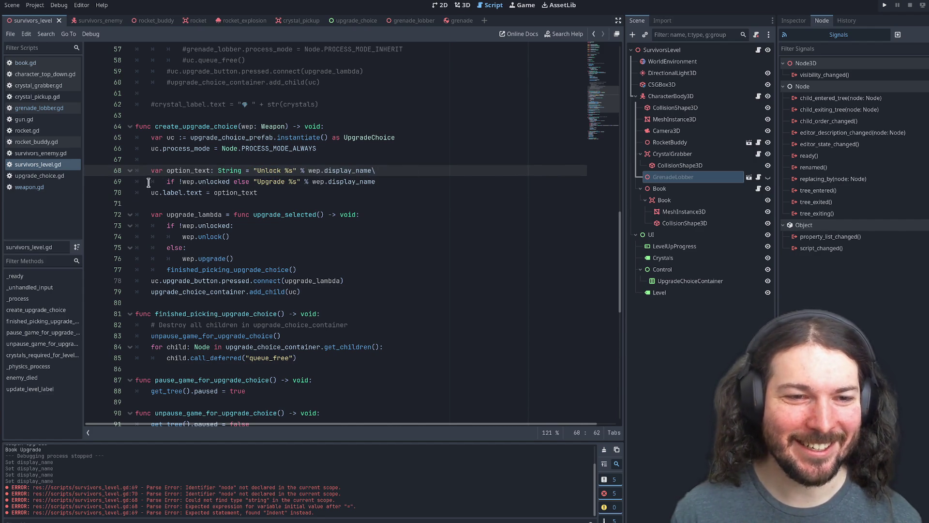
{"action": "left_click_drag", "start_coordinate": [148, 183], "coordinate": [448, 185]}
{"action": "left_click", "coordinate": [435, 188]}
{"action": "left_click", "coordinate": [417, 169]}
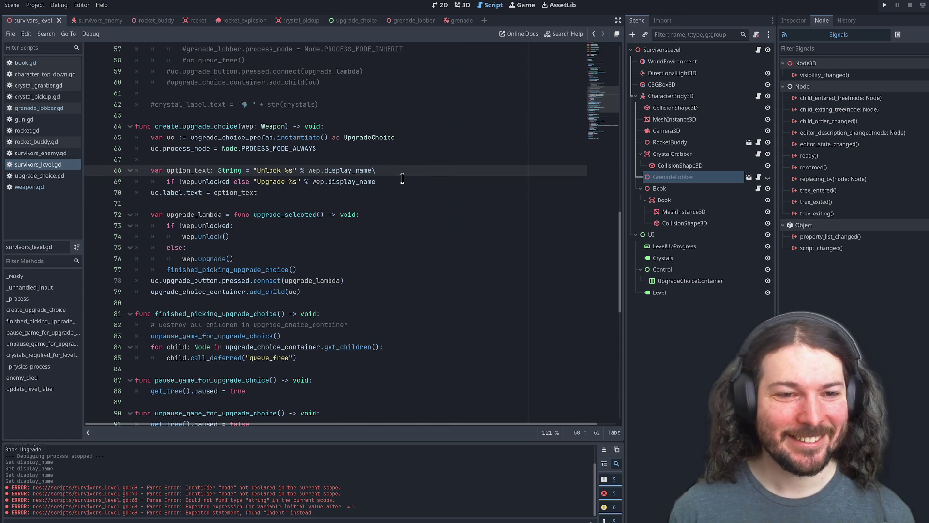
- Rejoin and re-split the option_text lines with backslash continuations, saving along the way
{"action": "key", "text": "Down"}
{"action": "key", "text": "Home"}
{"action": "key", "text": "BackSpace"}
{"action": "key", "text": "BackSpace"}
{"action": "key", "text": "BackSpace"}
{"action": "key", "text": "BackSpace"}
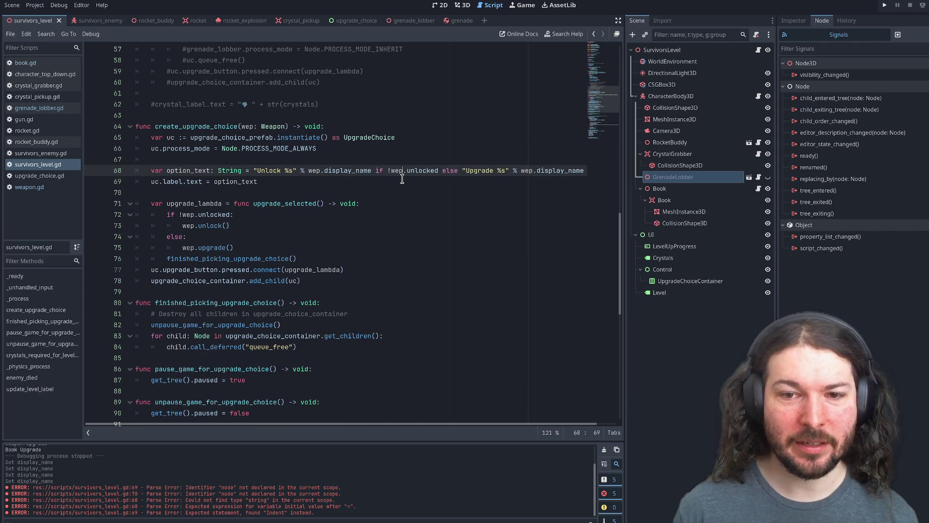
{"action": "type", "text": "\\"}
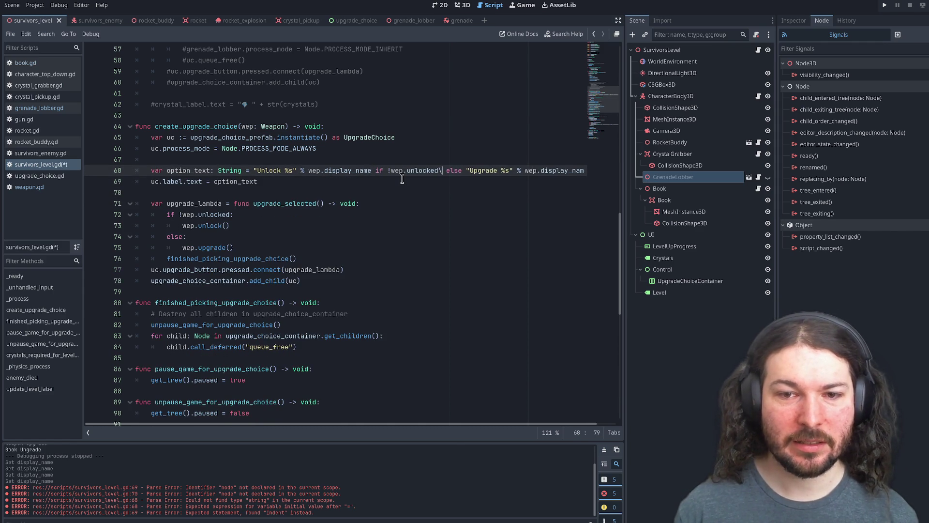
{"action": "key", "text": "Return"}
{"action": "key", "text": "ctrl+s"}
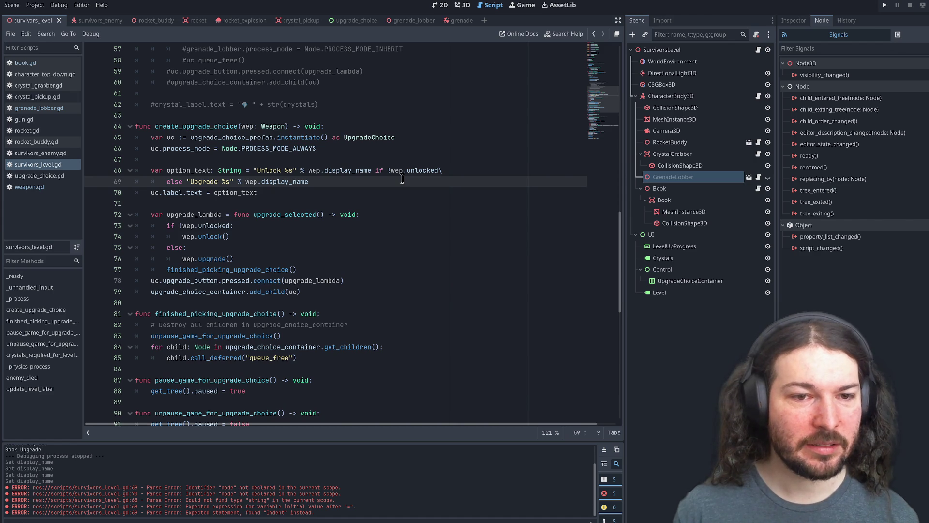
{"action": "key", "text": "Up"}
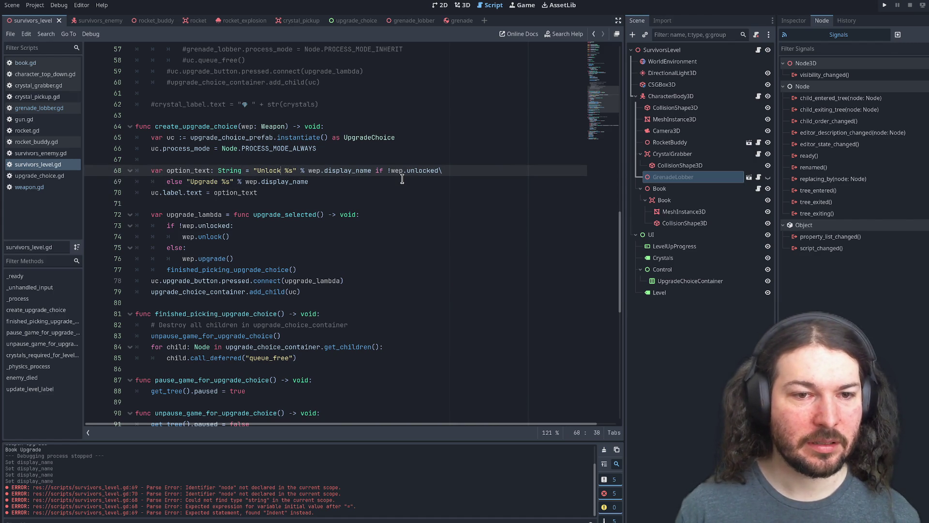
{"action": "type", "text": "\\"}
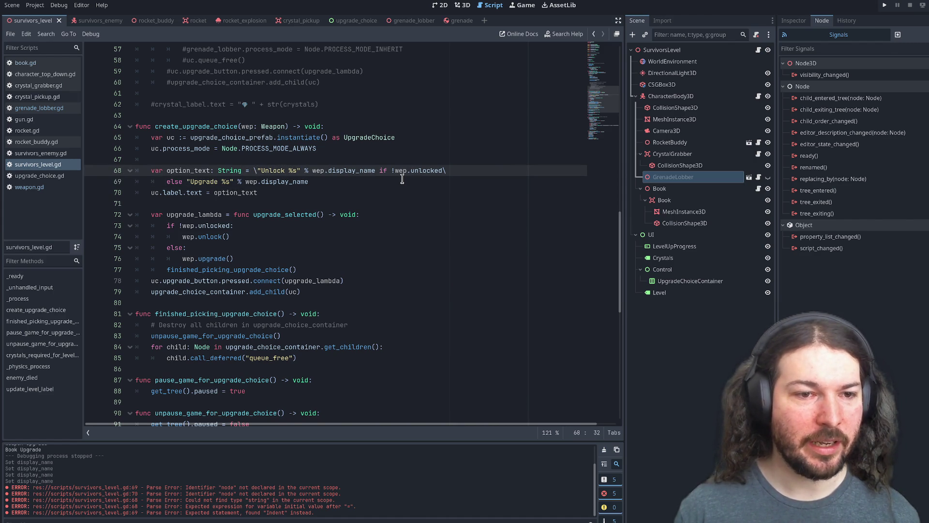
{"action": "key", "text": "Return"}
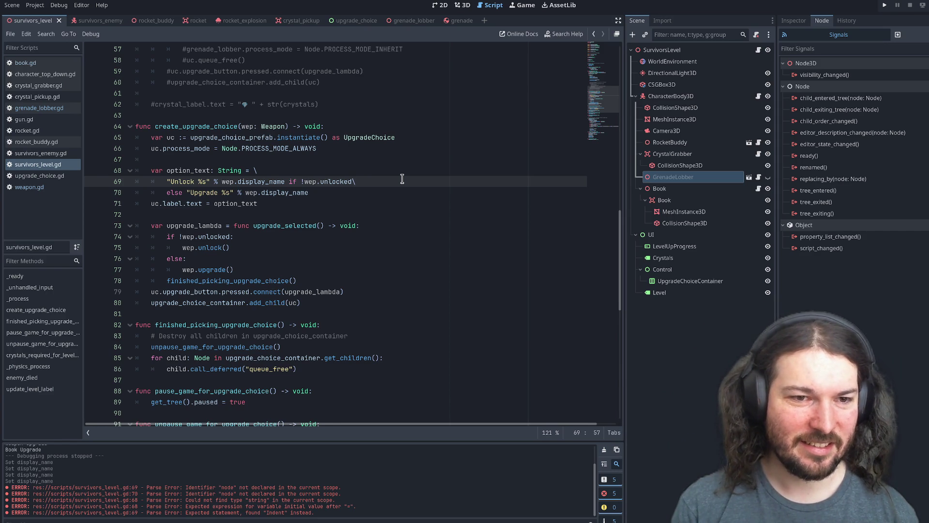
- Undo back to the plain if/else option_text block and save the script
{"action": "key", "text": "ctrl+z"}
{"action": "key", "text": "ctrl+z"}
{"action": "key", "text": "ctrl+z"}
{"action": "key", "text": "ctrl+z"}
{"action": "key", "text": "ctrl+z"}
{"action": "key", "text": "ctrl+z"}
{"action": "key", "text": "ctrl+s"}
{"action": "key", "text": "Down"}
{"action": "key", "text": "Down"}
{"action": "key", "text": "Down"}
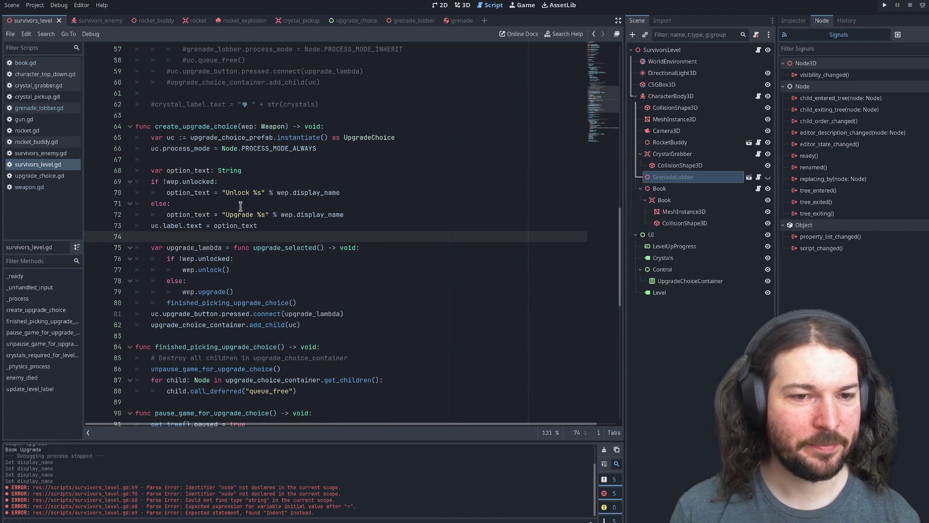
{"action": "left_click", "coordinate": [314, 207]}
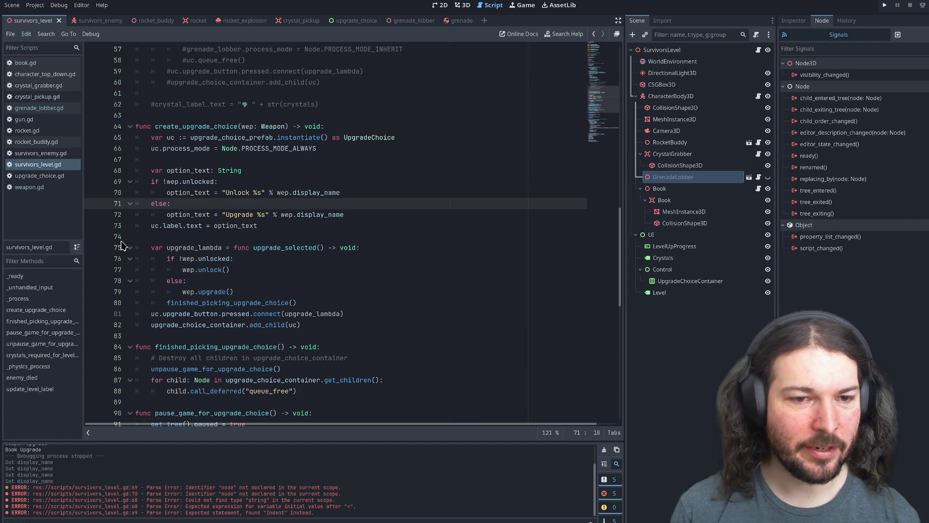
{"action": "left_click", "coordinate": [191, 240]}
{"action": "scroll", "coordinate": [331, 232], "scroll_direction": "down", "scroll_amount": 2}
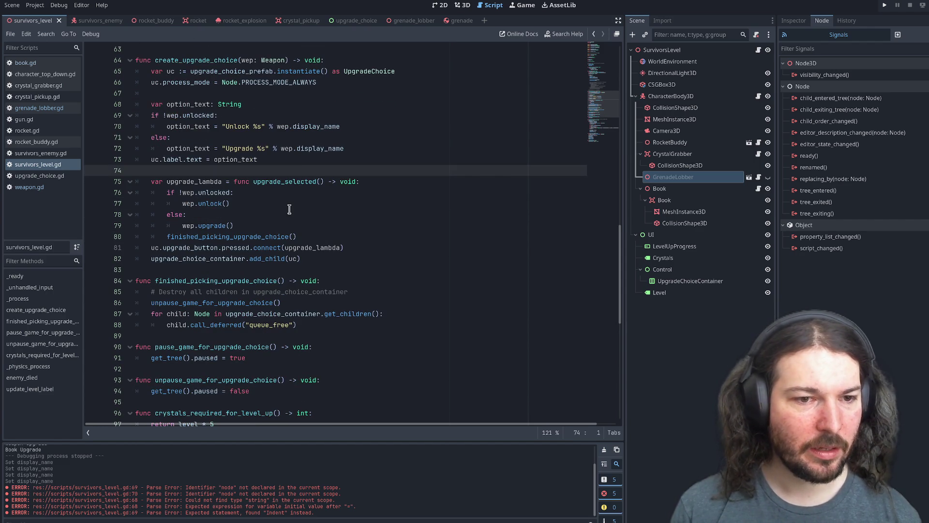
- Run the game to Level 2's overlapping unlock choices, then open upgrade_choice in 2D
{"action": "key", "text": "F5"}
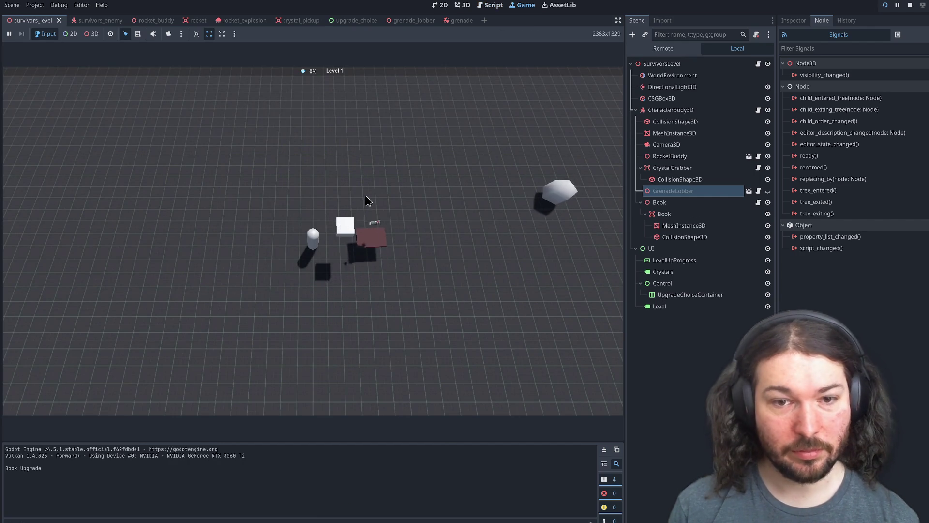
{"action": "left_click", "coordinate": [367, 201]}
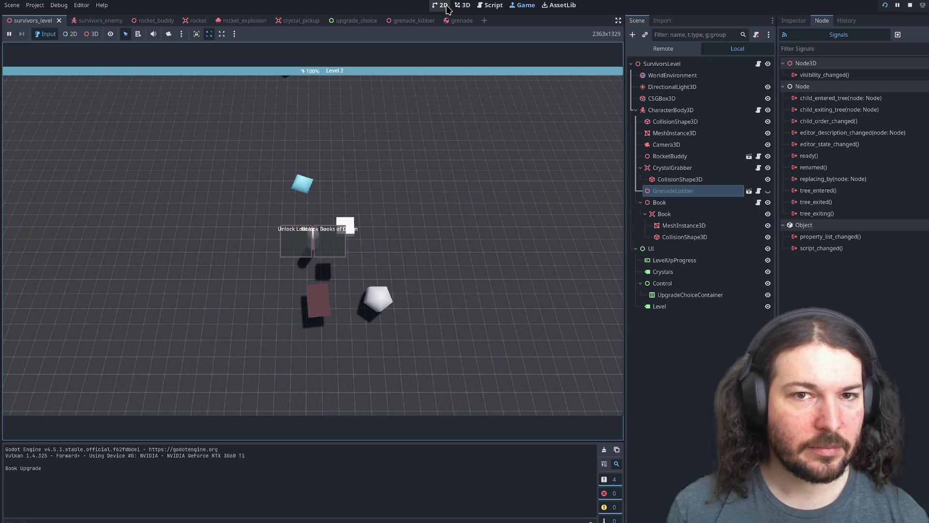
{"action": "left_click", "coordinate": [367, 22]}
{"action": "left_click", "coordinate": [441, 5]}
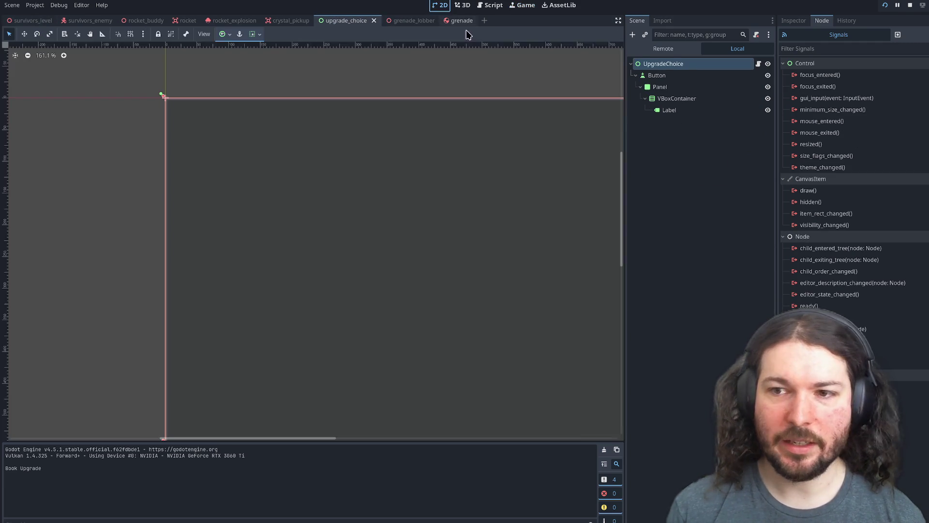
{"action": "scroll", "coordinate": [132, 111], "scroll_direction": "down", "scroll_amount": 6}
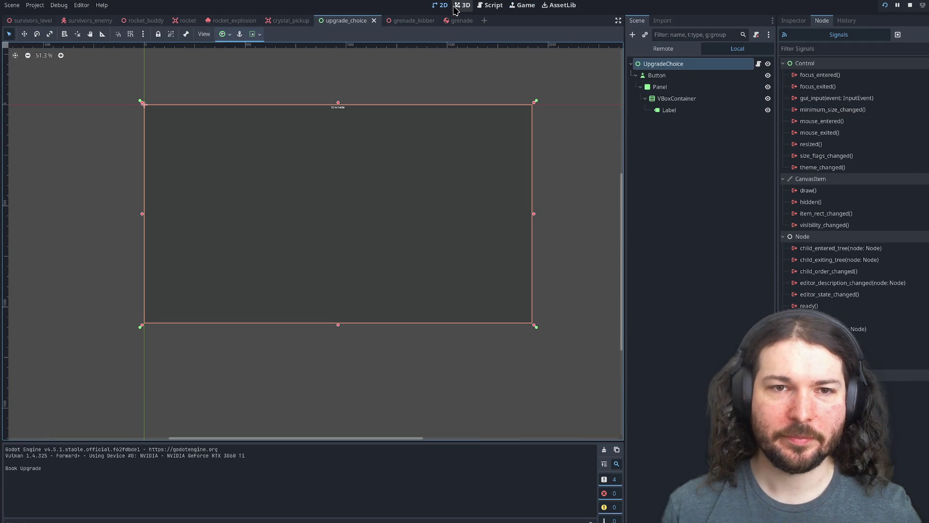
{"action": "left_click", "coordinate": [490, 5]}
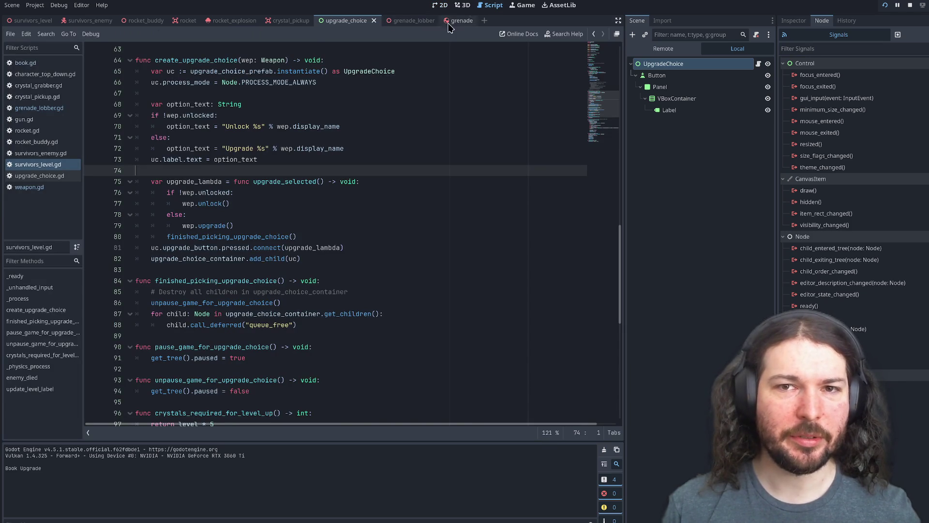
{"action": "left_click", "coordinate": [524, 6]}
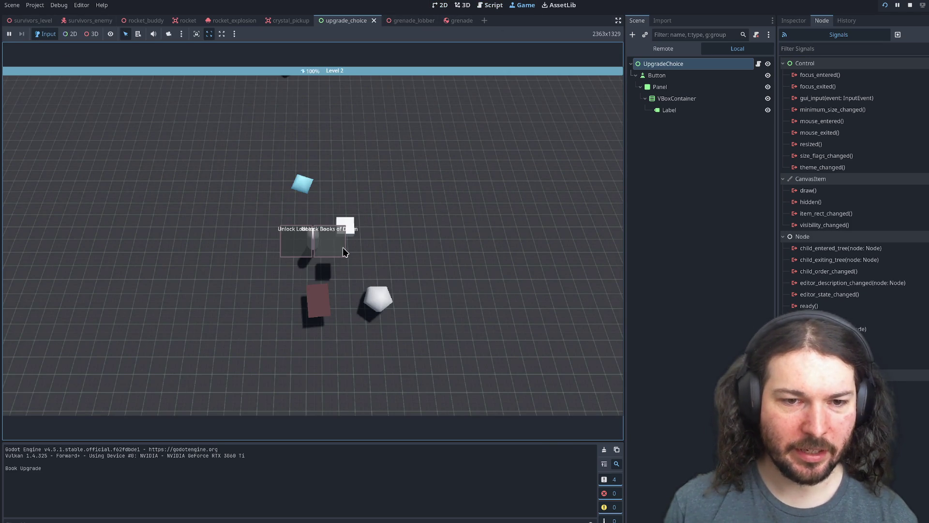
{"action": "left_click", "coordinate": [441, 6]}
{"action": "left_click", "coordinate": [231, 34]}
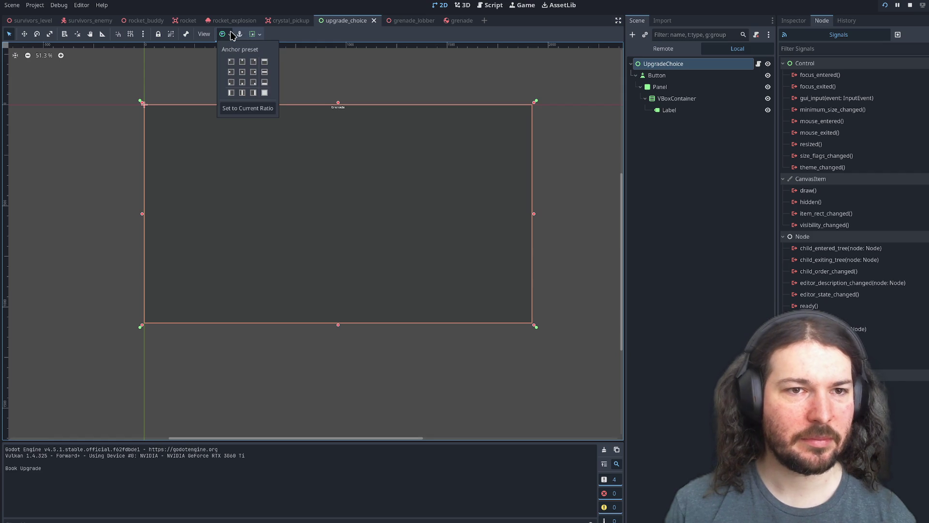
{"action": "left_click", "coordinate": [232, 34]}
{"action": "scroll", "coordinate": [351, 97], "scroll_direction": "up", "scroll_amount": 8}
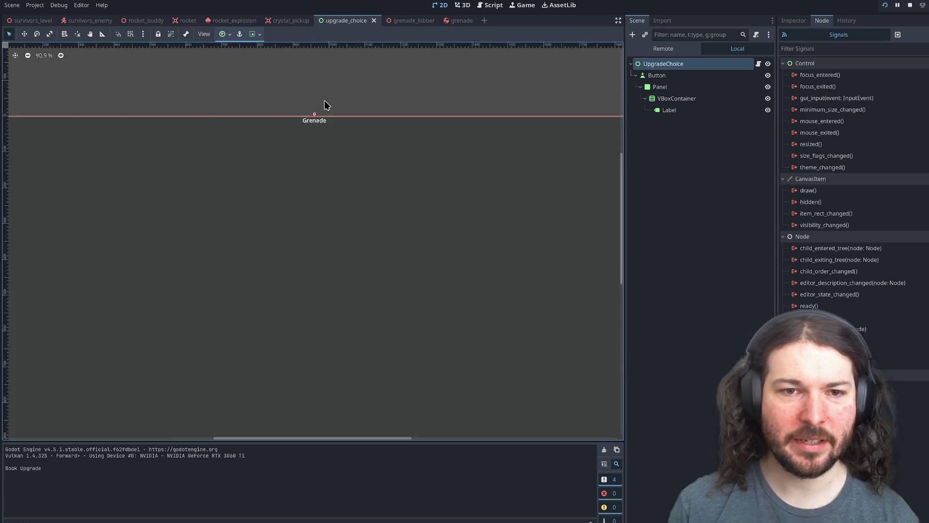
{"action": "left_click", "coordinate": [670, 110]}
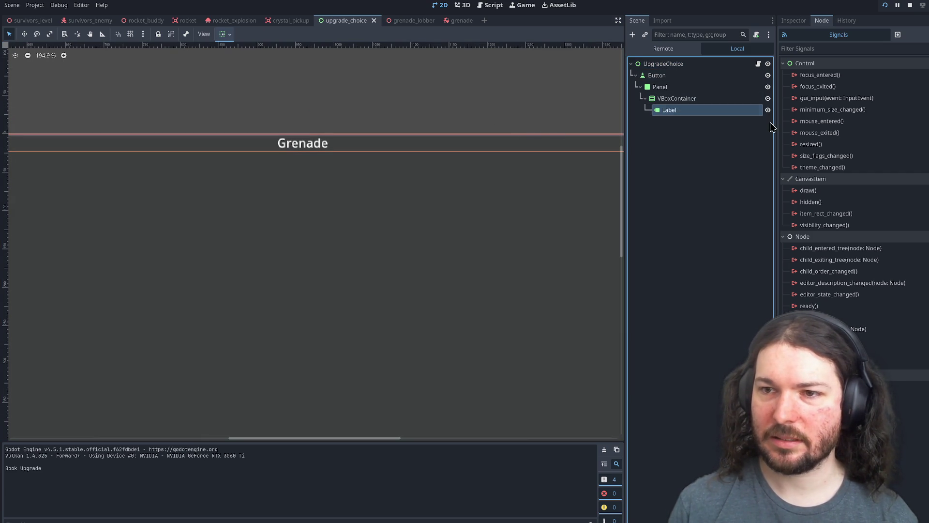
- Set the Label's Autowrap Mode to Word (Smart), run the game, and return to scripts
{"action": "left_click", "coordinate": [803, 21]}
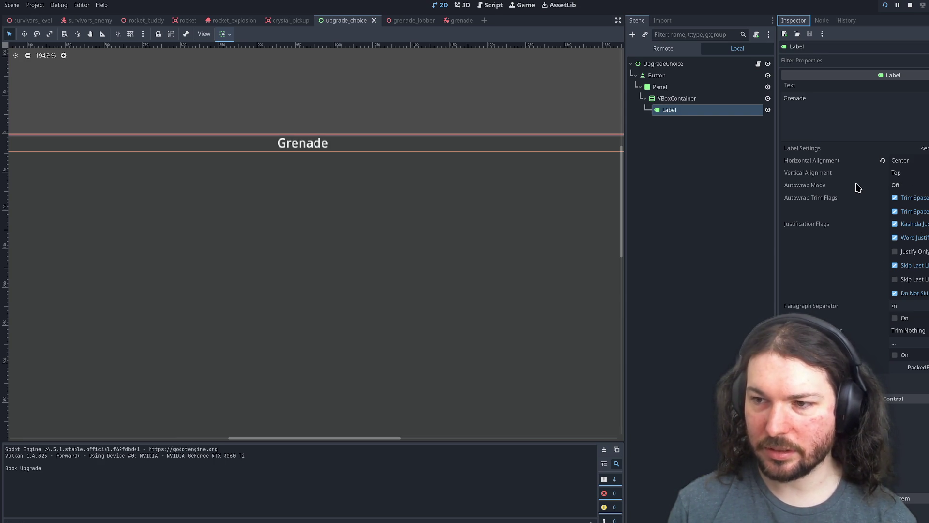
{"action": "mouse_move", "coordinate": [856, 187]}
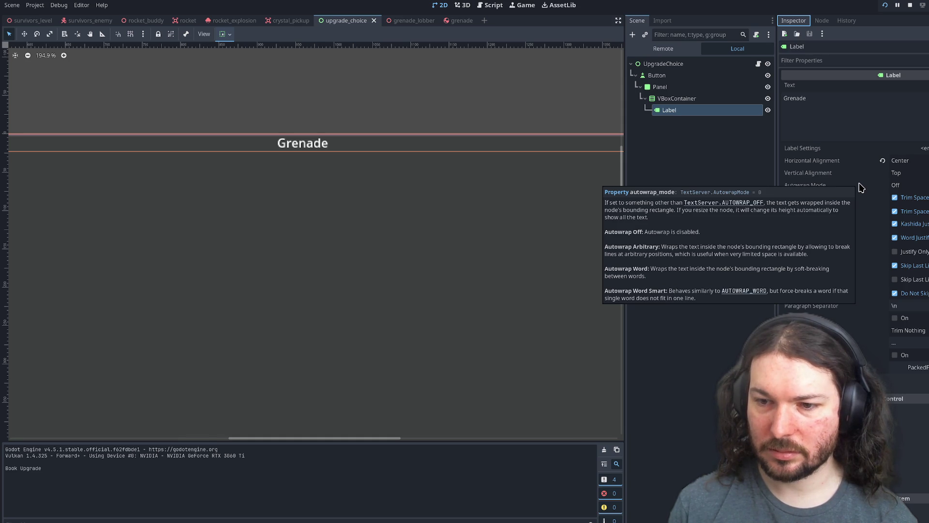
{"action": "left_click", "coordinate": [894, 186]}
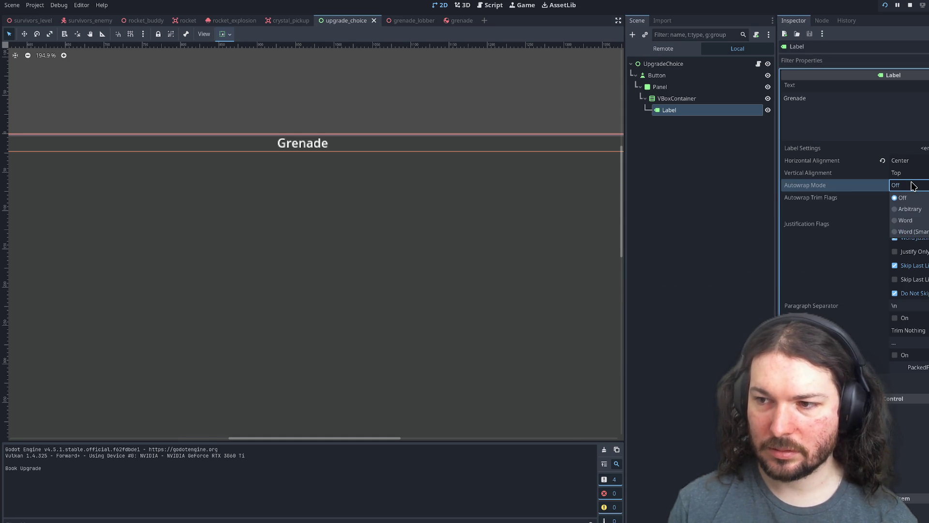
{"action": "left_click", "coordinate": [910, 228]}
{"action": "key", "text": "F5"}
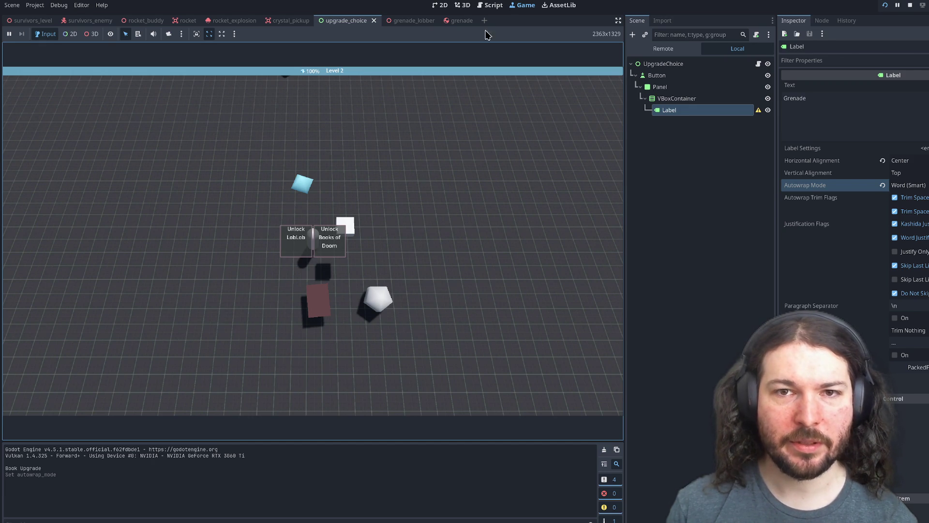
{"action": "left_click", "coordinate": [479, 9]}
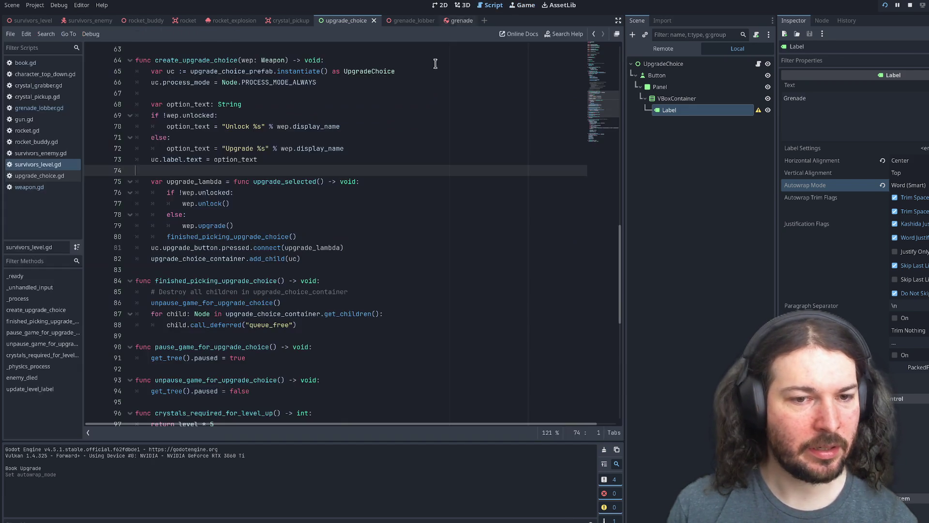
- Open weapon.gd and inspect the unlocked variable's false default on line 6
{"action": "left_click", "coordinate": [31, 188]}
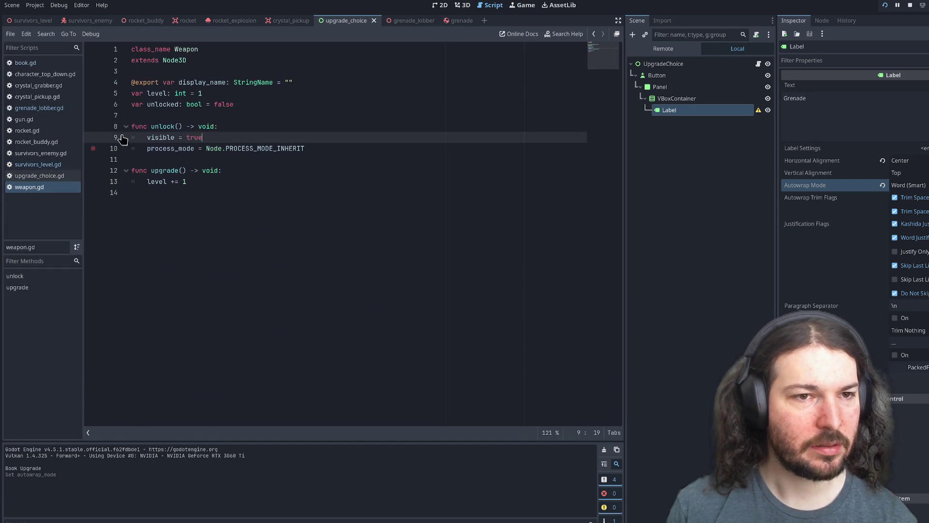
{"action": "left_click", "coordinate": [246, 105]}
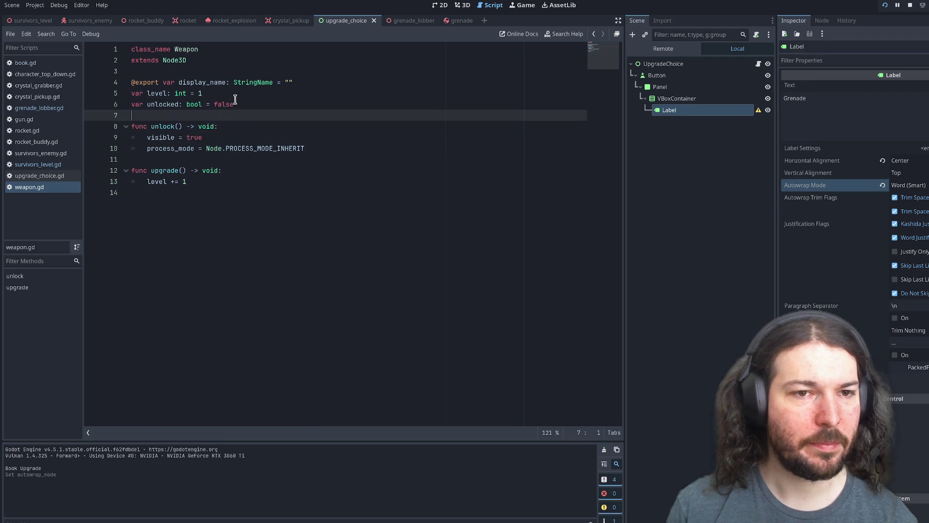
{"action": "double_click", "coordinate": [225, 104]}
{"action": "left_click", "coordinate": [232, 108]}
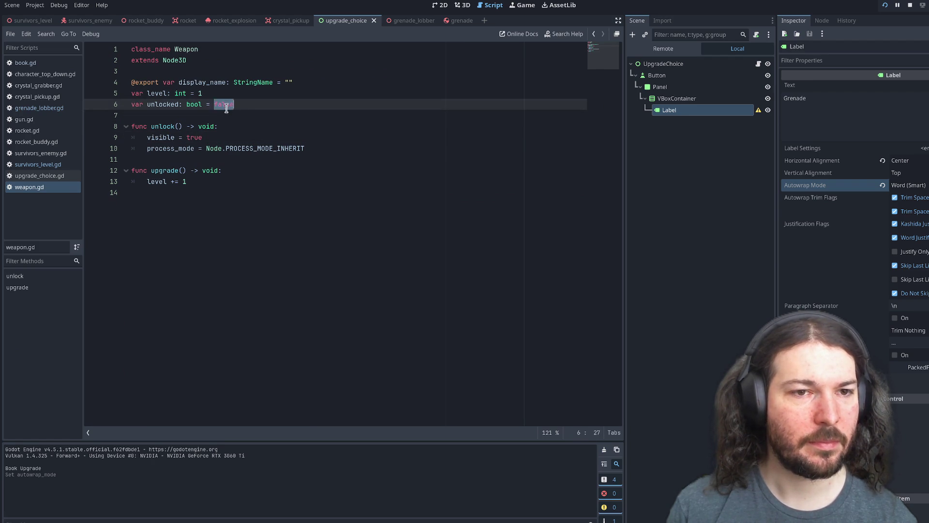
{"action": "key", "text": "Up"}
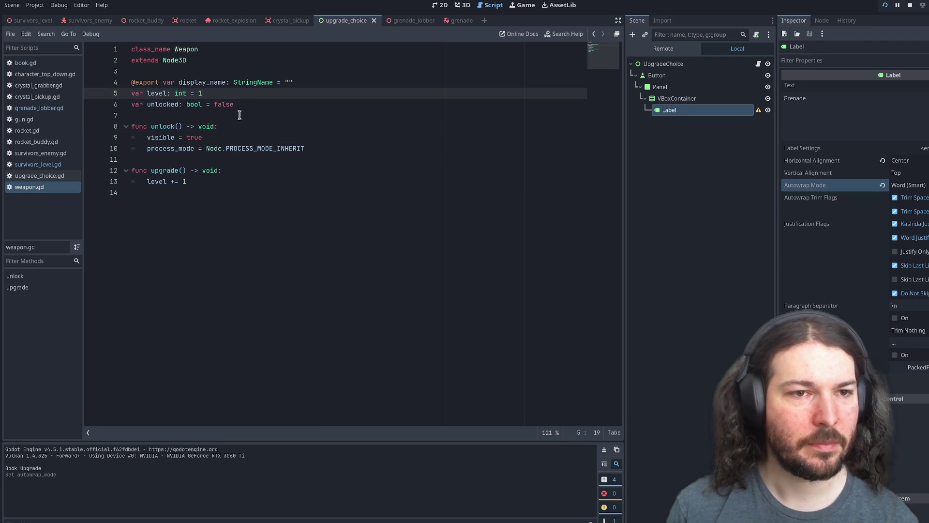
{"action": "key", "text": "Down"}
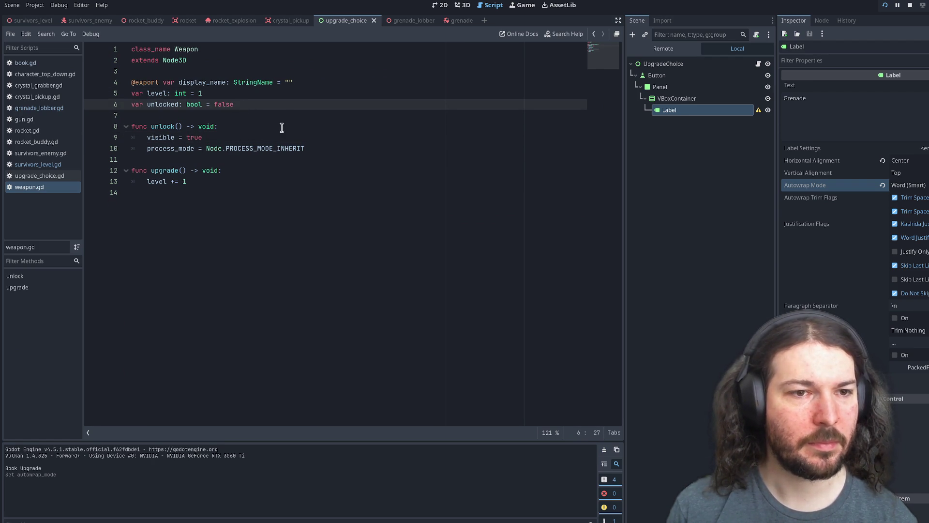
{"action": "left_click", "coordinate": [279, 115]}
{"action": "left_click", "coordinate": [280, 104]}
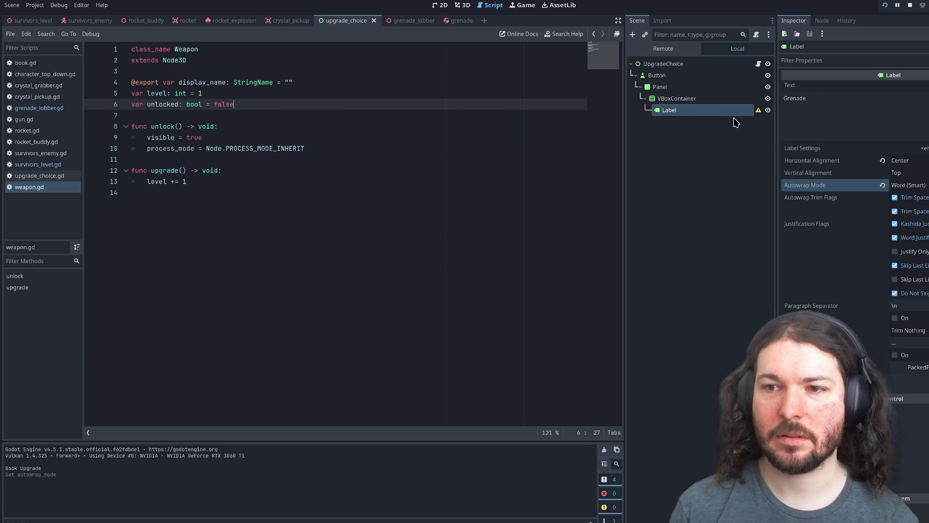
- Scroll the Label's Inspector and expand its Control layout properties
{"action": "mouse_move", "coordinate": [759, 112]}
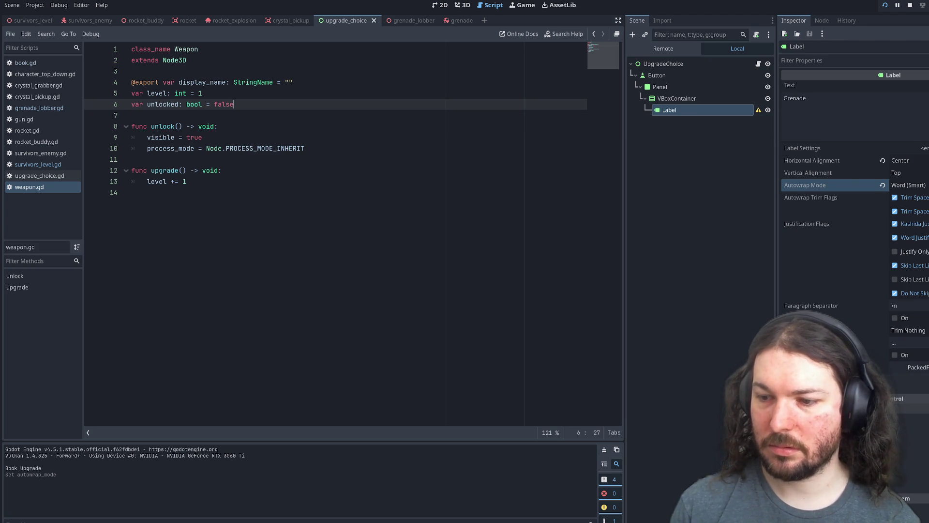
{"action": "scroll", "coordinate": [852, 218], "scroll_direction": "down", "scroll_amount": 3}
{"action": "left_click", "coordinate": [893, 322]}
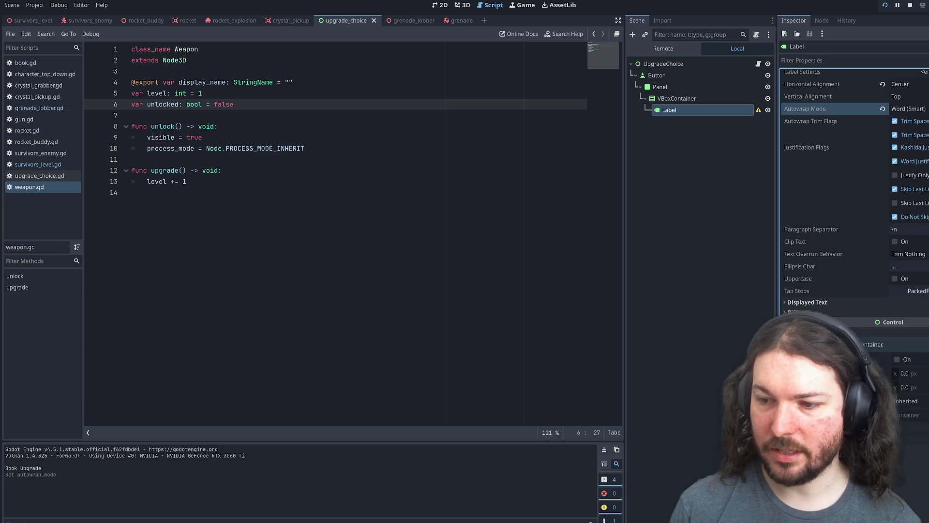
- Set the Label's Custom Minimum Size to 10 × 10 px and save the scene
{"action": "left_click", "coordinate": [919, 371]}
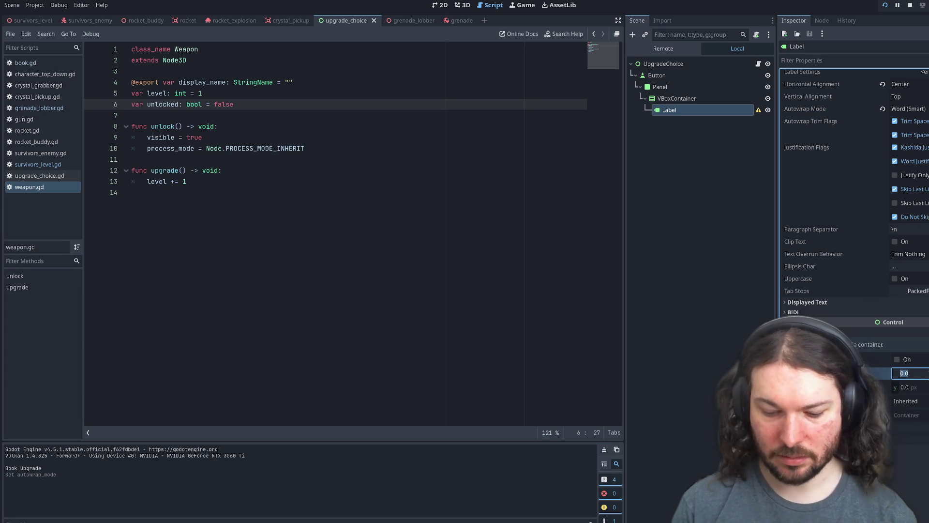
{"action": "key", "text": "Tab"}
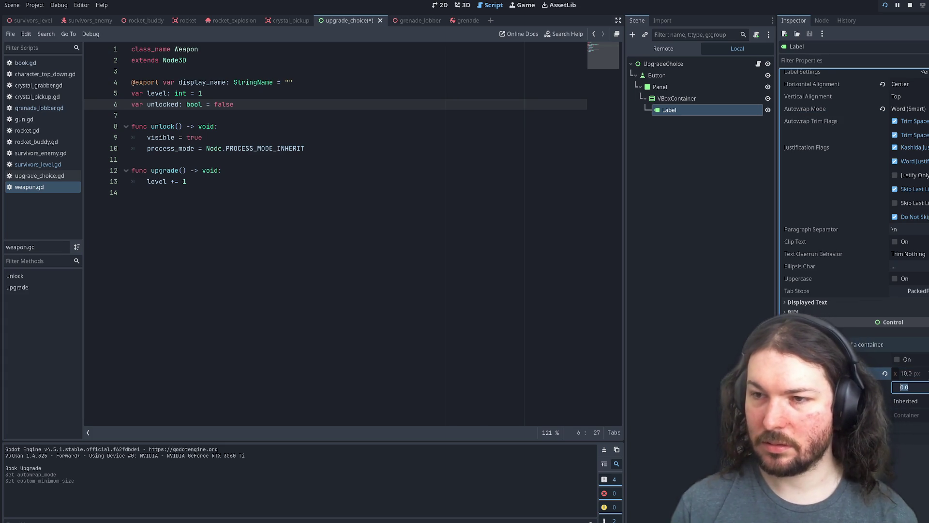
{"action": "type", "text": "10"}
{"action": "key", "text": "Return"}
{"action": "key", "text": "ctrl+s"}
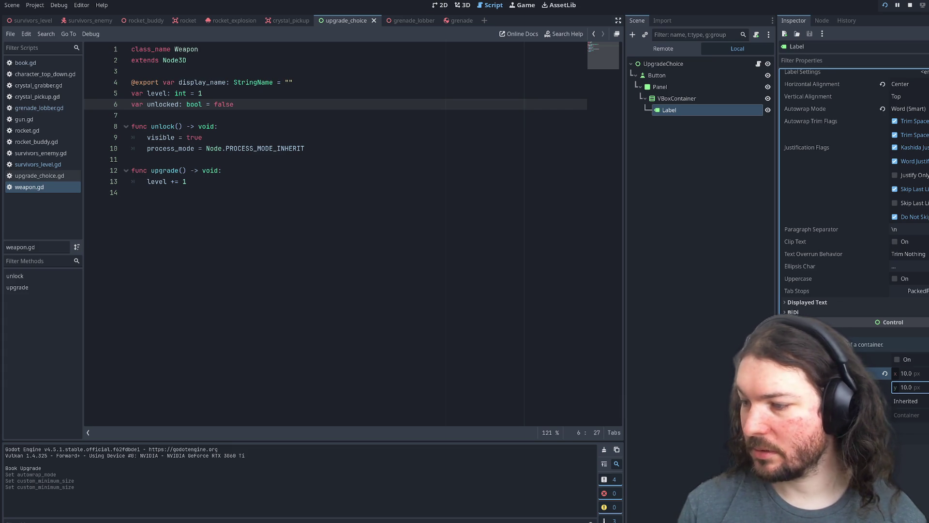
- Move the cursor around weapon.gd's lines, then show the upgrade_choice layout in 2D
{"action": "left_click", "coordinate": [321, 222]}
{"action": "left_click", "coordinate": [168, 161]}
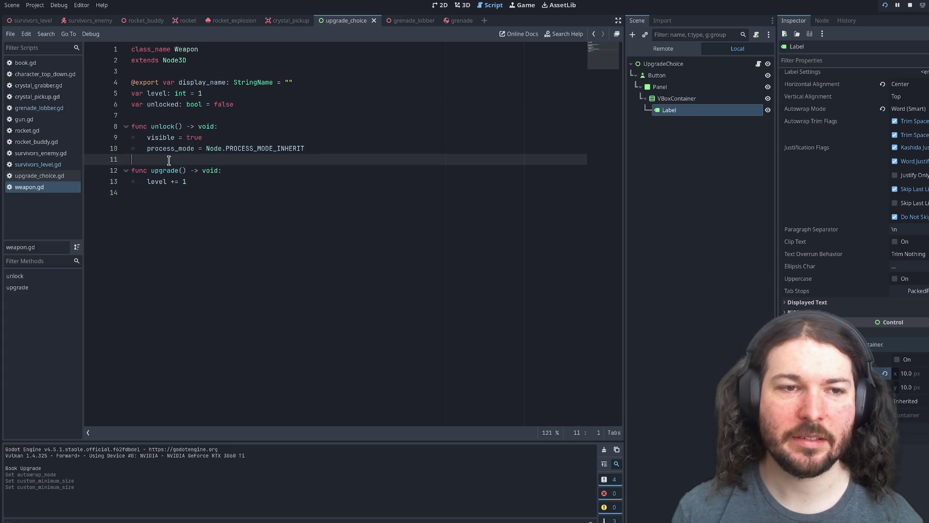
{"action": "left_click", "coordinate": [155, 116]}
{"action": "left_click", "coordinate": [167, 68]}
{"action": "left_click", "coordinate": [192, 62]}
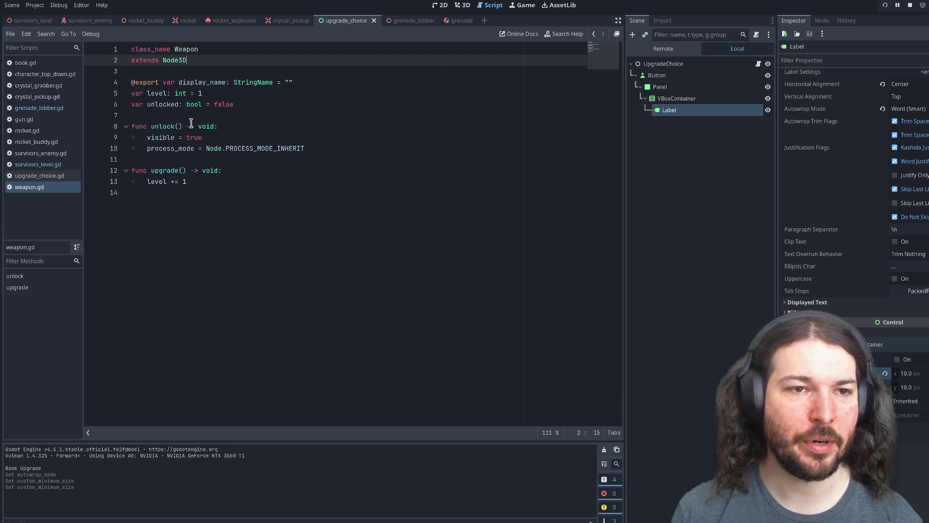
{"action": "left_click", "coordinate": [182, 115]}
{"action": "left_click", "coordinate": [156, 71]}
{"action": "left_click", "coordinate": [168, 117]}
{"action": "left_click", "coordinate": [157, 159]}
{"action": "left_click", "coordinate": [143, 207]}
{"action": "left_click", "coordinate": [143, 161]}
{"action": "left_click", "coordinate": [141, 115]}
{"action": "left_click", "coordinate": [160, 71]}
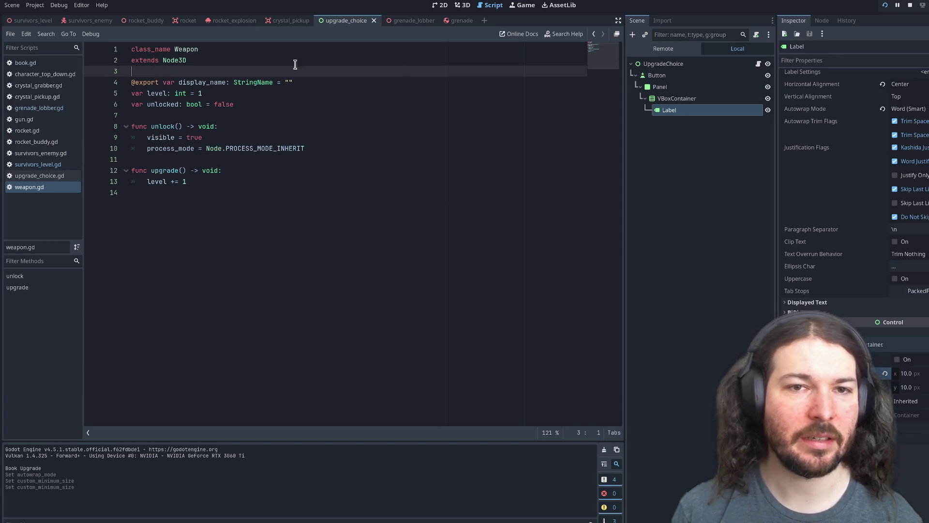
{"action": "left_click", "coordinate": [441, 5]}
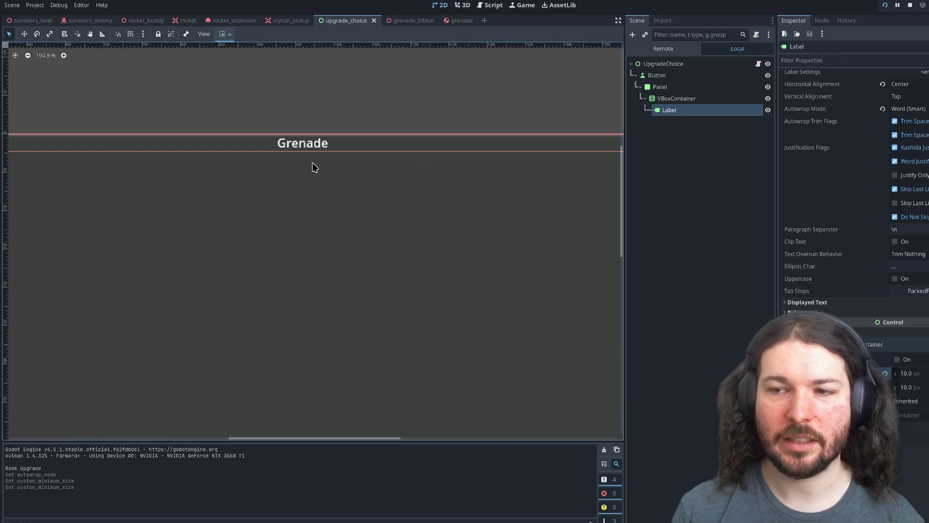
- Open and close the Label's container sizing options, then switch to the survivors_level scene
{"action": "scroll", "coordinate": [854, 310], "scroll_direction": "down", "scroll_amount": 3}
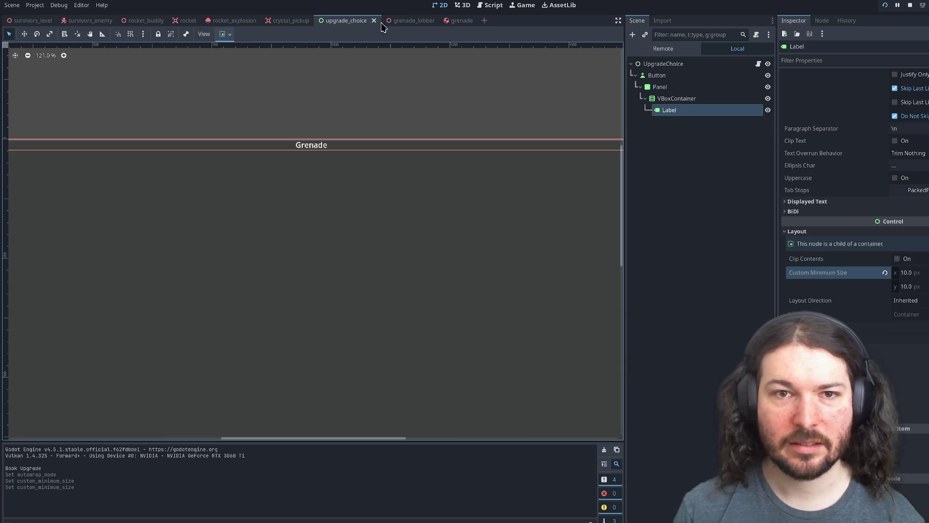
{"action": "left_click", "coordinate": [227, 34]}
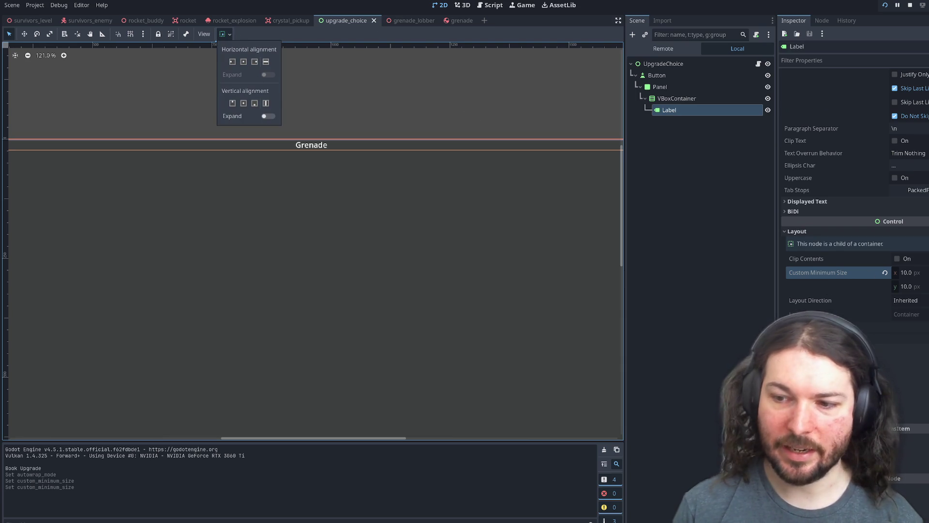
{"action": "left_click", "coordinate": [713, 284]}
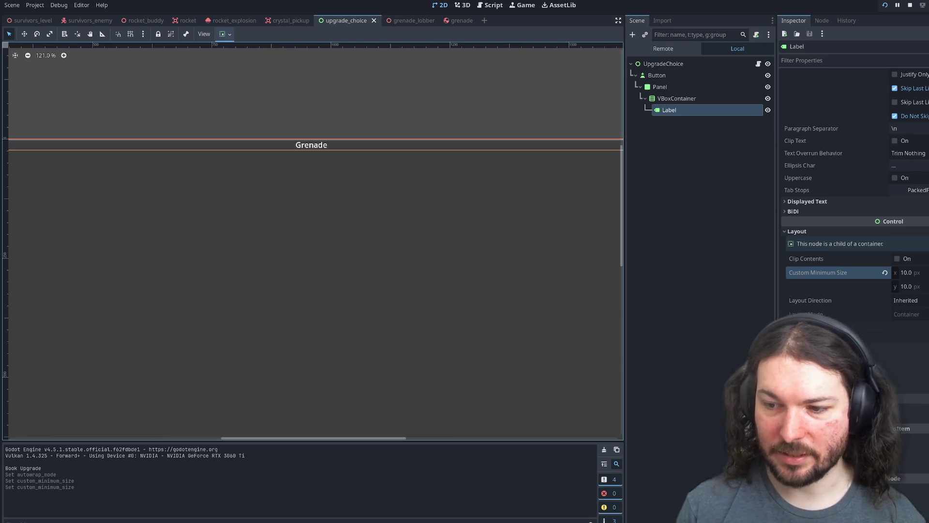
{"action": "scroll", "coordinate": [856, 194], "scroll_direction": "down", "scroll_amount": 1}
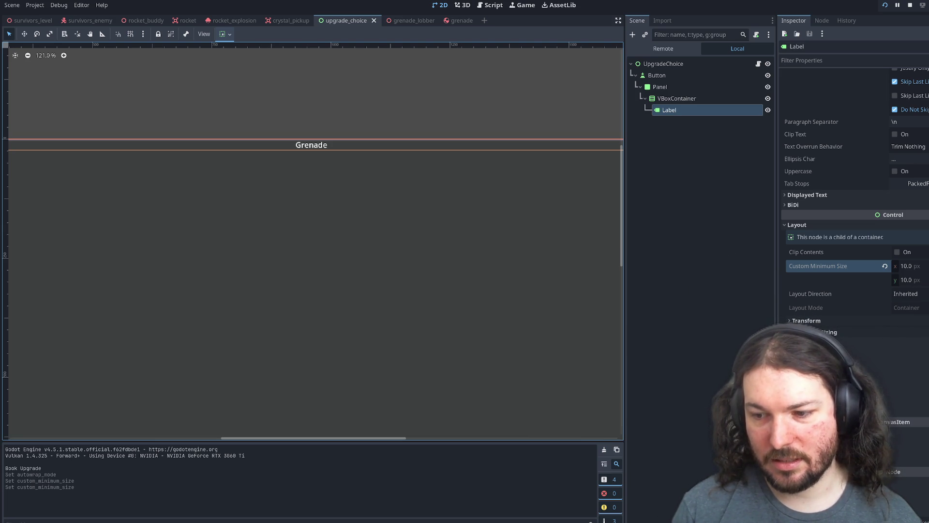
{"action": "scroll", "coordinate": [854, 290], "scroll_direction": "up", "scroll_amount": 5}
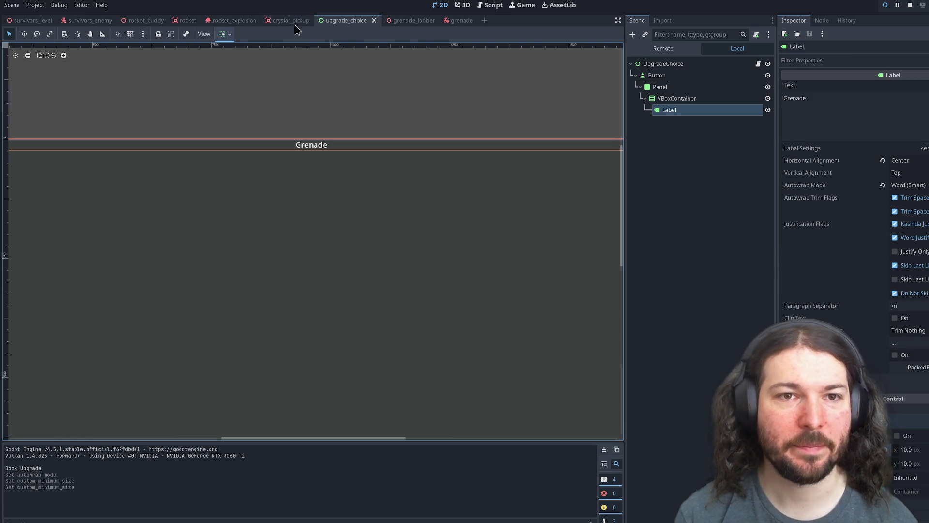
{"action": "left_click", "coordinate": [30, 20]}
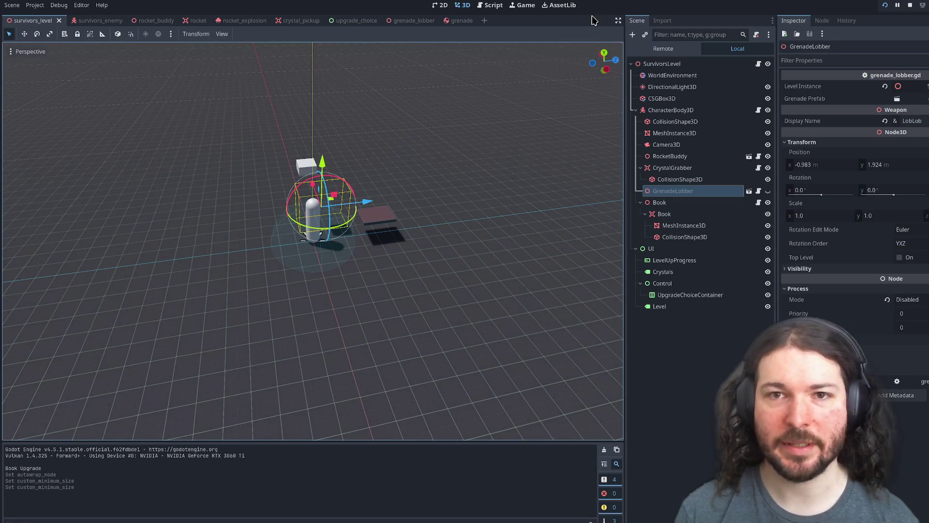
- Check the running game's Unlock LobLob and Books of Doom choices, then show survivors_level in 2D
{"action": "left_click", "coordinate": [522, 6]}
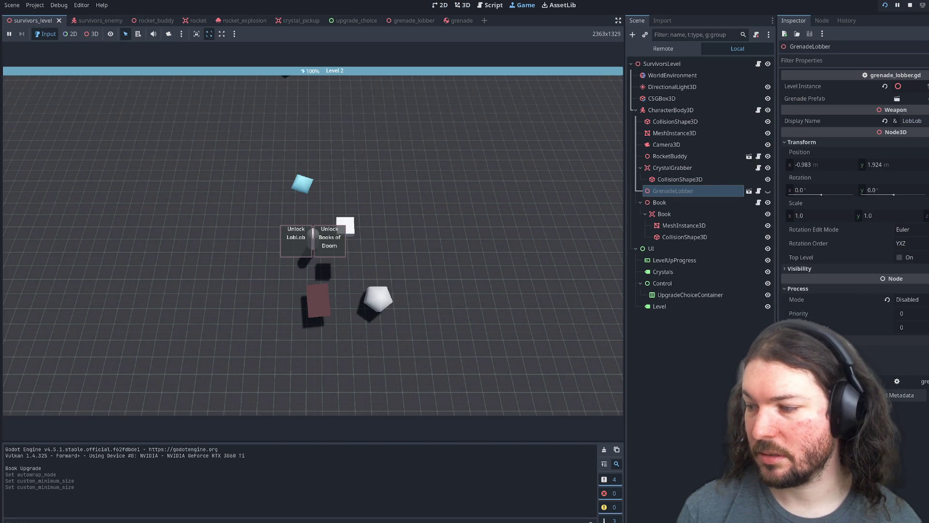
{"action": "left_click", "coordinate": [356, 20]}
{"action": "left_click", "coordinate": [33, 20]}
{"action": "left_click", "coordinate": [440, 5]}
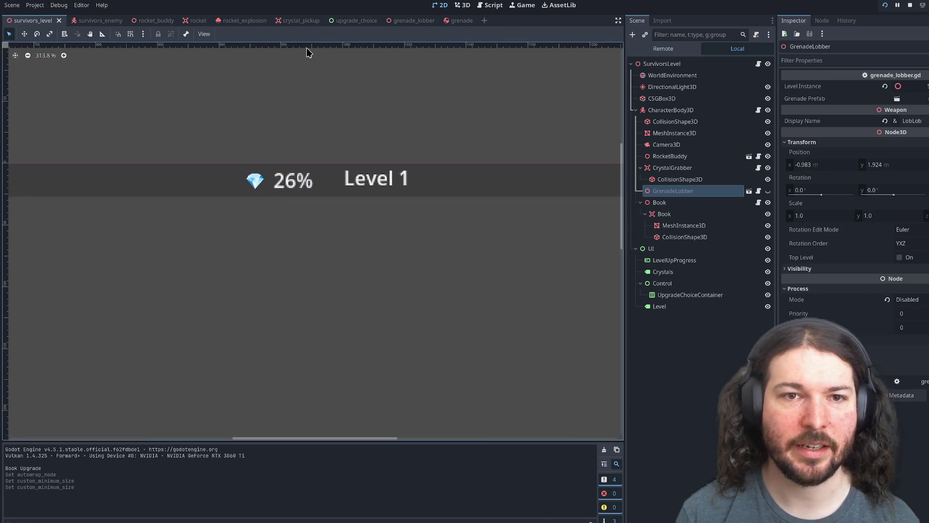
- Select the LevelUpProgress bar, review its anchor presets, then return to the 3D view
{"action": "scroll", "coordinate": [252, 145], "scroll_direction": "down", "scroll_amount": 6}
{"action": "left_click", "coordinate": [244, 175]}
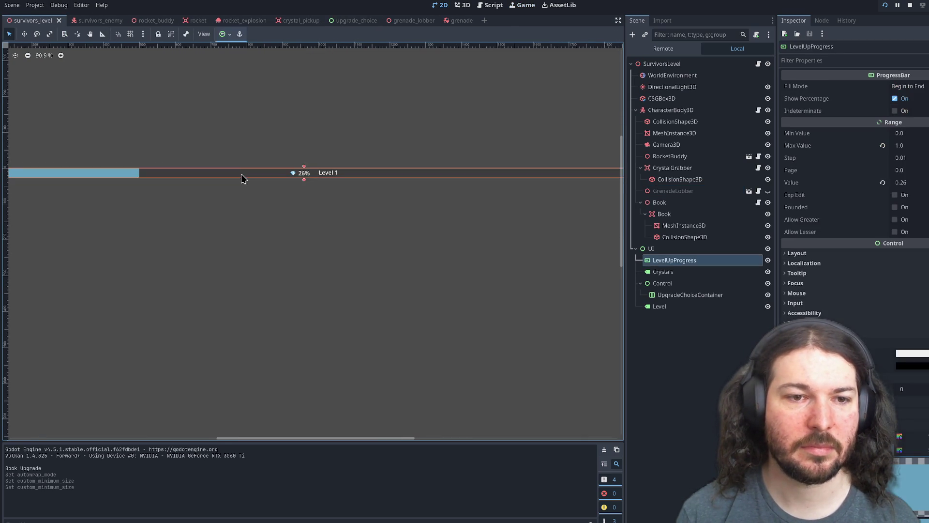
{"action": "scroll", "coordinate": [244, 175], "scroll_direction": "down", "scroll_amount": 2}
{"action": "left_click", "coordinate": [222, 34]}
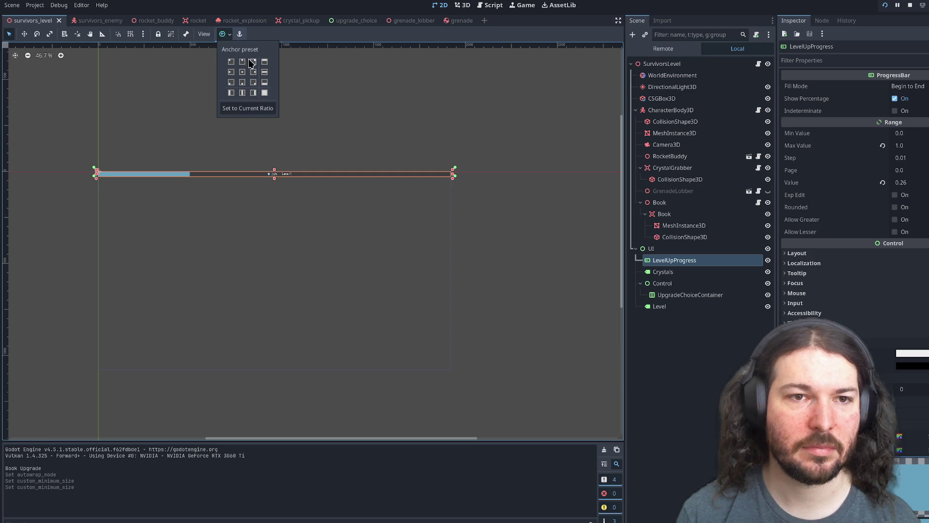
{"action": "left_click", "coordinate": [449, 20]}
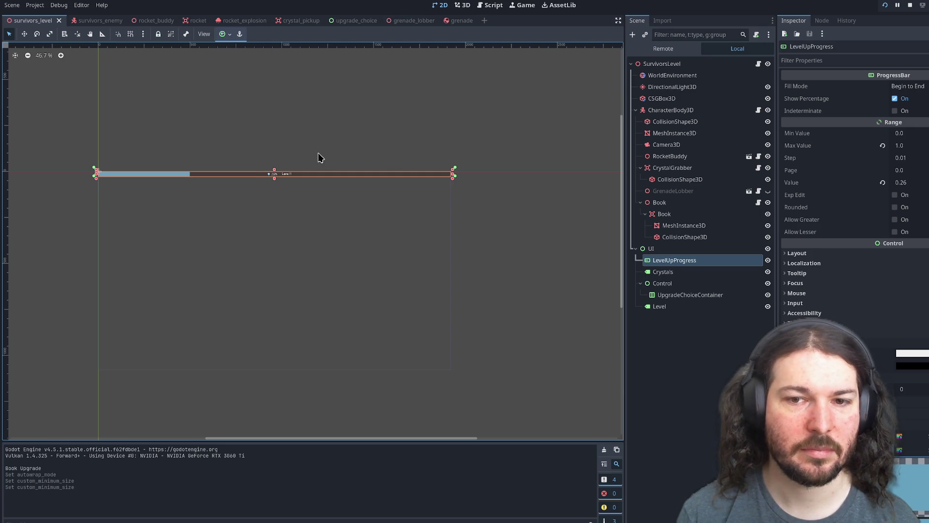
{"action": "left_click", "coordinate": [224, 34]}
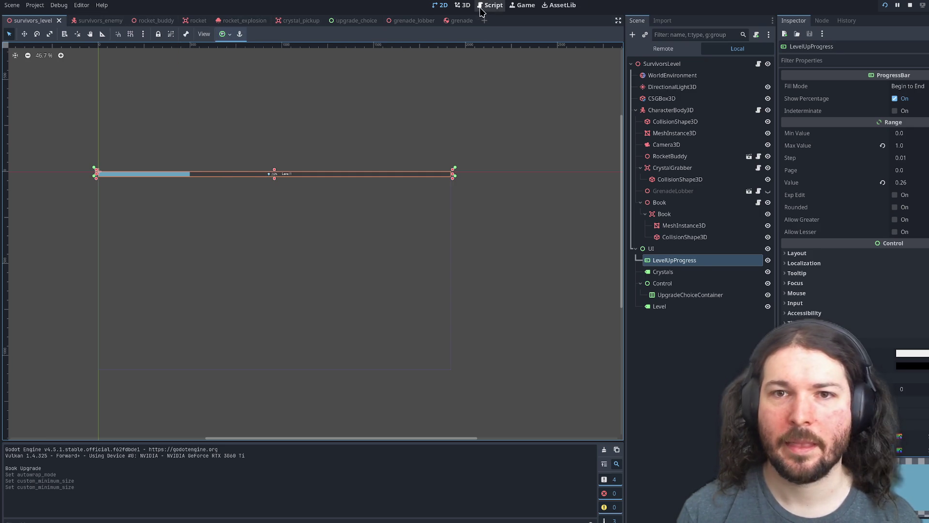
{"action": "left_click", "coordinate": [465, 5]}
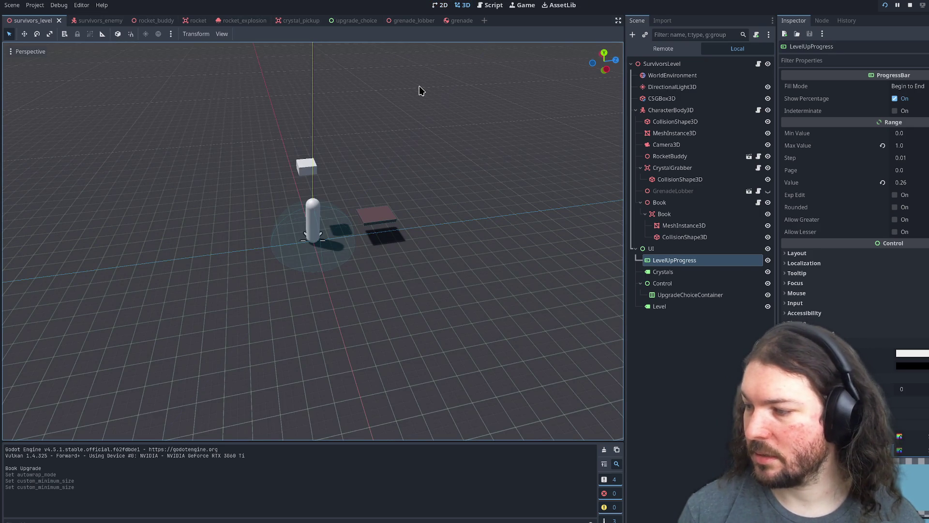
{"action": "mouse_move", "coordinate": [458, 131]}
{"action": "left_mouse_down"}
{"action": "mouse_move", "coordinate": [524, 142]}
{"action": "mouse_move", "coordinate": [587, 124]}
{"action": "mouse_move", "coordinate": [444, 147]}
{"action": "mouse_move", "coordinate": [556, 128]}
{"action": "mouse_move", "coordinate": [525, 114]}
{"action": "mouse_move", "coordinate": [508, 118]}
{"action": "mouse_move", "coordinate": [513, 126]}
{"action": "left_mouse_up"}
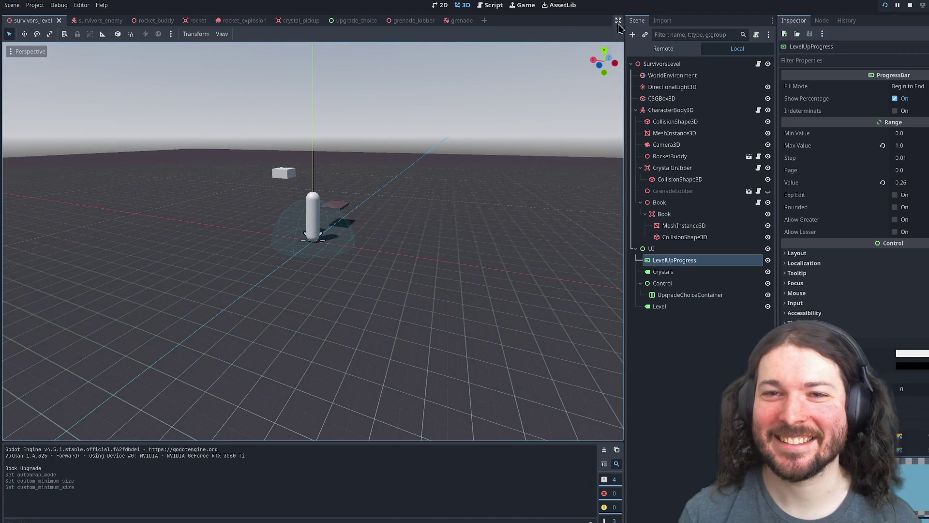
{"action": "mouse_move", "coordinate": [564, 151]}
{"action": "left_mouse_down"}
{"action": "mouse_move", "coordinate": [568, 187]}
{"action": "mouse_move", "coordinate": [468, 253]}
{"action": "mouse_move", "coordinate": [473, 157]}
{"action": "mouse_move", "coordinate": [440, 199]}
{"action": "mouse_move", "coordinate": [450, 247]}
{"action": "mouse_move", "coordinate": [437, 218]}
{"action": "left_mouse_up"}
{"action": "scroll", "coordinate": [437, 223], "scroll_direction": "up", "scroll_amount": 3}
{"action": "scroll", "coordinate": [432, 224], "scroll_direction": "down", "scroll_amount": 2}
{"action": "scroll", "coordinate": [433, 221], "scroll_direction": "up", "scroll_amount": 2}
{"action": "scroll", "coordinate": [432, 220], "scroll_direction": "down", "scroll_amount": 4}
{"action": "scroll", "coordinate": [432, 220], "scroll_direction": "up", "scroll_amount": 4}
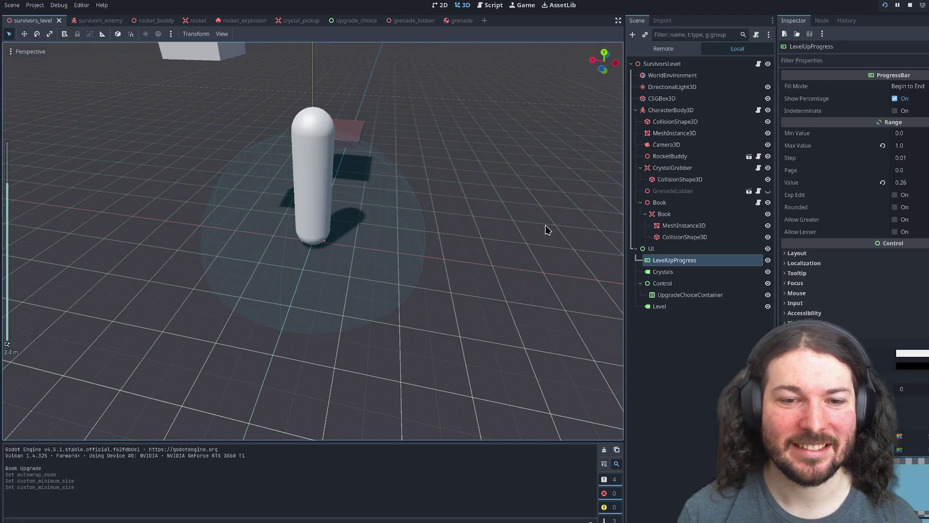
{"action": "scroll", "coordinate": [527, 222], "scroll_direction": "down", "scroll_amount": 4}
{"action": "mouse_move", "coordinate": [529, 222]}
{"action": "left_mouse_down"}
{"action": "mouse_move", "coordinate": [499, 269]}
{"action": "mouse_move", "coordinate": [498, 253]}
{"action": "mouse_move", "coordinate": [528, 230]}
{"action": "mouse_move", "coordinate": [483, 228]}
{"action": "left_mouse_up"}
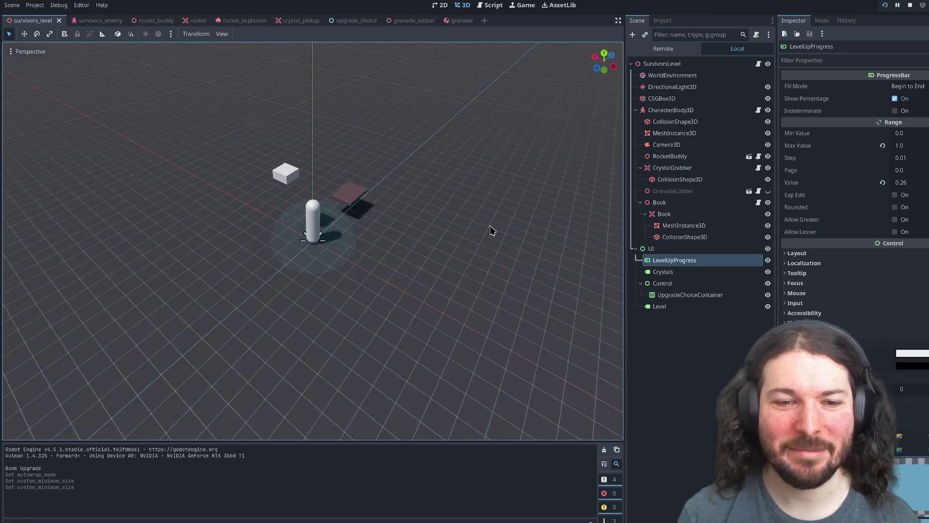
{"action": "scroll", "coordinate": [482, 220], "scroll_direction": "up", "scroll_amount": 2}
{"action": "scroll", "coordinate": [484, 217], "scroll_direction": "up", "scroll_amount": 3}
{"action": "scroll", "coordinate": [479, 220], "scroll_direction": "down", "scroll_amount": 5}
{"action": "scroll", "coordinate": [477, 219], "scroll_direction": "up", "scroll_amount": 3}
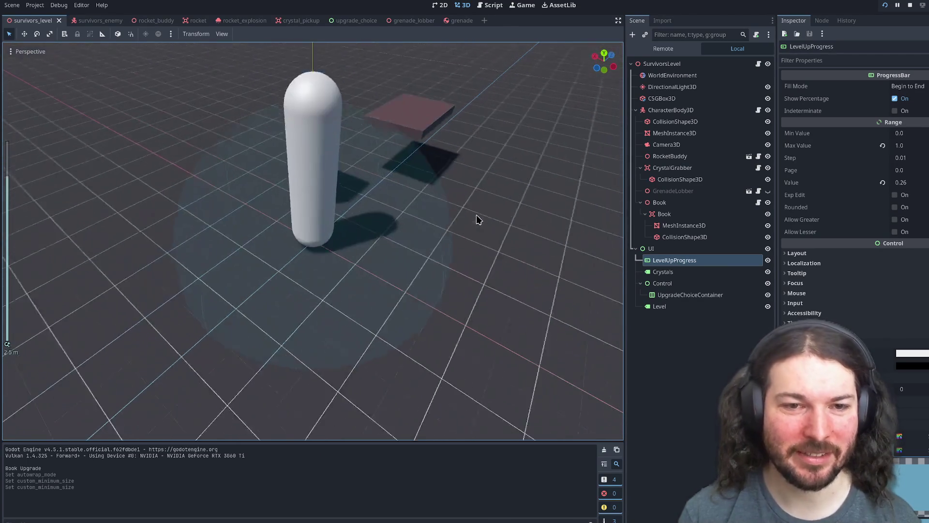
{"action": "scroll", "coordinate": [476, 218], "scroll_direction": "down", "scroll_amount": 5}
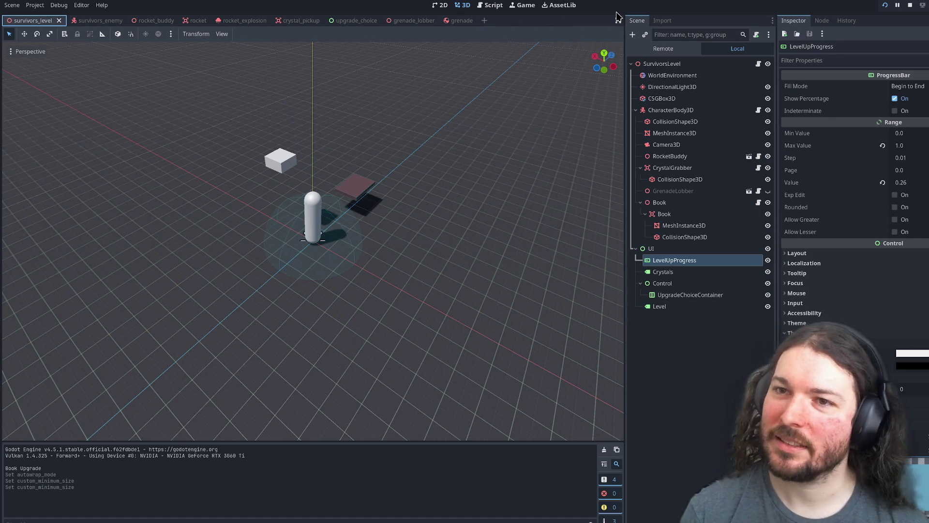
{"action": "left_click", "coordinate": [583, 71]}
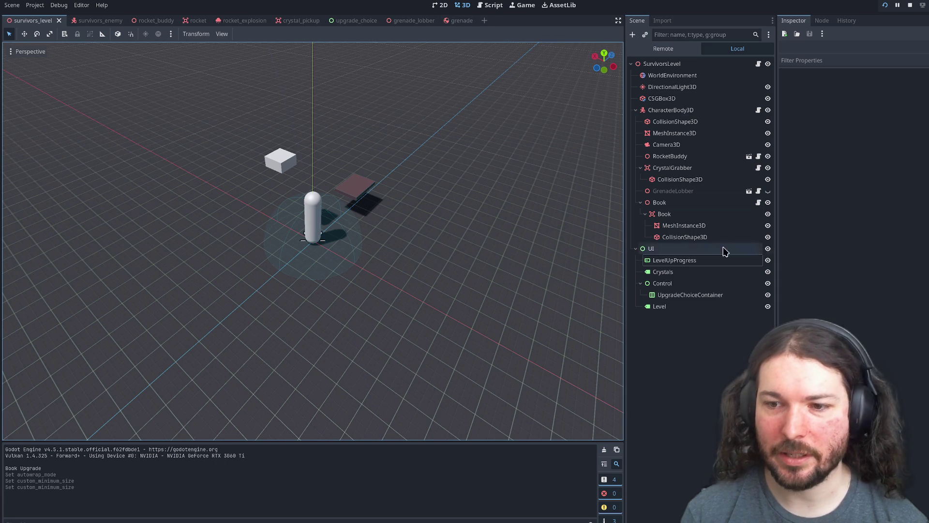
- Inspect the Book and GrenadeLobber nodes, toggle GrenadeLobber's visibility, and open weapon.gd
{"action": "left_click", "coordinate": [719, 203]}
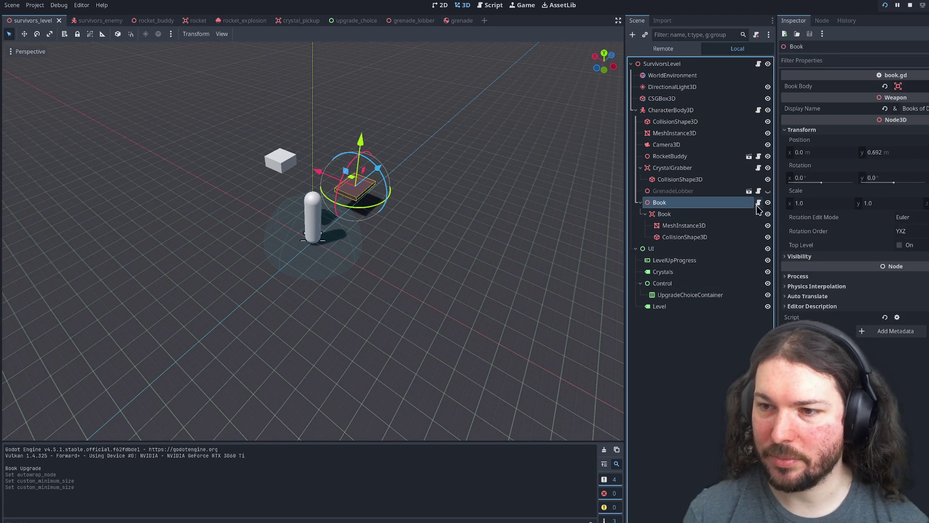
{"action": "left_click", "coordinate": [736, 192]}
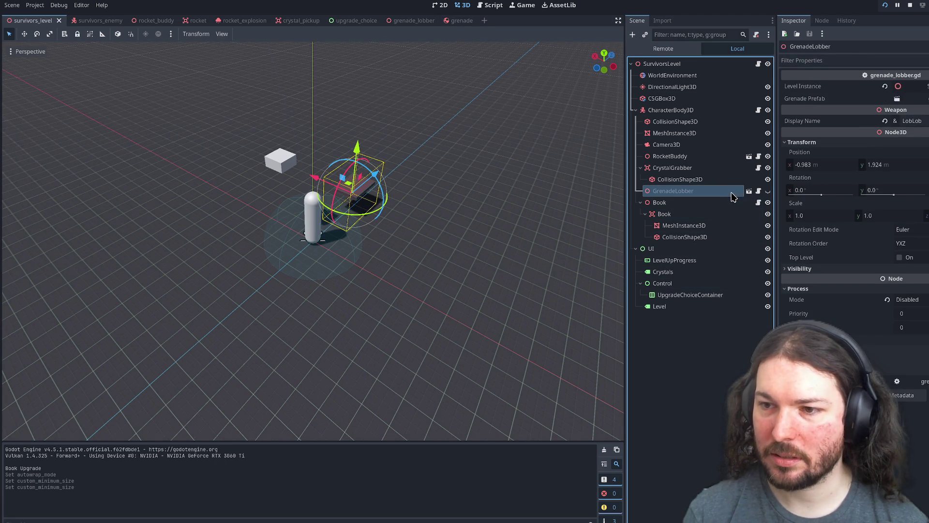
{"action": "left_click", "coordinate": [766, 192]}
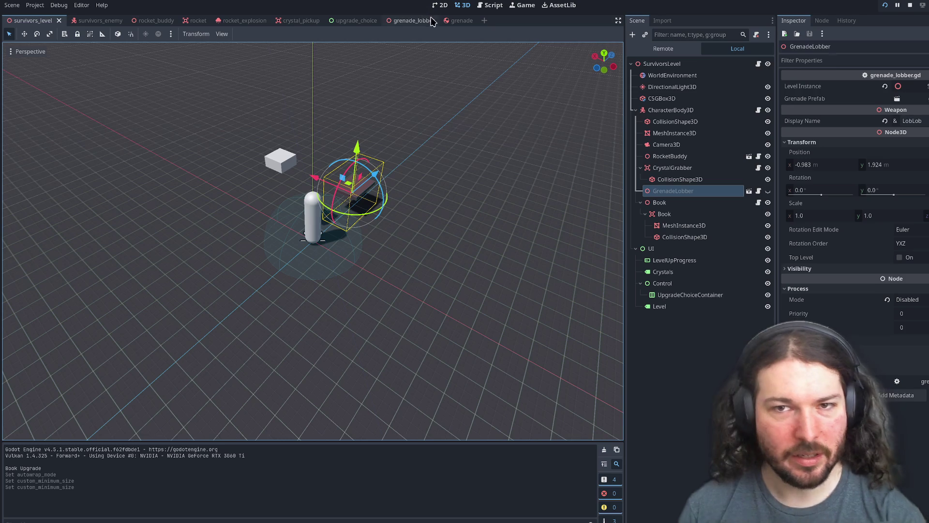
{"action": "left_click", "coordinate": [490, 5]}
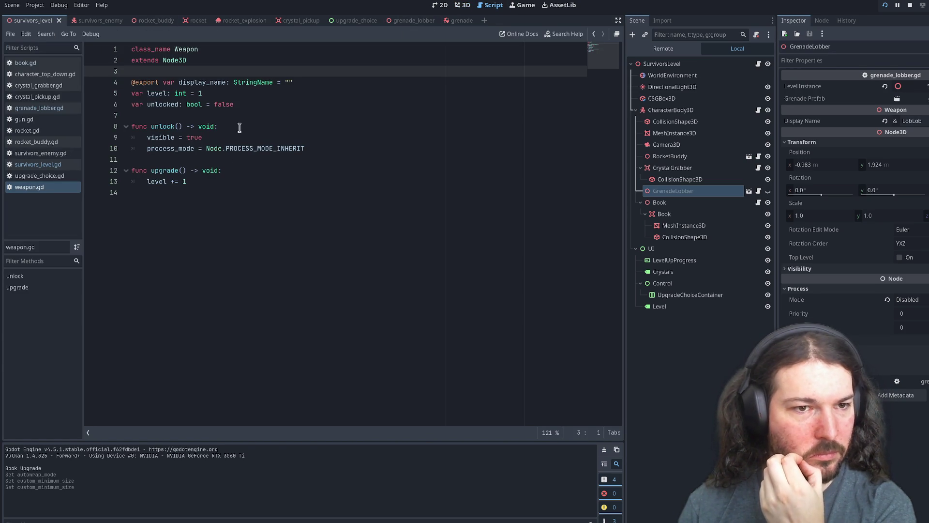
- Declare a new reset() -> void function below the unlocked variable in weapon.gd
{"action": "left_click", "coordinate": [249, 109]}
{"action": "key", "text": "Return"}
{"action": "key", "text": "Return"}
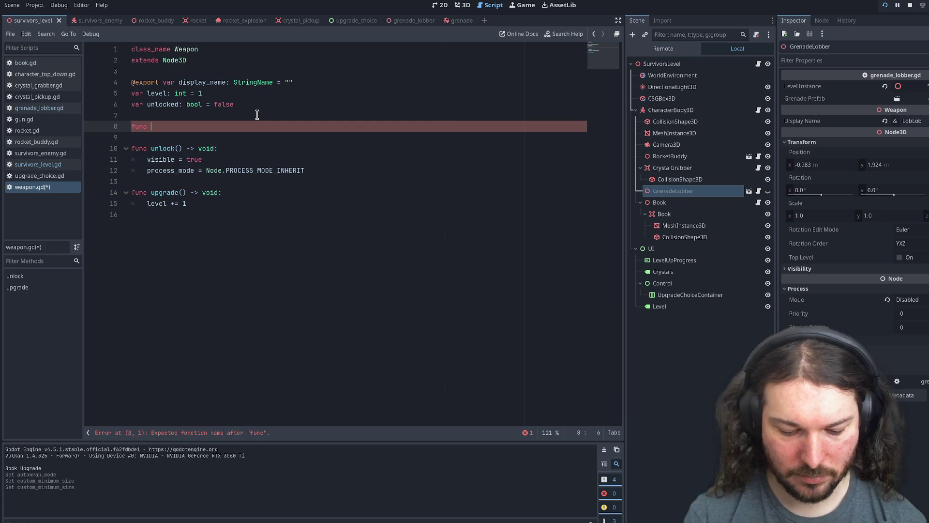
{"action": "type", "text": "start_"}
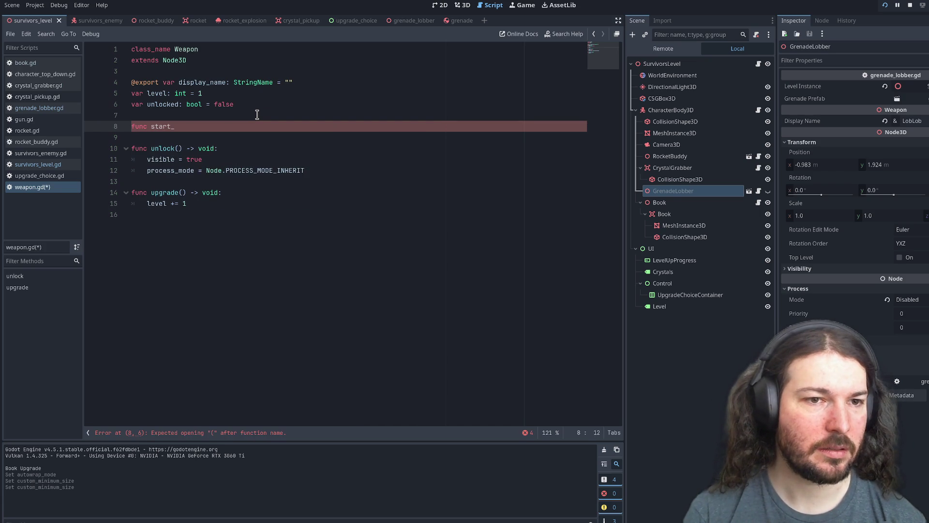
{"action": "key", "text": "BackSpace"}
{"action": "key", "text": "BackSpace"}
{"action": "key", "text": "BackSpace"}
{"action": "type", "text": "reset"}
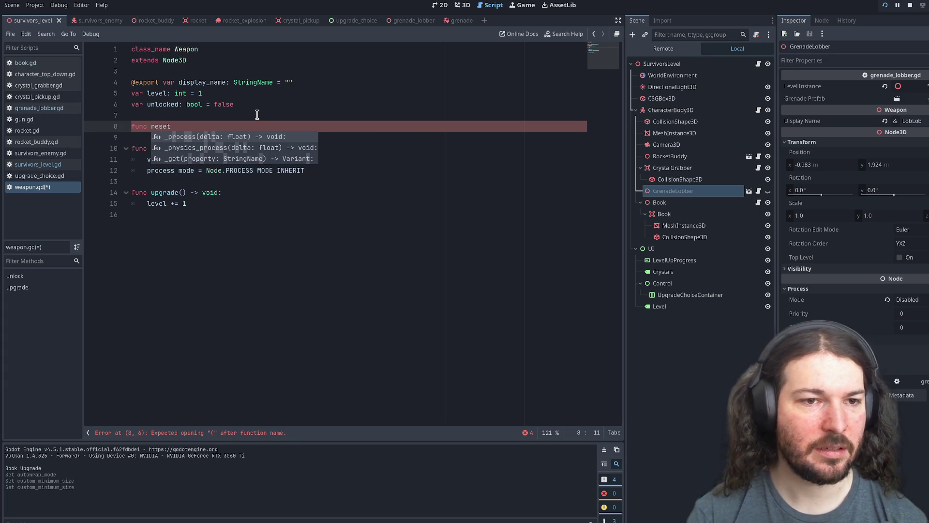
{"action": "type", "text": "() -> void:"}
{"action": "key", "text": "Return"}
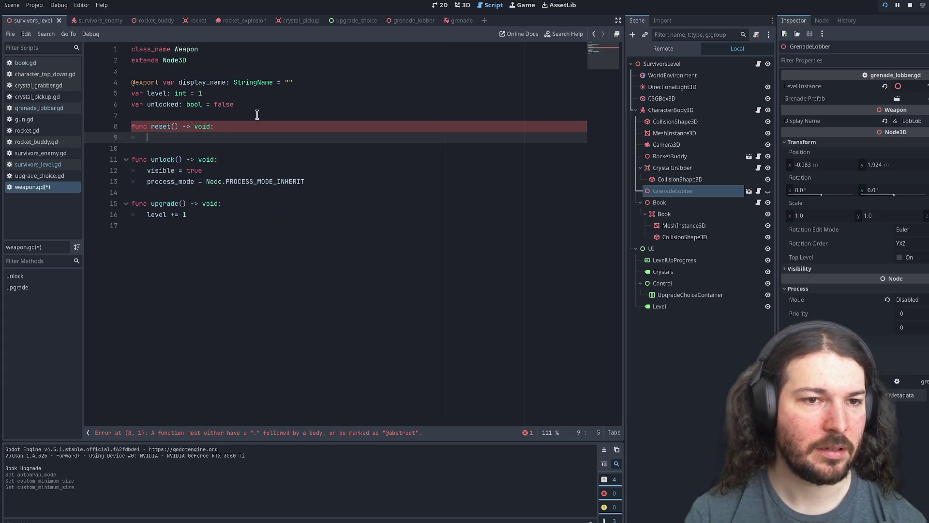
- Copy unlock()'s body lines into the new reset() function
{"action": "key", "text": "Down"}
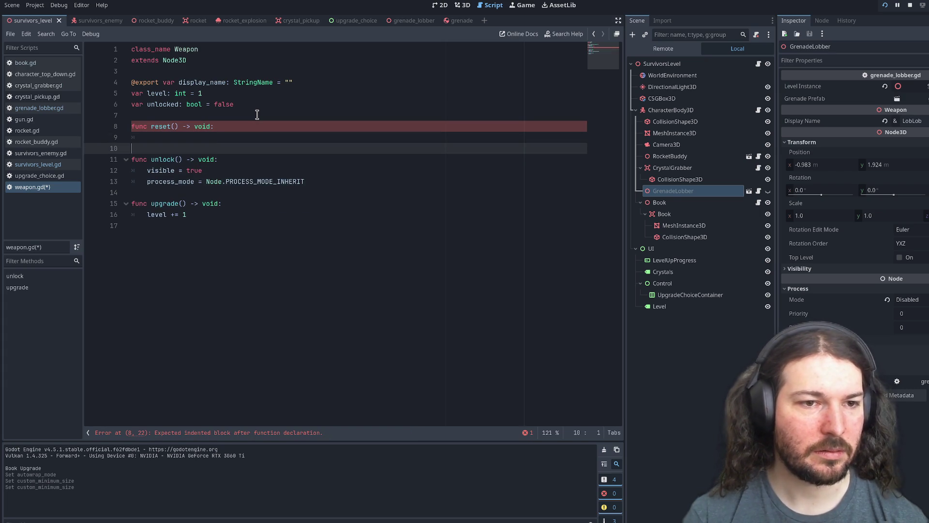
{"action": "key", "text": "Down"}
{"action": "key", "text": "Down"}
{"action": "key", "text": "shift+Down"}
{"action": "key", "text": "shift+Down"}
{"action": "key", "text": "ctrl+c"}
{"action": "key", "text": "Up"}
{"action": "key", "text": "Up"}
{"action": "key", "text": "Up"}
{"action": "key", "text": "ctrl+v"}
- Change reset's copied lines to visible = false and process_mode = PROCESS_MODE_DISABLED
{"action": "key", "text": "Up"}
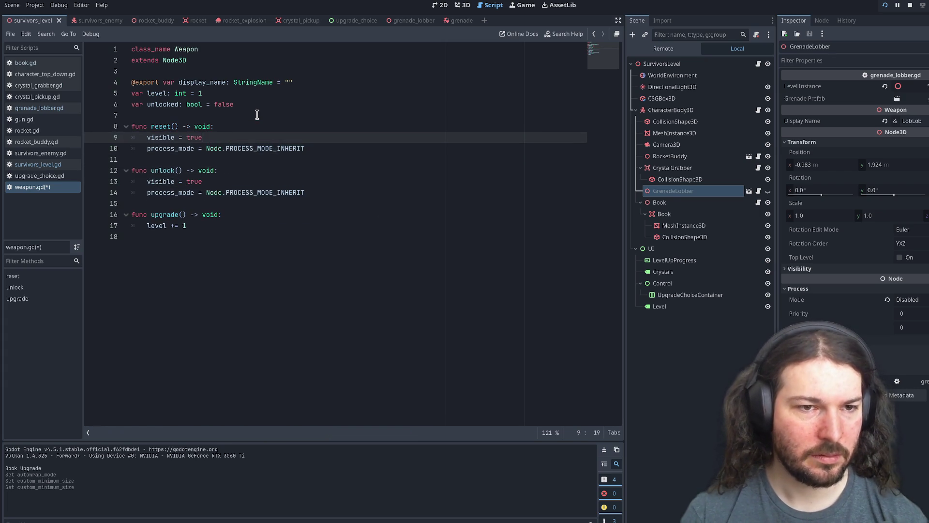
{"action": "key", "text": "shift+End"}
{"action": "type", "text": "false"}
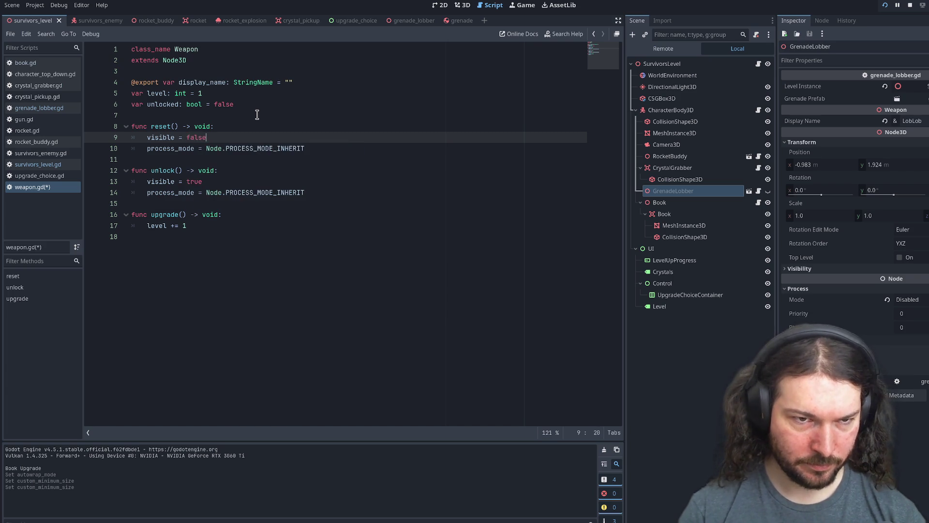
{"action": "key", "text": "Down"}
{"action": "key", "text": "ctrl+Right"}
{"action": "key", "text": "Right"}
{"action": "key", "text": "shift+End"}
{"action": "type", "text": "DIS"}
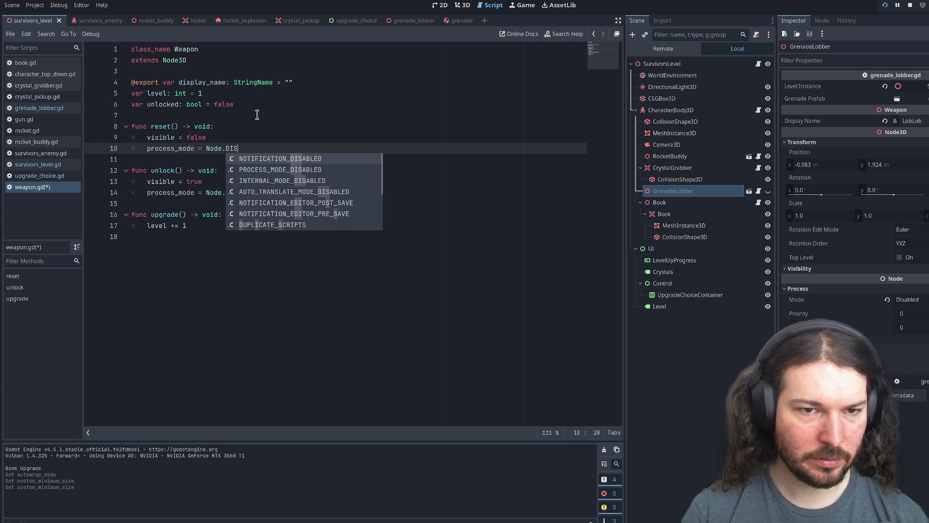
{"action": "key", "text": "BackSpace"}
{"action": "key", "text": "BackSpace"}
{"action": "key", "text": "BackSpace"}
{"action": "type", "text": "PROCES"}
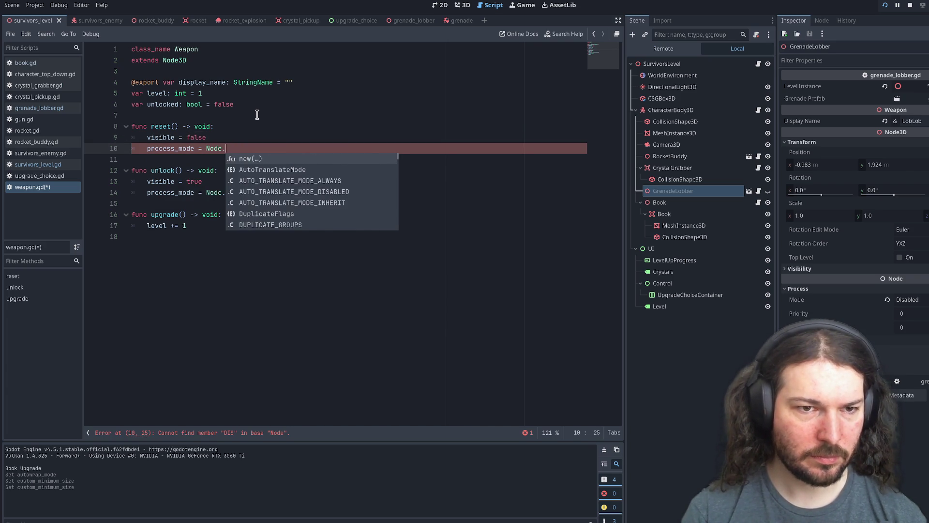
{"action": "key", "text": "Return"}
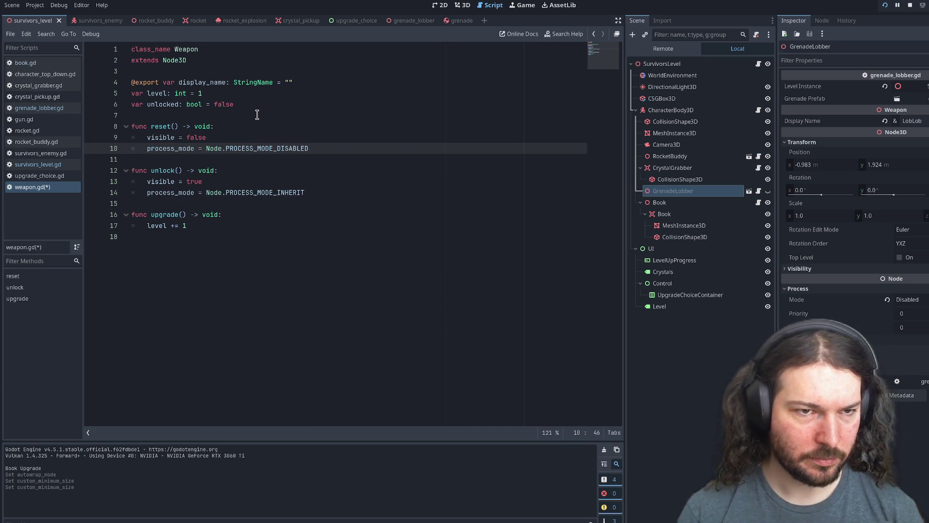
- Add level = 1 and unlocked = false at the top of reset() and save weapon.gd
{"action": "key", "text": "Up"}
{"action": "key", "text": "Up"}
{"action": "key", "text": "Return"}
{"action": "type", "text": "level = =1"}
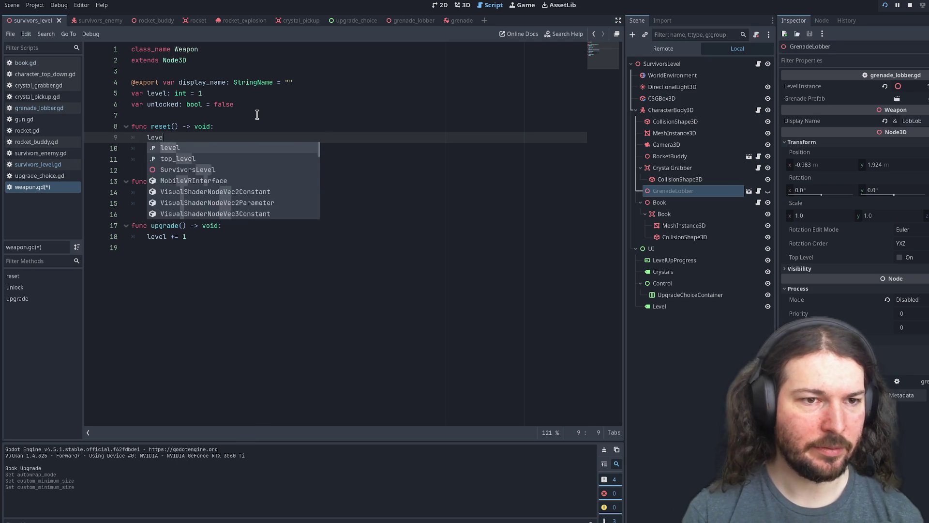
{"action": "key", "text": "Return"}
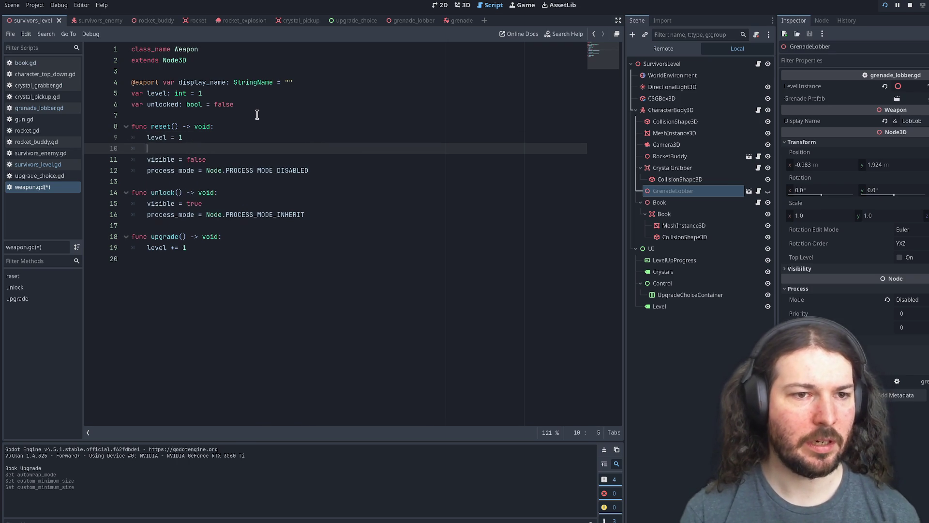
{"action": "type", "text": "unlocked = false"}
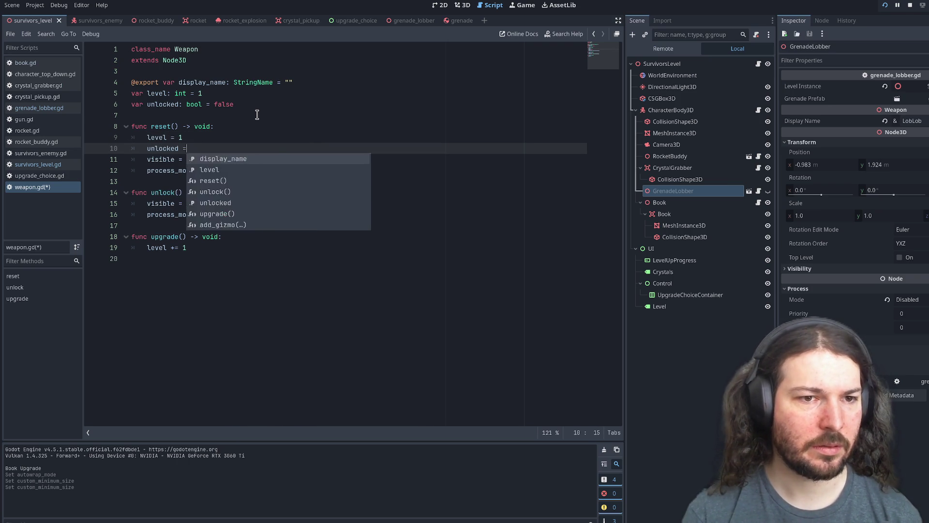
{"action": "key", "text": "ctrl+s"}
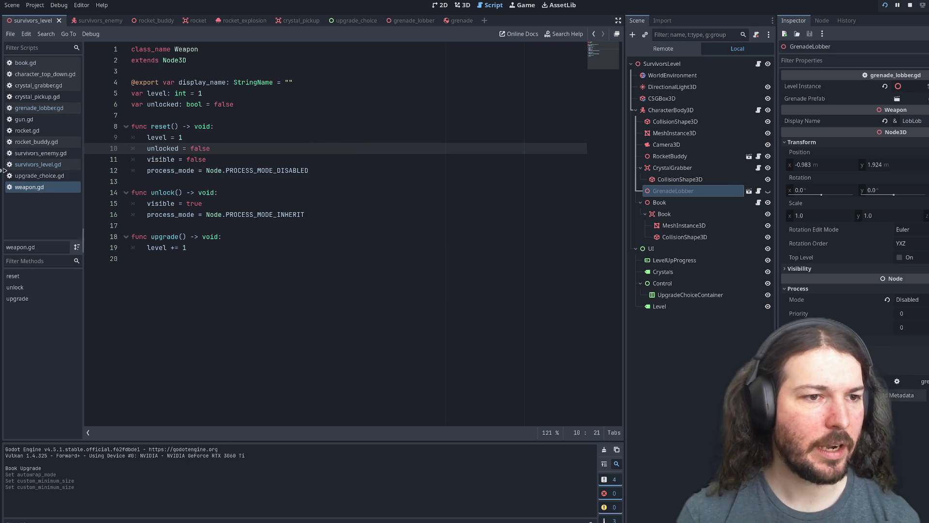
{"action": "left_click", "coordinate": [38, 165]}
- Replace the book.upgrade() call in _ready with grenade_lobber.reset() and save
{"action": "scroll", "coordinate": [295, 180], "scroll_direction": "up", "scroll_amount": 15}
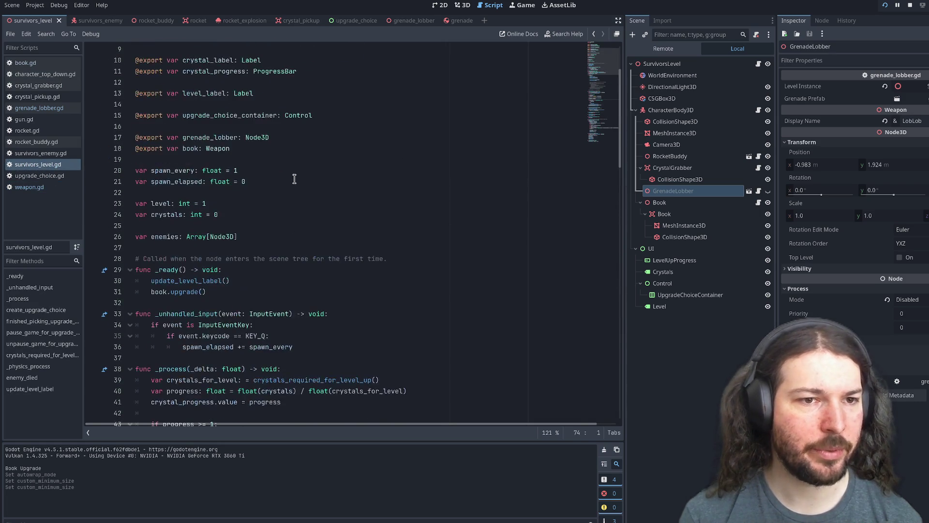
{"action": "left_click", "coordinate": [293, 280]}
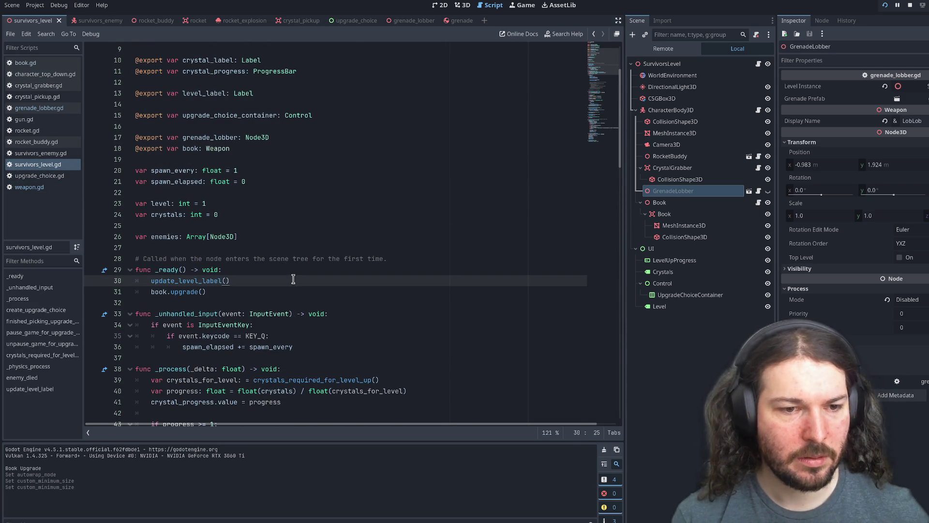
{"action": "key", "text": "Down"}
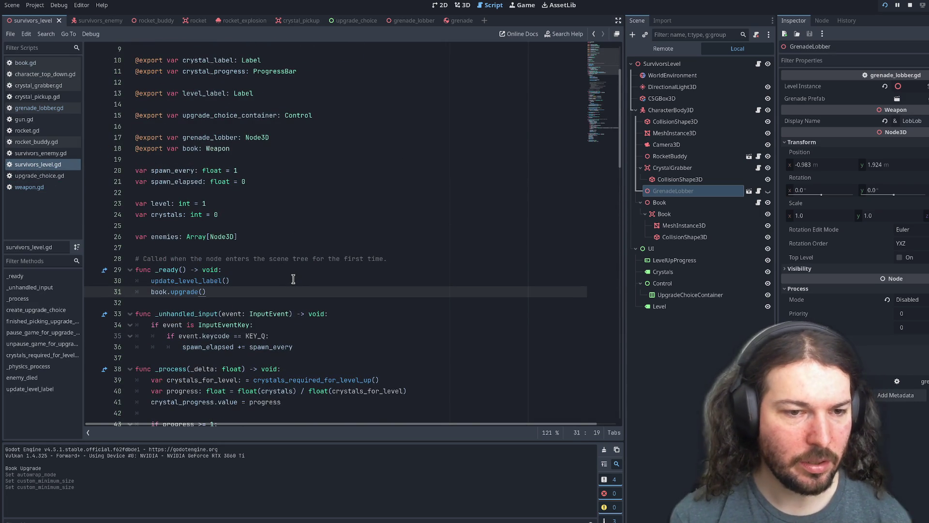
{"action": "key", "text": "shift+Home"}
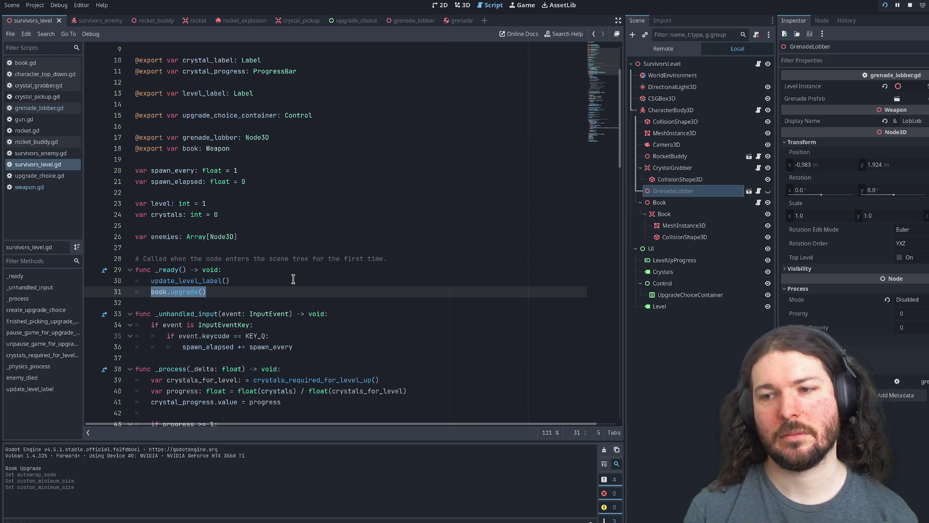
{"action": "key", "text": "BackSpace"}
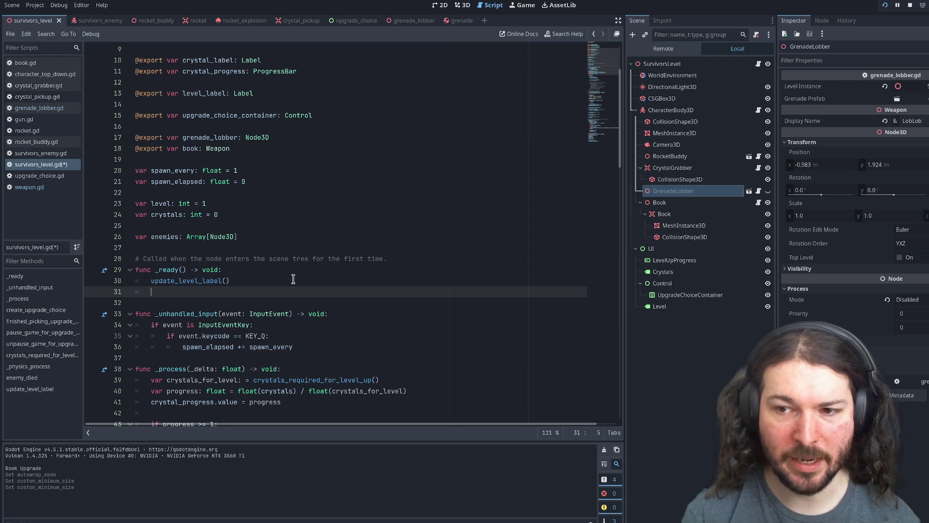
{"action": "type", "text": "book"}
{"action": "key", "text": "BackSpace"}
{"action": "key", "text": "BackSpace"}
{"action": "key", "text": "BackSpace"}
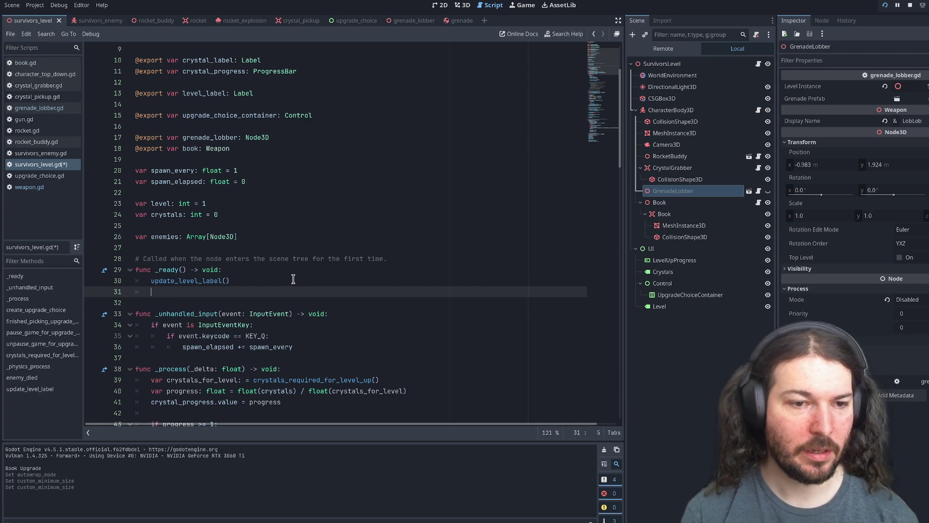
{"action": "type", "text": "gren"}
{"action": "key", "text": "Return"}
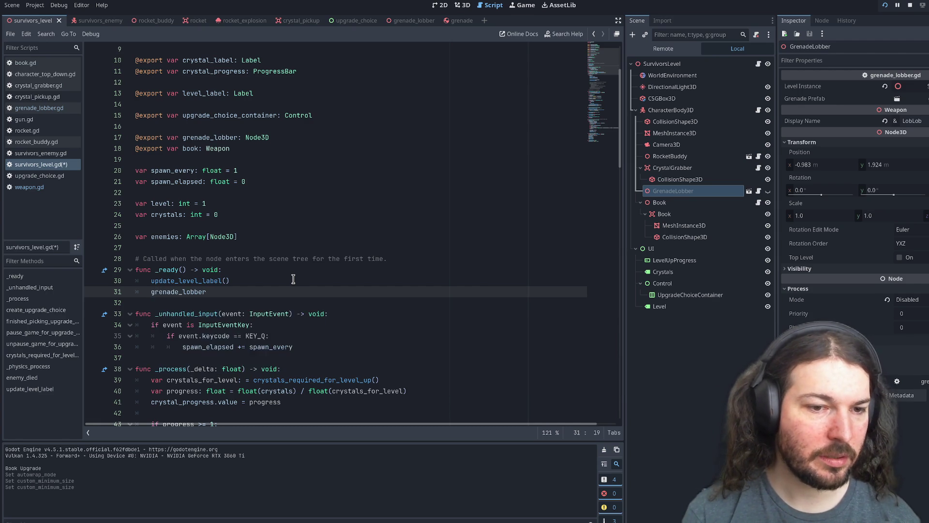
{"action": "type", "text": ".reset"}
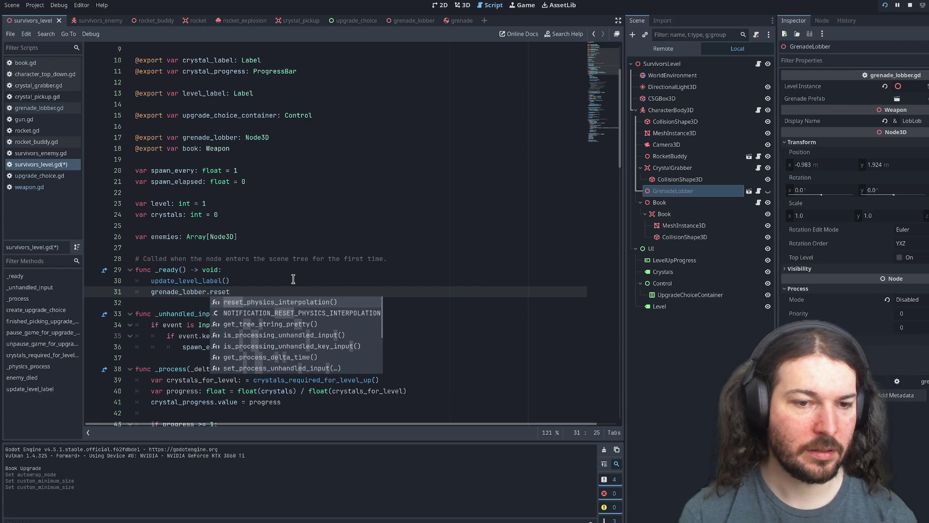
{"action": "key", "text": "Return"}
{"action": "key", "text": "ctrl+s"}
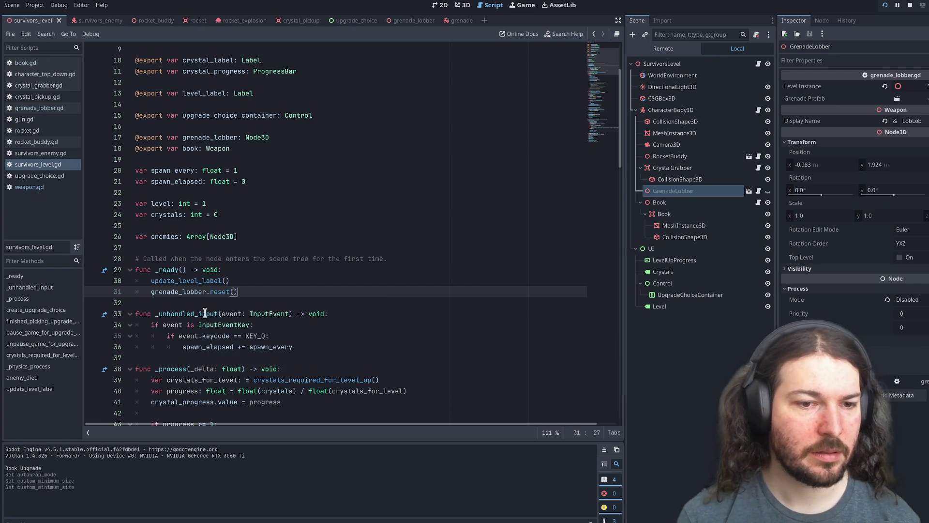
- Change grenade_lobber's exported type from Node3D to Weapon
{"action": "double_click", "coordinate": [257, 138]}
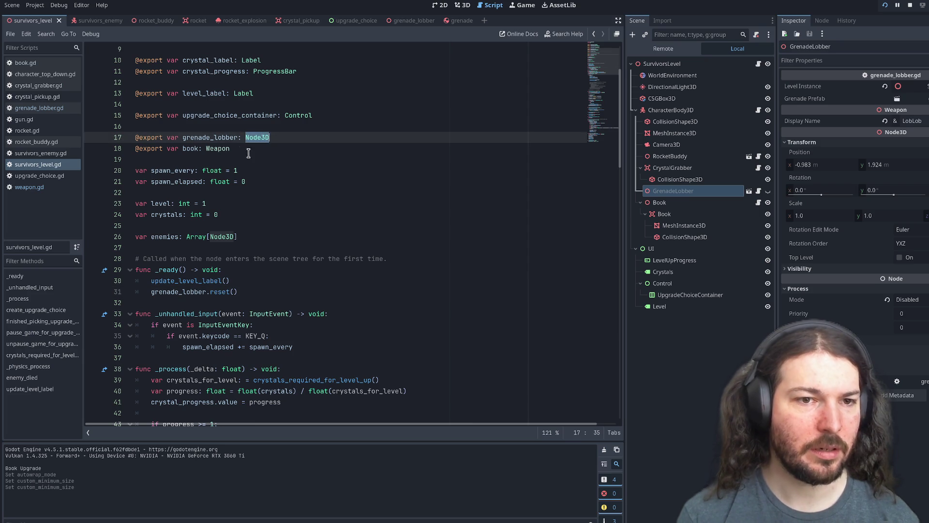
{"action": "double_click", "coordinate": [218, 148]}
{"action": "left_click", "coordinate": [258, 137]}
{"action": "double_click", "coordinate": [258, 137]}
{"action": "type", "text": "Weap"}
{"action": "key", "text": "Return"}
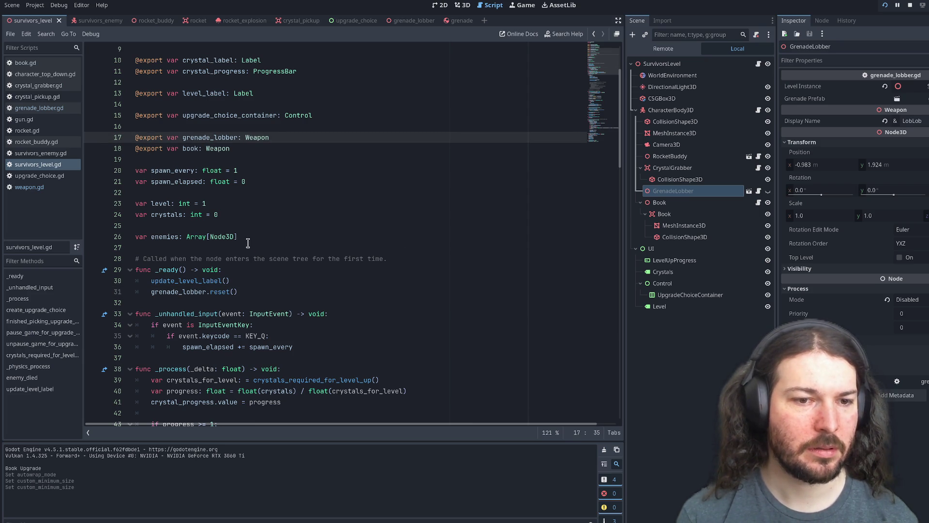
- Rewrite the grenade_lobber.reset() call and add book.reset() below it in _ready
{"action": "left_click", "coordinate": [248, 248]}
{"action": "left_click", "coordinate": [209, 292]}
{"action": "key", "text": "ctrl+Delete"}
{"action": "key", "text": "ctrl+BackSpace"}
{"action": "key", "text": "ctrl+BackSpace"}
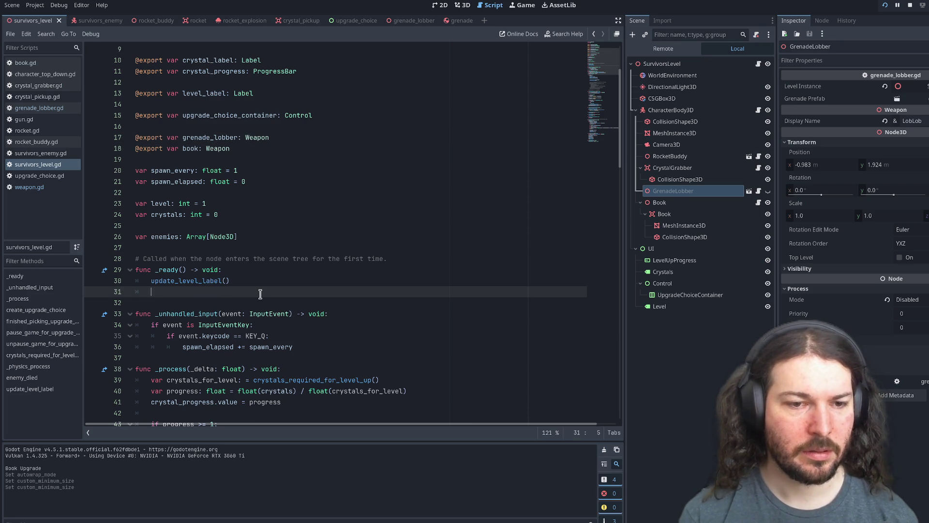
{"action": "key", "text": "ctrl+z"}
{"action": "key", "text": "ctrl+BackSpace"}
{"action": "key", "text": "ctrl+BackSpace"}
{"action": "type", "text": "renade_lobber.reset("}
{"action": "key", "text": "Return"}
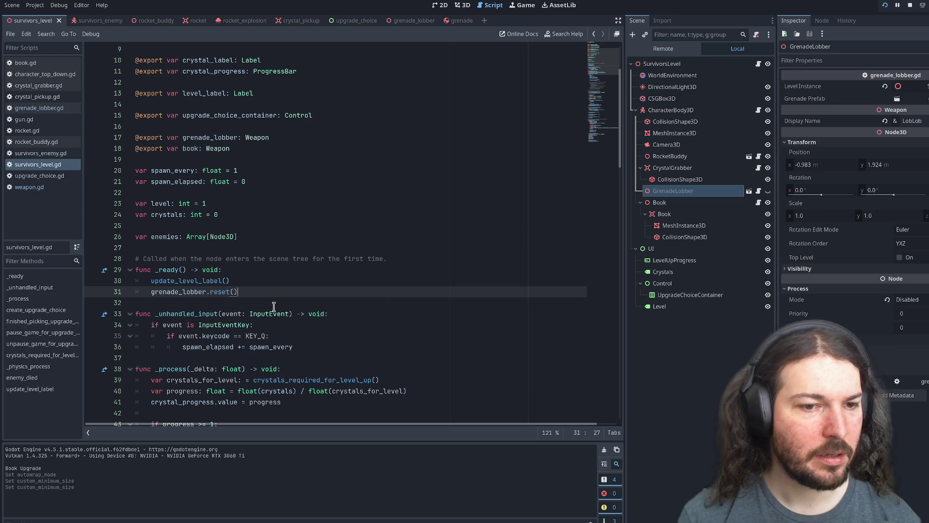
{"action": "key", "text": "Return"}
{"action": "type", "text": "book.res"}
{"action": "key", "text": "Return"}
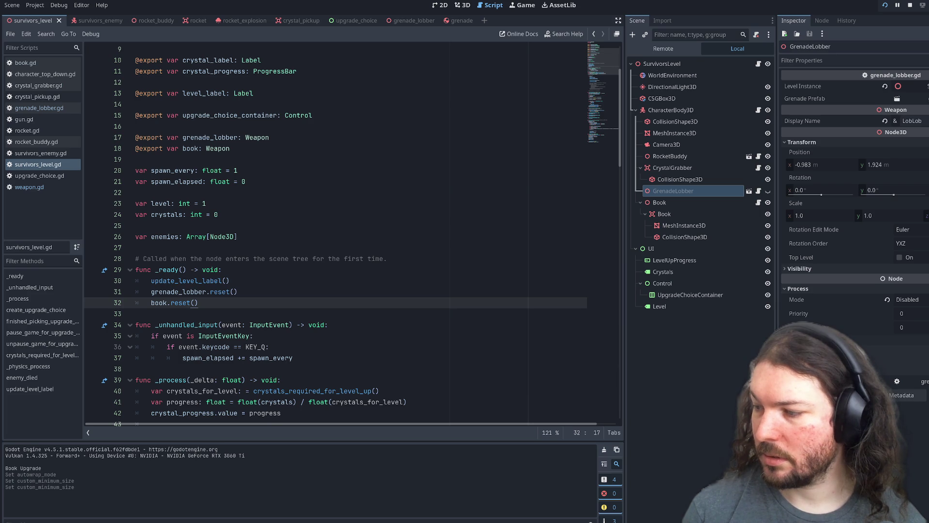
- Look over the edited _ready code, then make the GrenadeLobber node visible again
{"action": "left_click", "coordinate": [209, 248]}
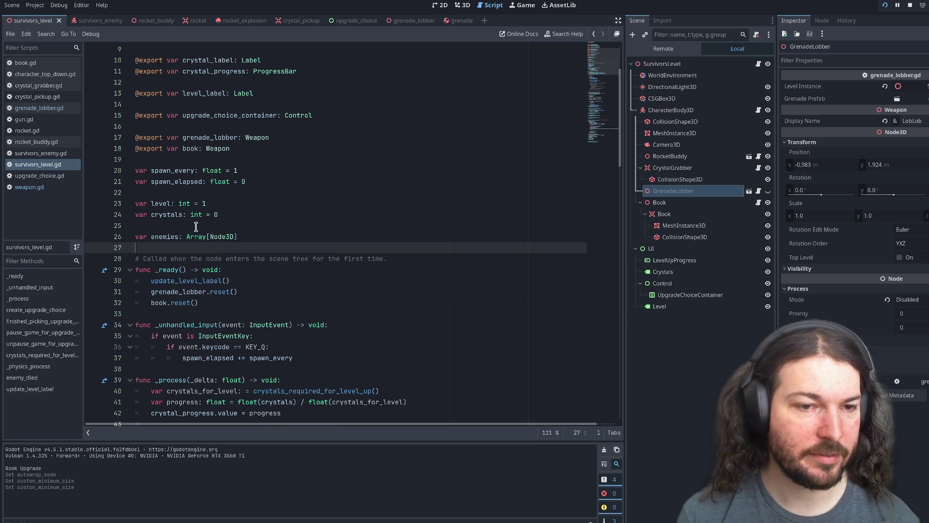
{"action": "left_click", "coordinate": [198, 231]}
{"action": "left_click", "coordinate": [203, 249]}
{"action": "left_click", "coordinate": [190, 230]}
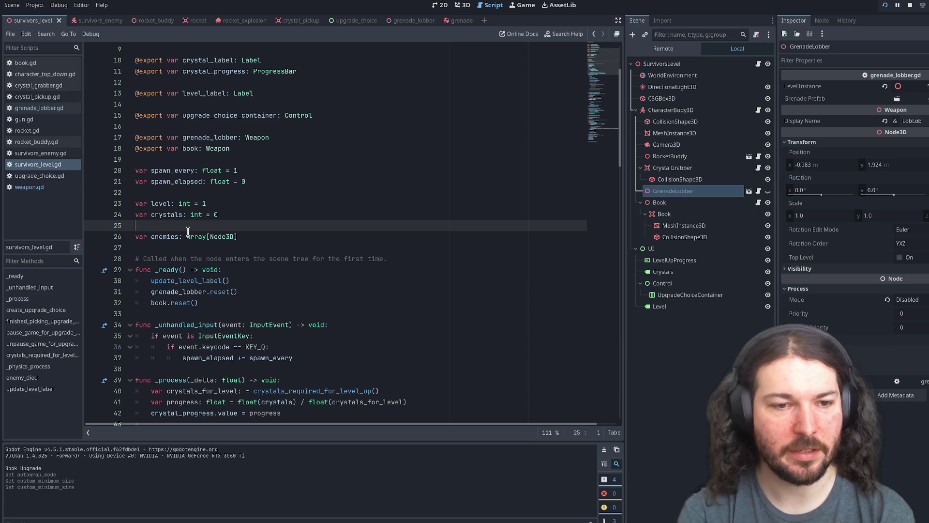
{"action": "scroll", "coordinate": [188, 232], "scroll_direction": "down", "scroll_amount": 2}
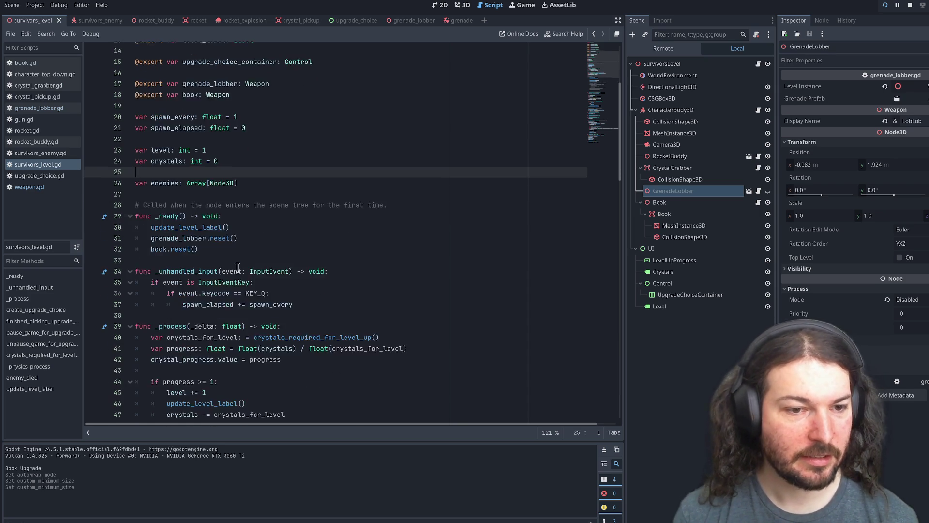
{"action": "left_click", "coordinate": [148, 250]}
{"action": "left_click", "coordinate": [168, 310]}
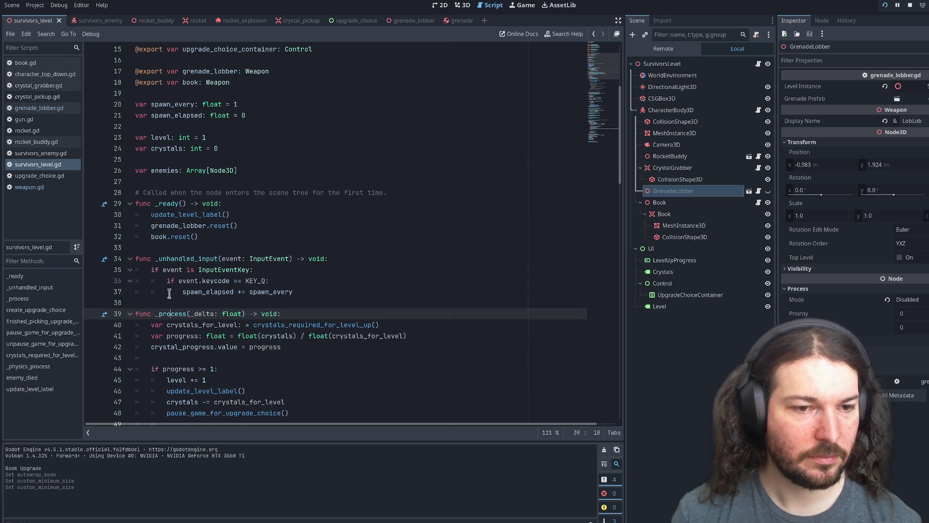
{"action": "left_click", "coordinate": [178, 238]}
{"action": "left_click", "coordinate": [178, 246]}
{"action": "left_click", "coordinate": [161, 305]}
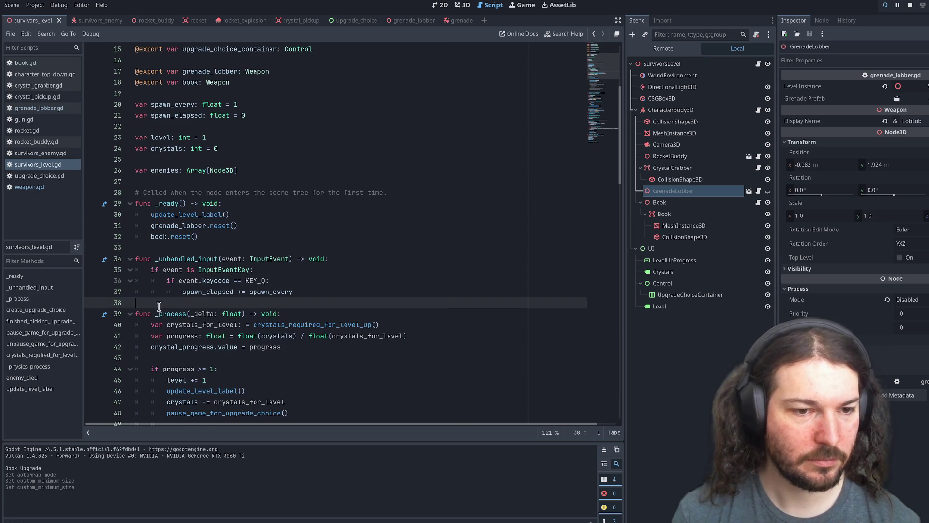
{"action": "left_click", "coordinate": [163, 248]}
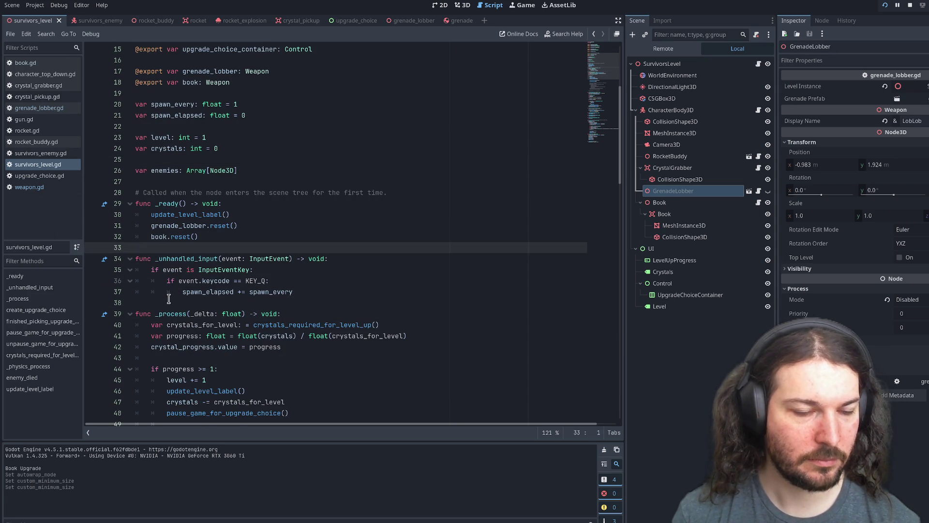
{"action": "left_click", "coordinate": [224, 237]}
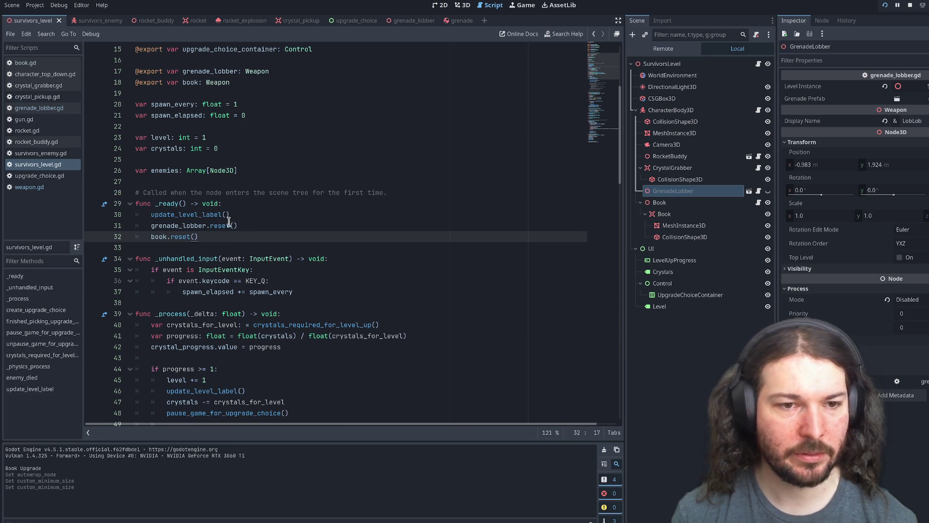
{"action": "left_click", "coordinate": [768, 191]}
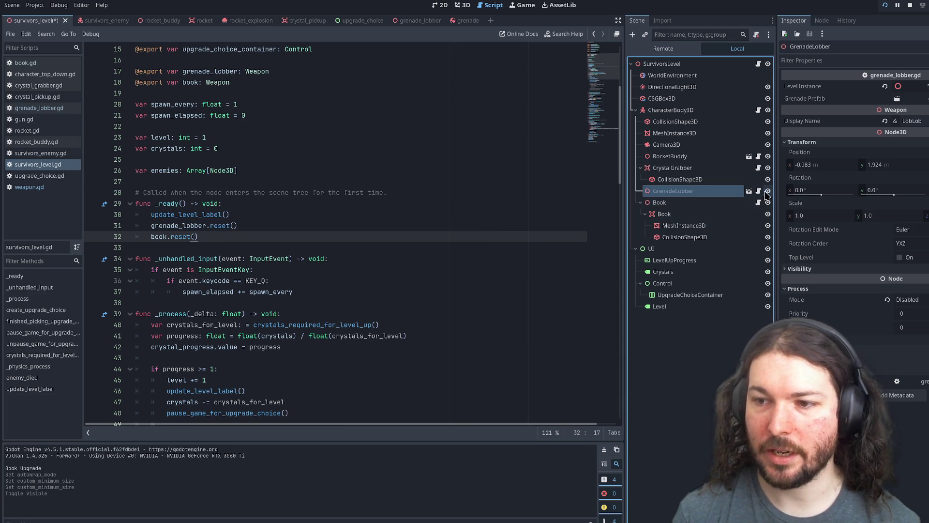
- Reset GrenadeLobber's Process Mode to Inherit and save the level scene
{"action": "double_click", "coordinate": [736, 193]}
{"action": "key", "text": "Escape"}
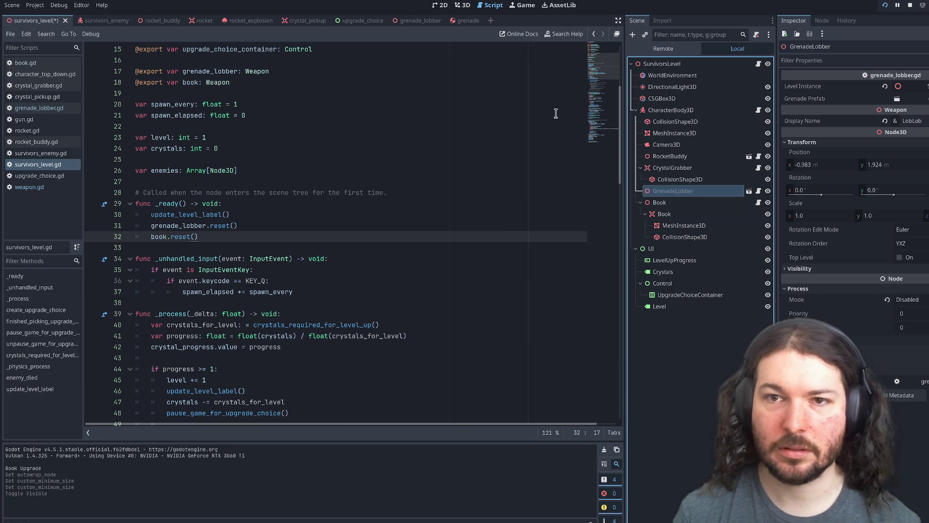
{"action": "left_click", "coordinate": [887, 300]}
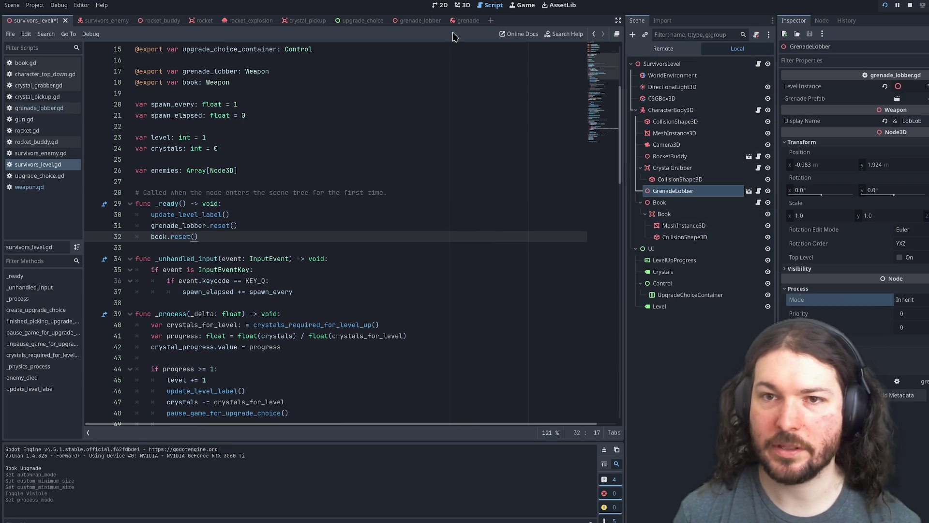
{"action": "key", "text": "ctrl+s"}
- Run the game with F5, unlock the Books of Doom, and reach Level 3
{"action": "left_click", "coordinate": [460, 6]}
{"action": "scroll", "coordinate": [323, 237], "scroll_direction": "up", "scroll_amount": 3}
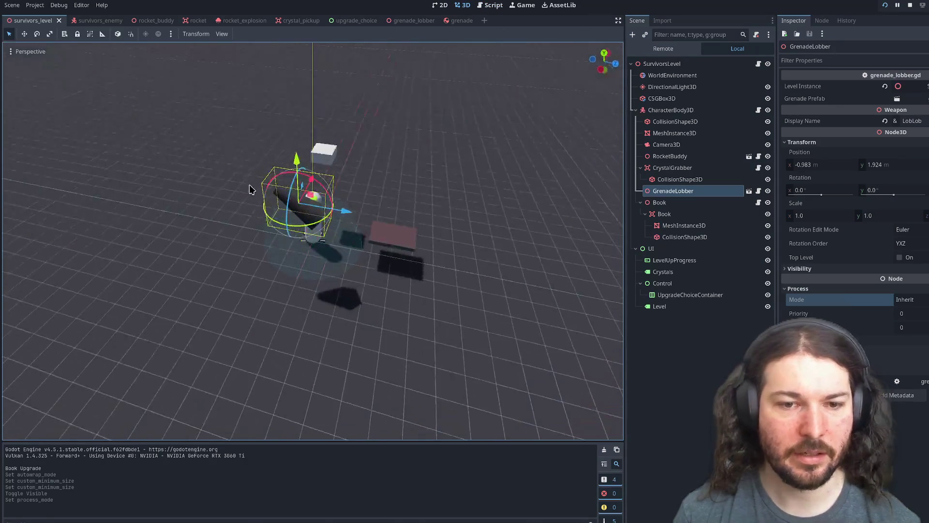
{"action": "key", "text": "F8"}
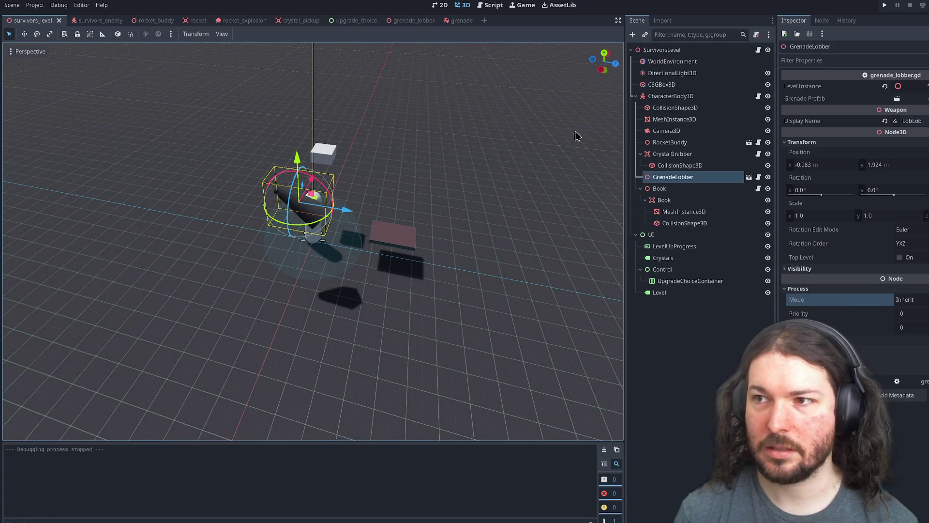
{"action": "key", "text": "F5"}
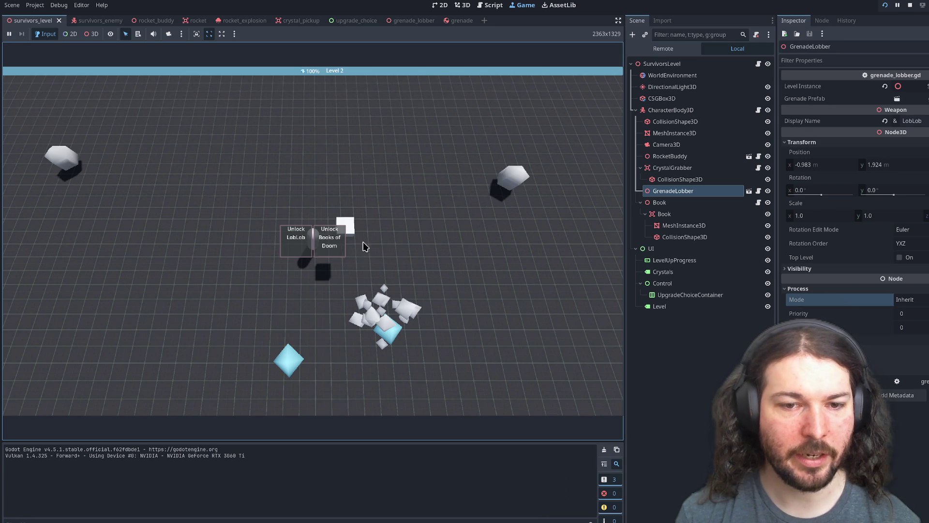
{"action": "left_click", "coordinate": [332, 250]}
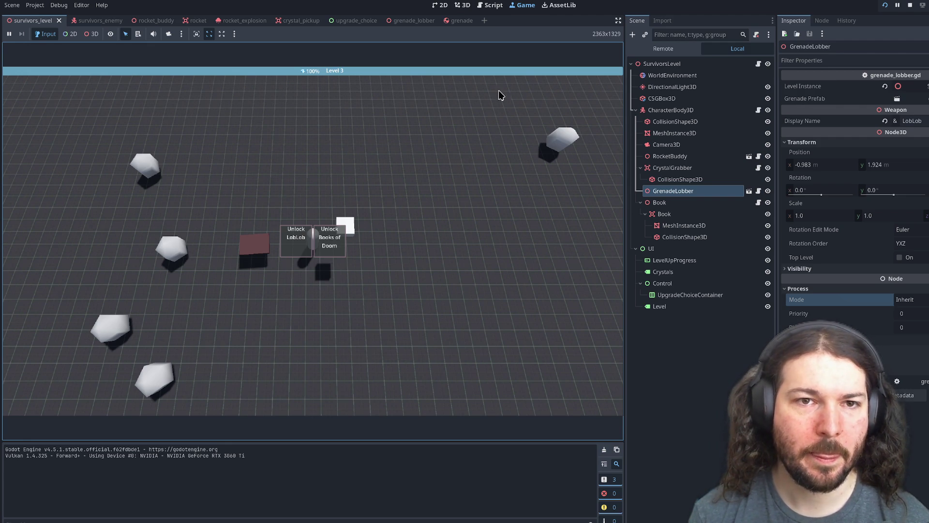
{"action": "left_click", "coordinate": [490, 5]}
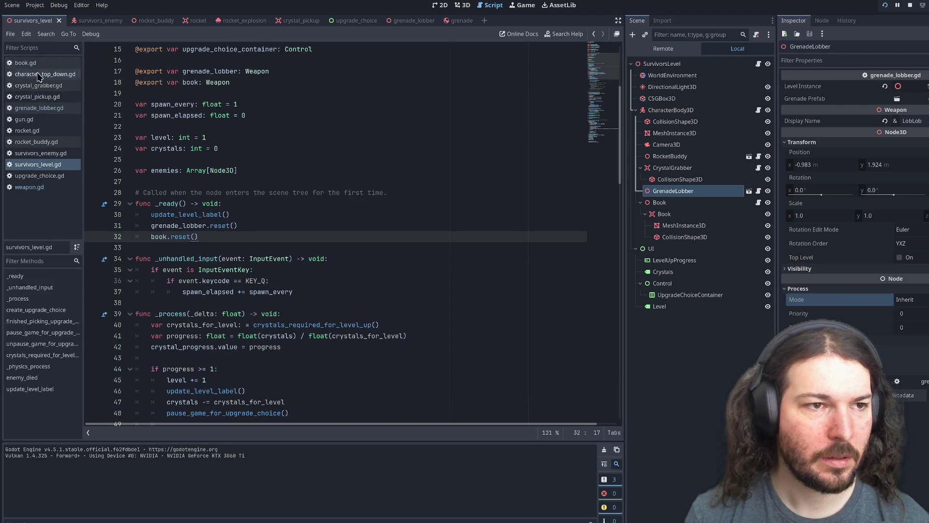
- Check the running game, then review the super() call in book.gd's upgrade()
{"action": "left_click", "coordinate": [531, 6]}
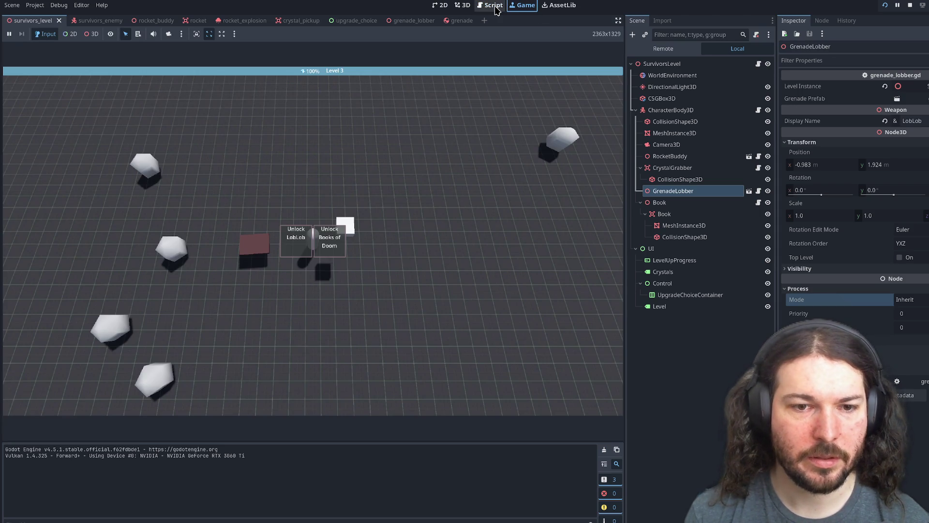
{"action": "left_click", "coordinate": [493, 6]}
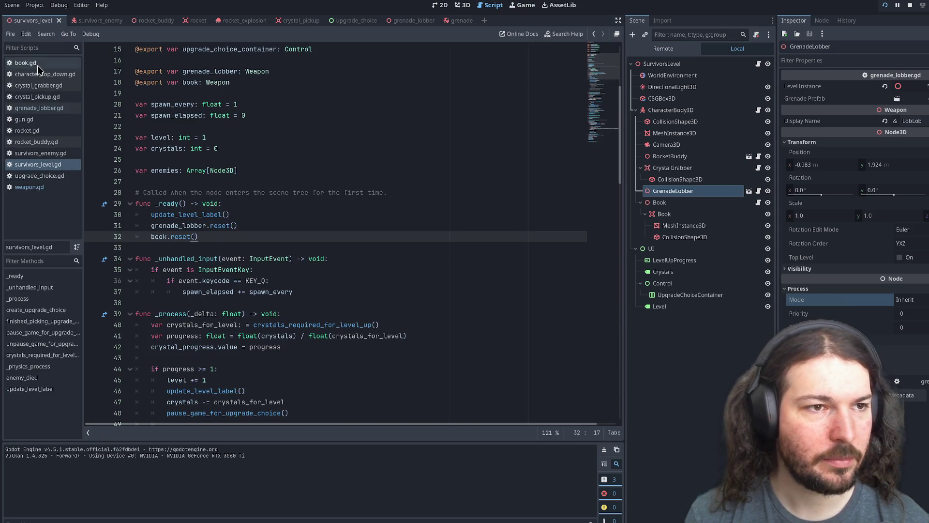
{"action": "left_click", "coordinate": [25, 63]}
{"action": "left_click", "coordinate": [227, 193]}
{"action": "left_click", "coordinate": [233, 171]}
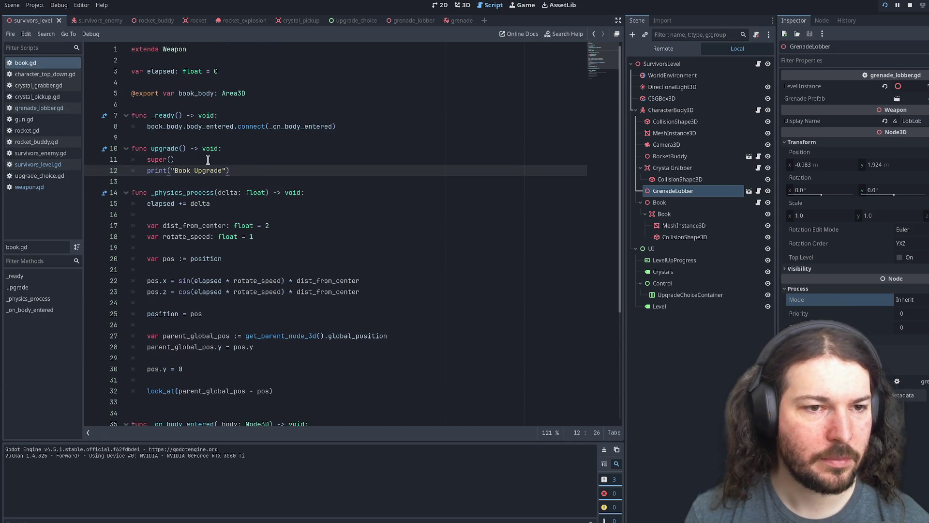
{"action": "left_click_drag", "start_coordinate": [226, 162], "coordinate": [147, 162]}
- In weapon.gd, add unlocked = true as the first line of unlock() and save
{"action": "left_click", "coordinate": [17, 188]}
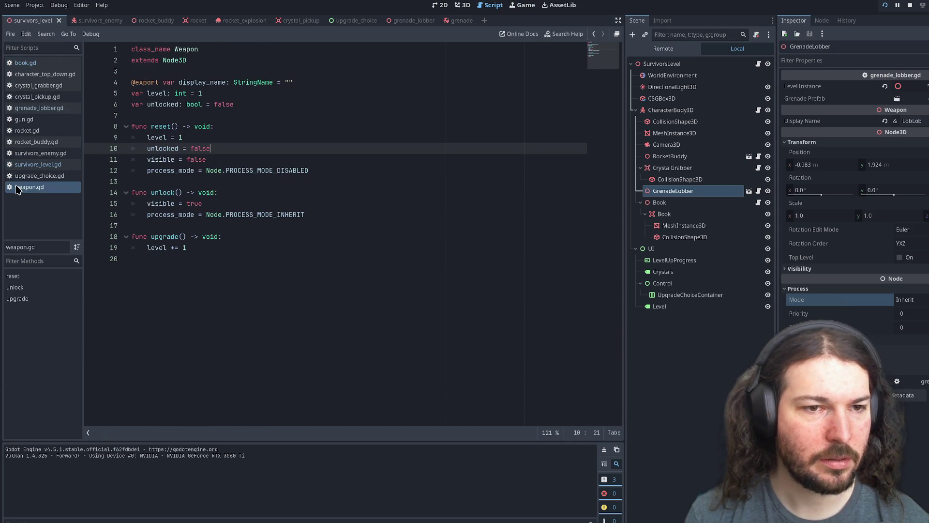
{"action": "left_click", "coordinate": [205, 251]}
{"action": "left_click_drag", "start_coordinate": [190, 248], "coordinate": [148, 246]}
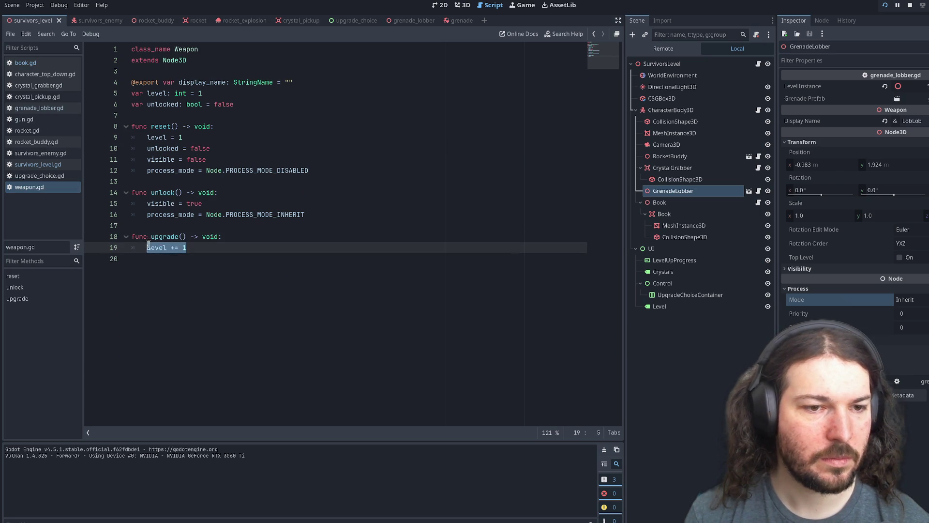
{"action": "left_click", "coordinate": [222, 203]}
{"action": "double_click", "coordinate": [176, 108]}
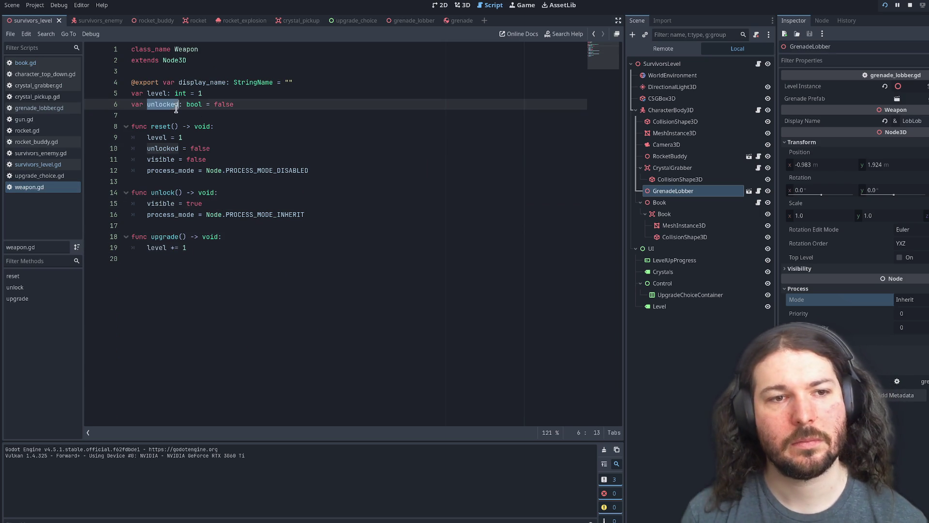
{"action": "left_click", "coordinate": [239, 193]}
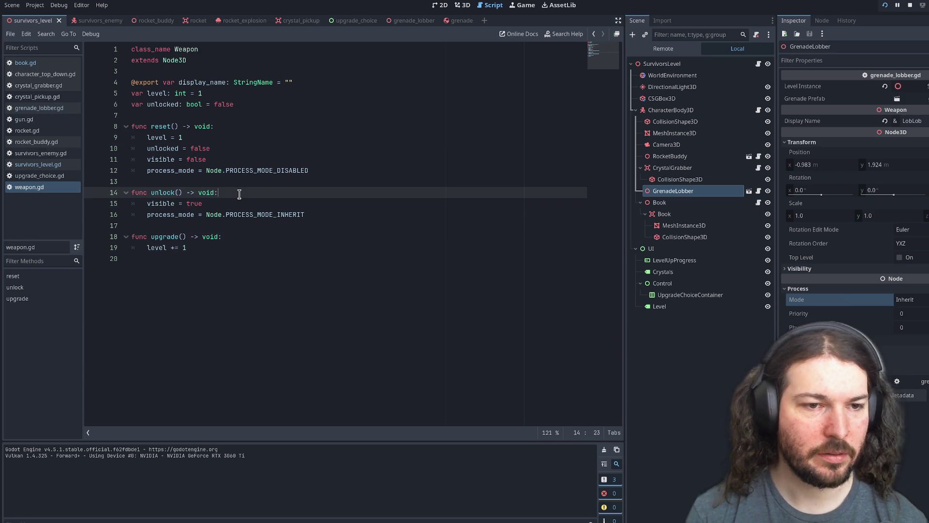
{"action": "key", "text": "Return"}
{"action": "type", "text": "unlocked = true"}
{"action": "key", "text": "ctrl+s"}
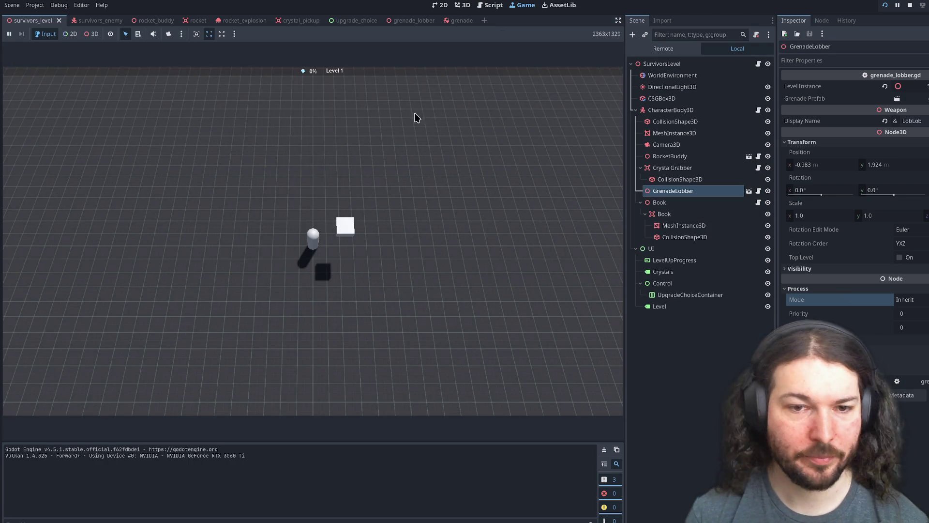
- Play the game, unlock the Books of Doom, upgrade them next level, then stop with F8
{"action": "left_click", "coordinate": [451, 137]}
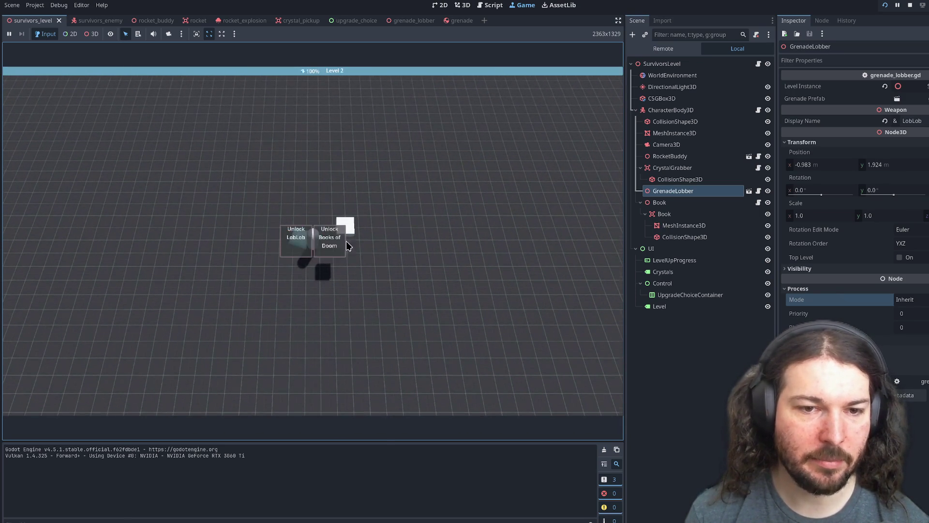
{"action": "left_click", "coordinate": [337, 248]}
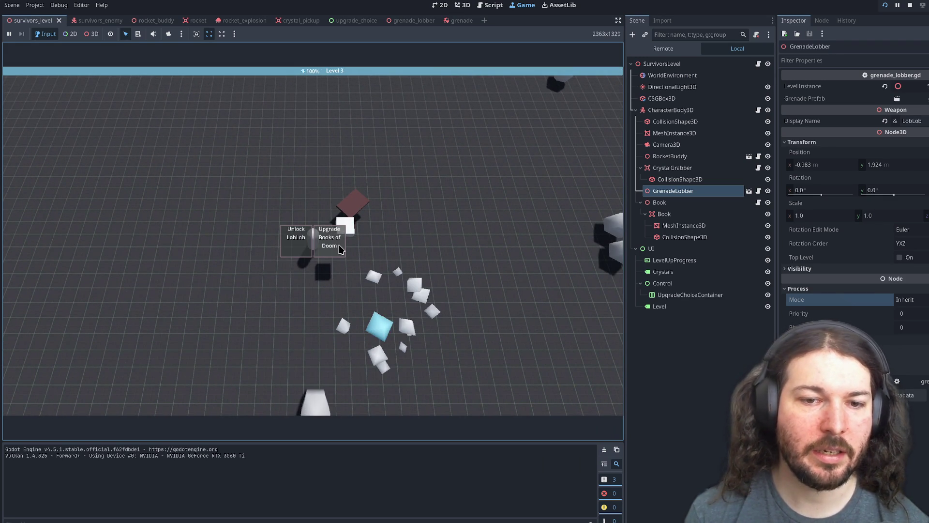
{"action": "left_click", "coordinate": [339, 250]}
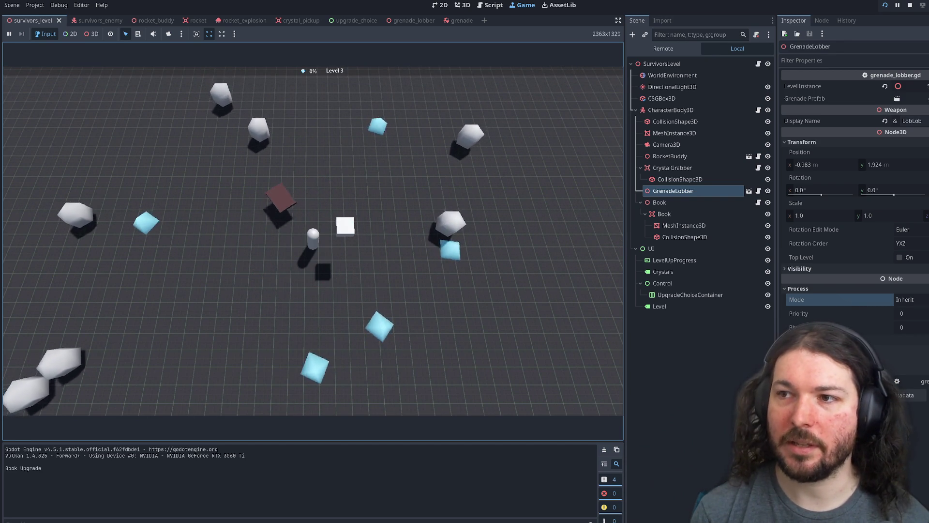
{"action": "key", "text": "F8"}
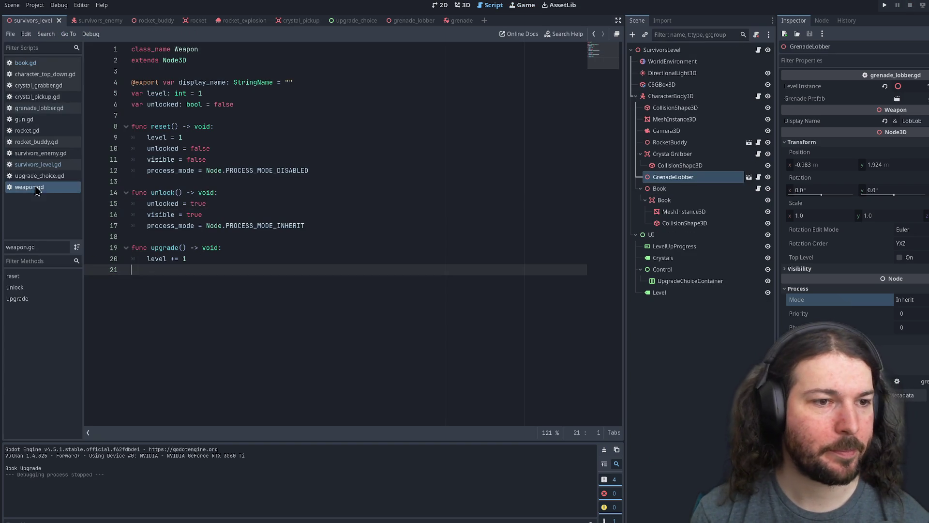
- Review the book.gd script and its book_body export line
{"action": "left_click", "coordinate": [43, 64]}
{"action": "left_click", "coordinate": [357, 215]}
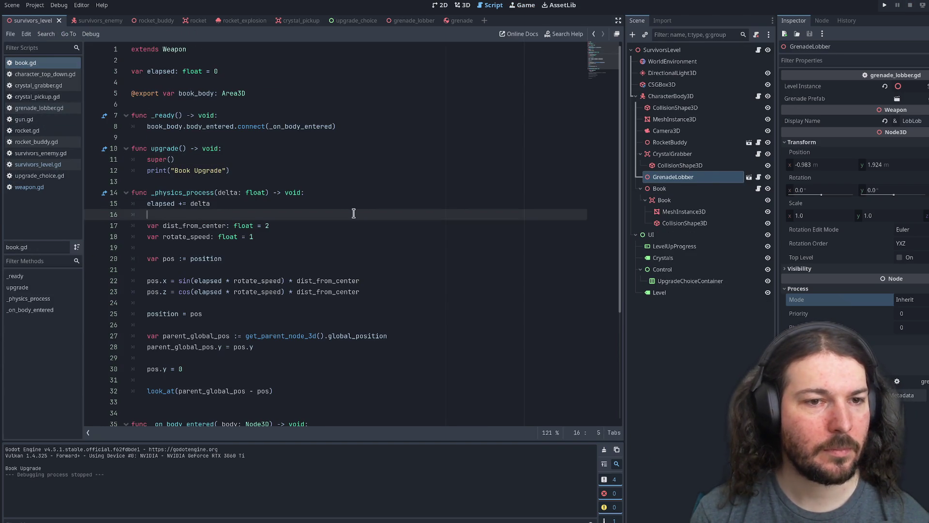
{"action": "left_click", "coordinate": [330, 183]}
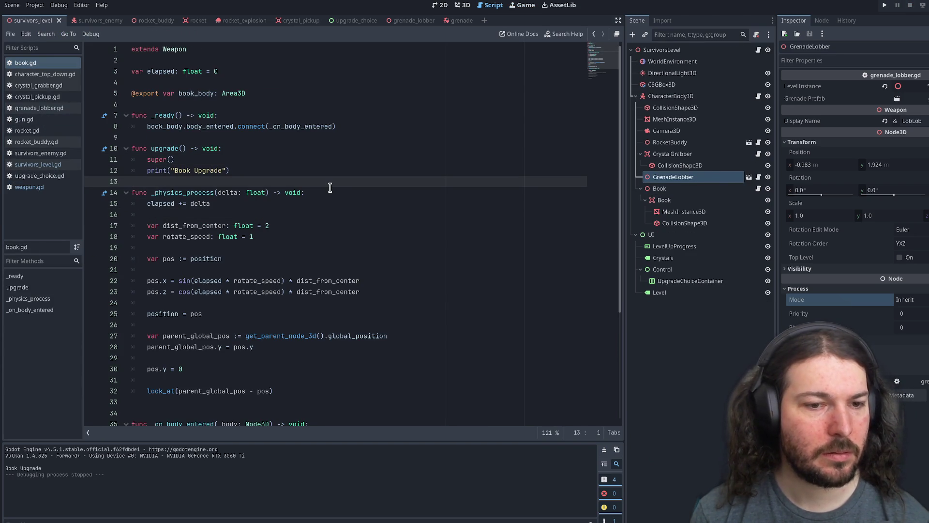
{"action": "scroll", "coordinate": [330, 187], "scroll_direction": "down", "scroll_amount": 4}
{"action": "scroll", "coordinate": [329, 188], "scroll_direction": "up", "scroll_amount": 4}
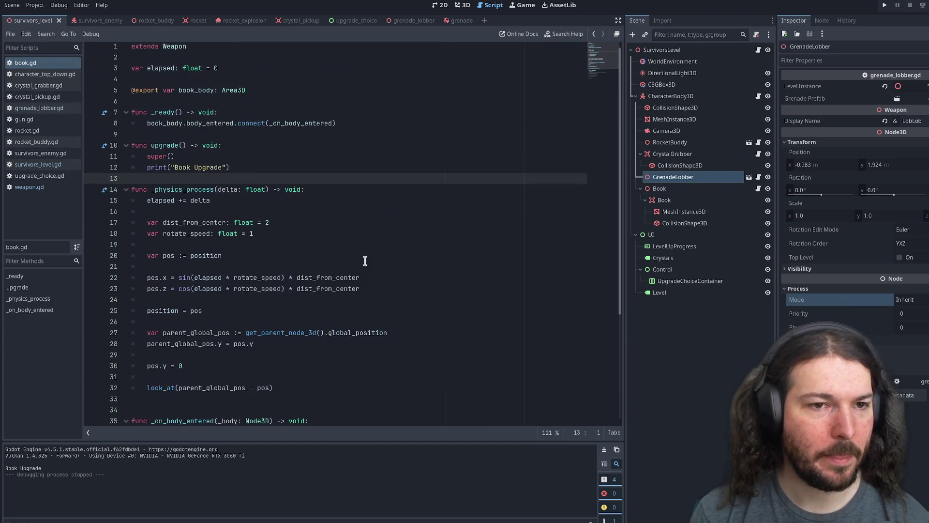
{"action": "left_click", "coordinate": [377, 93]}
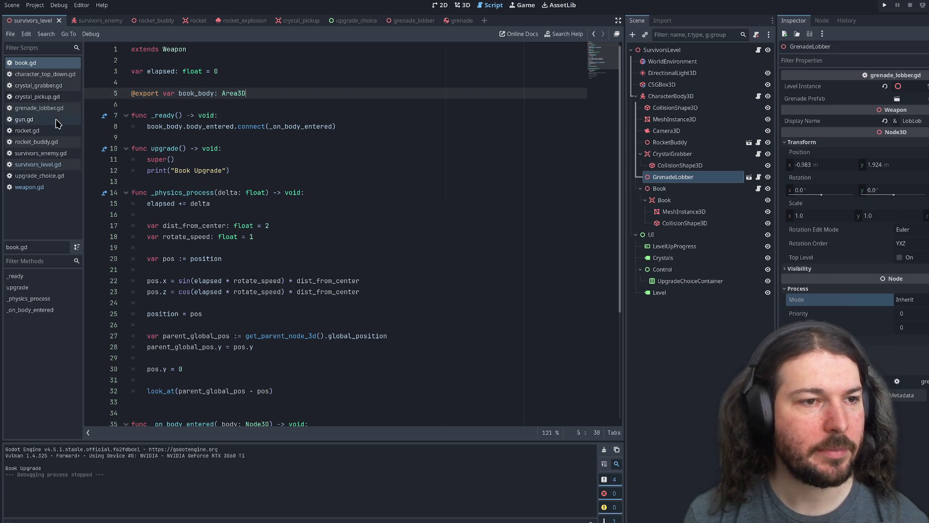
- Change line 1 of rocket_buddy.gd from 'extends Node3D' to 'extends Weapon'
{"action": "left_click", "coordinate": [53, 143]}
{"action": "left_click", "coordinate": [209, 44]}
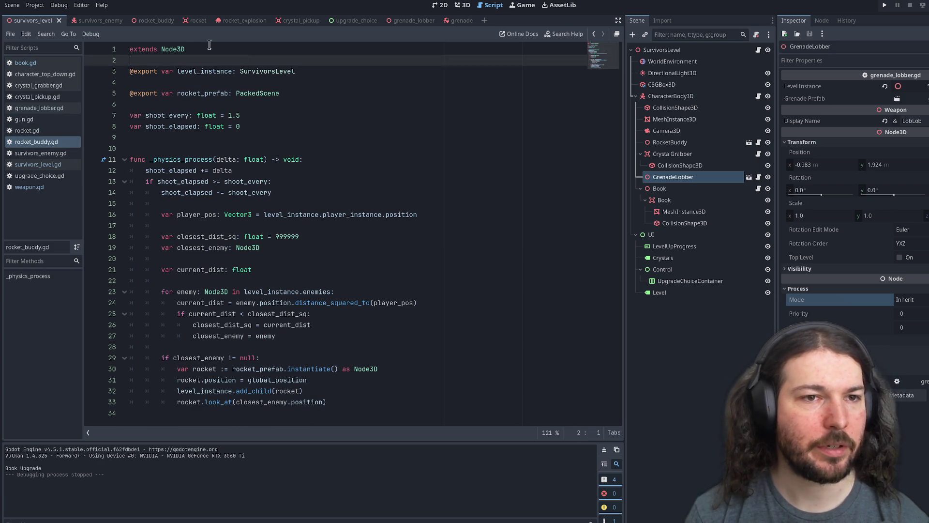
{"action": "key", "text": "ctrl+BackSpace"}
{"action": "type", "text": "Weapon"}
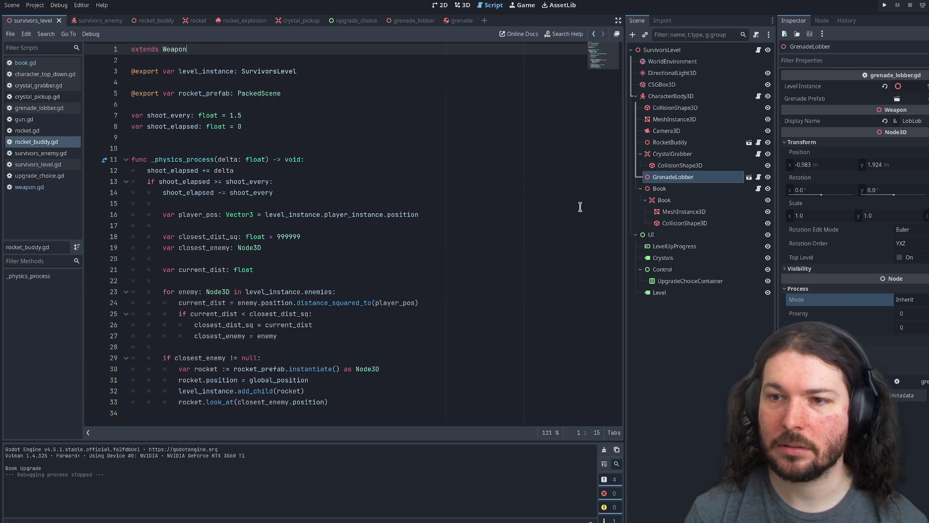
{"action": "left_click", "coordinate": [695, 188]}
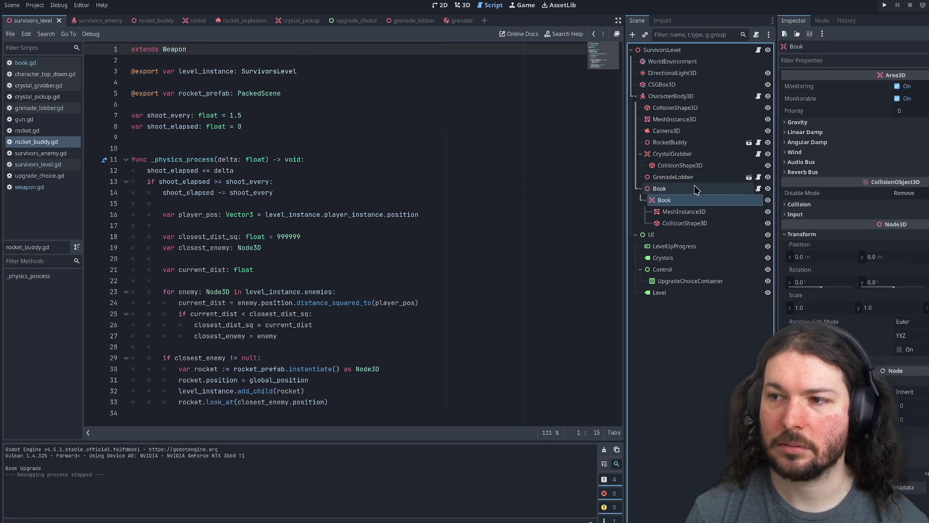
{"action": "left_click", "coordinate": [740, 178]}
{"action": "left_click", "coordinate": [749, 178]}
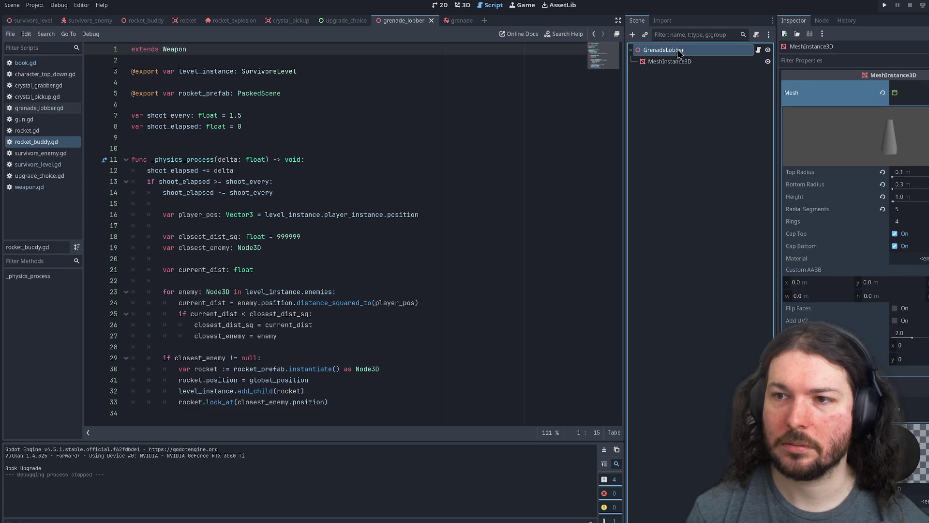
{"action": "left_click", "coordinate": [915, 119]}
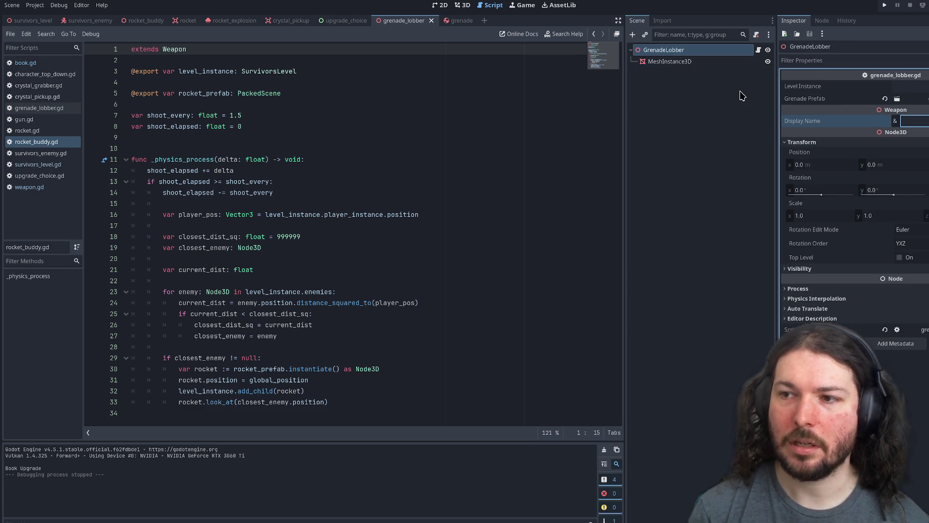
{"action": "type", "text": "LobLob"}
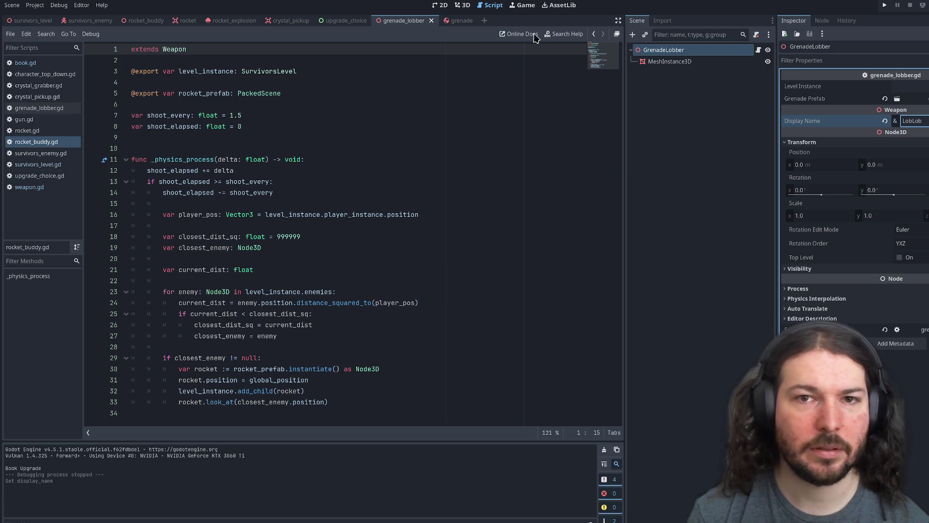
{"action": "left_click", "coordinate": [33, 20]}
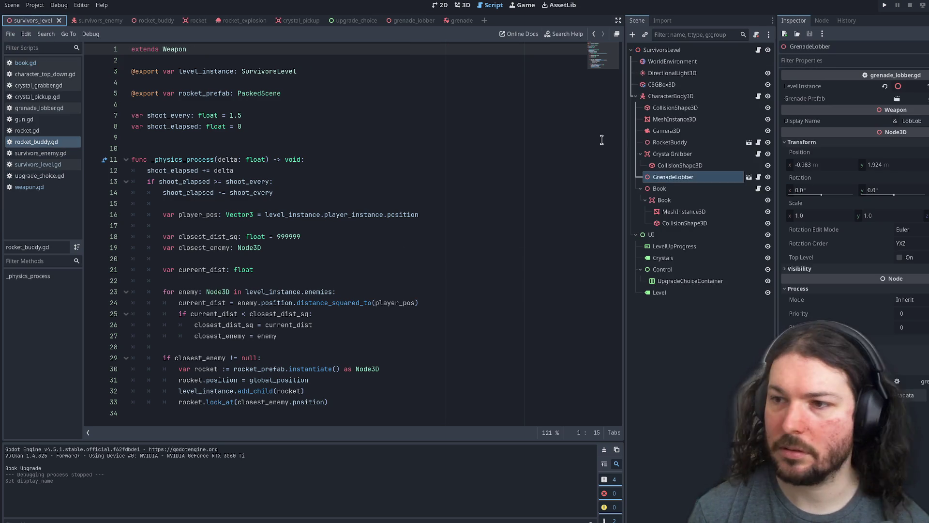
{"action": "left_click", "coordinate": [882, 121]}
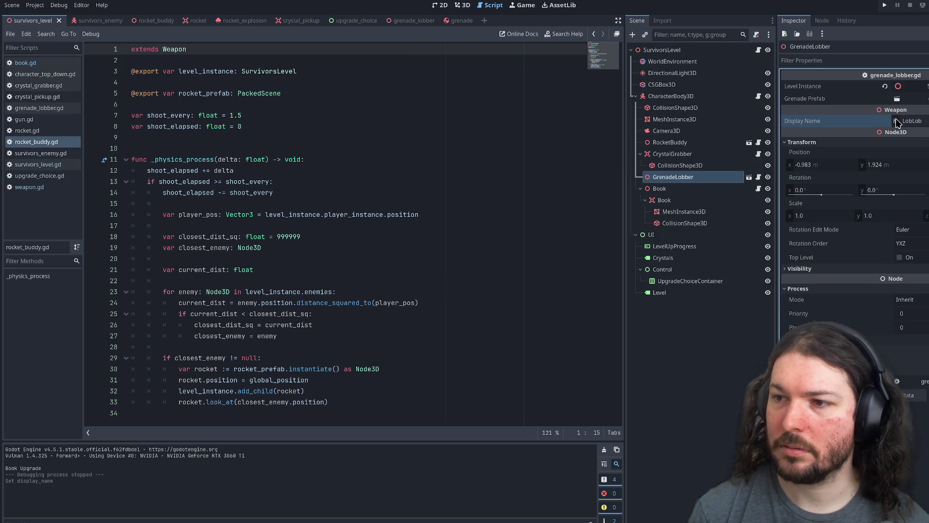
{"action": "left_click", "coordinate": [370, 169]}
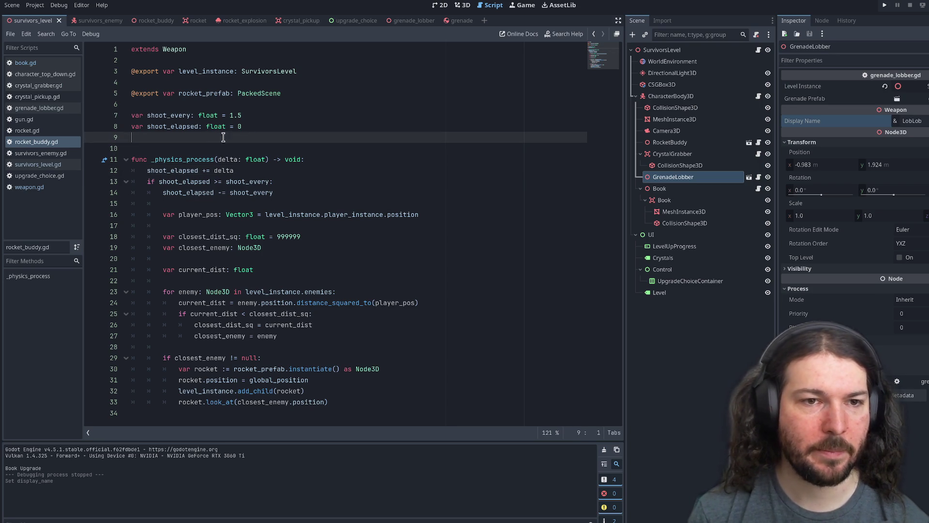
- Move the caret through rocket_buddy.gd's exported variables and blank lines
{"action": "left_click", "coordinate": [235, 99]}
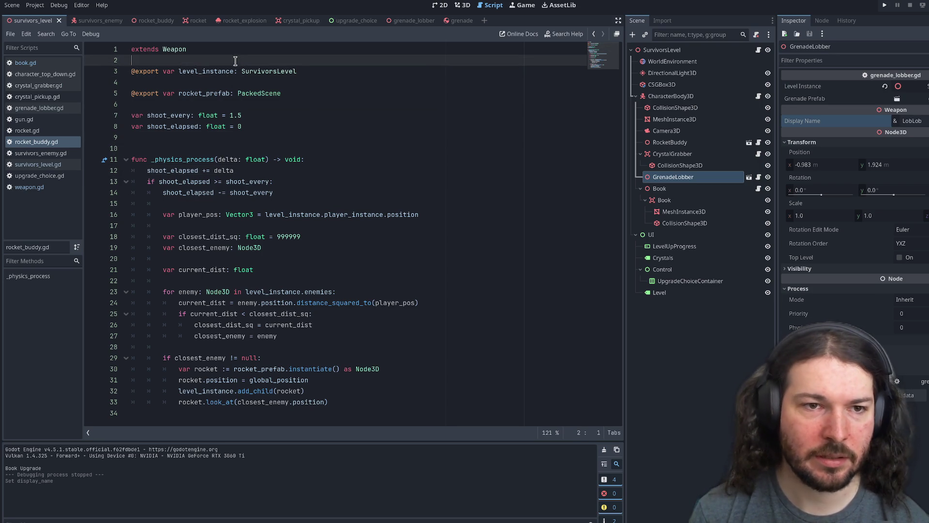
{"action": "left_click", "coordinate": [227, 89]}
{"action": "left_click", "coordinate": [218, 105]}
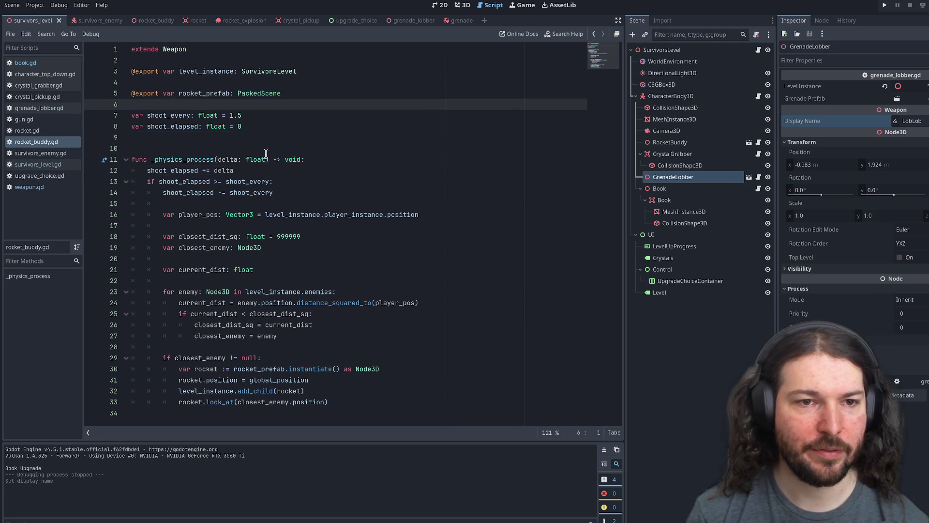
{"action": "left_click", "coordinate": [264, 135]}
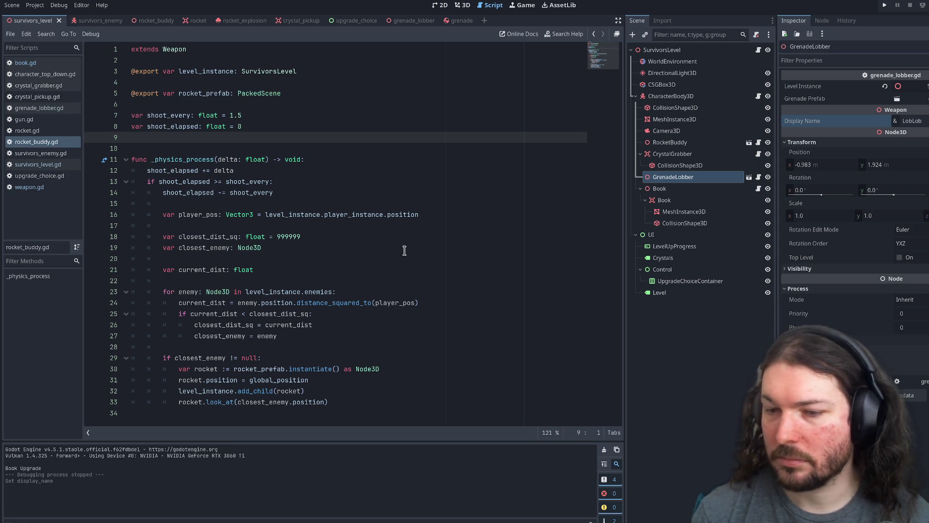
{"action": "left_click", "coordinate": [193, 224]}
{"action": "left_click", "coordinate": [190, 203]}
{"action": "left_click", "coordinate": [186, 148]}
{"action": "left_click", "coordinate": [186, 136]}
{"action": "left_click", "coordinate": [189, 109]}
{"action": "left_click", "coordinate": [208, 83]}
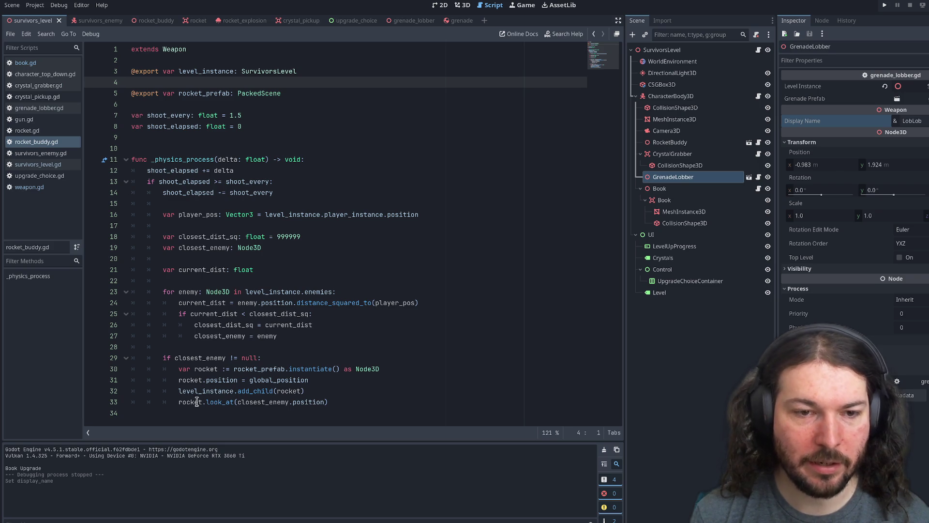
- Insert an extra blank line after the shoot_elapsed variable, above _physics_process
{"action": "left_click", "coordinate": [167, 103]}
{"action": "left_click", "coordinate": [162, 83]}
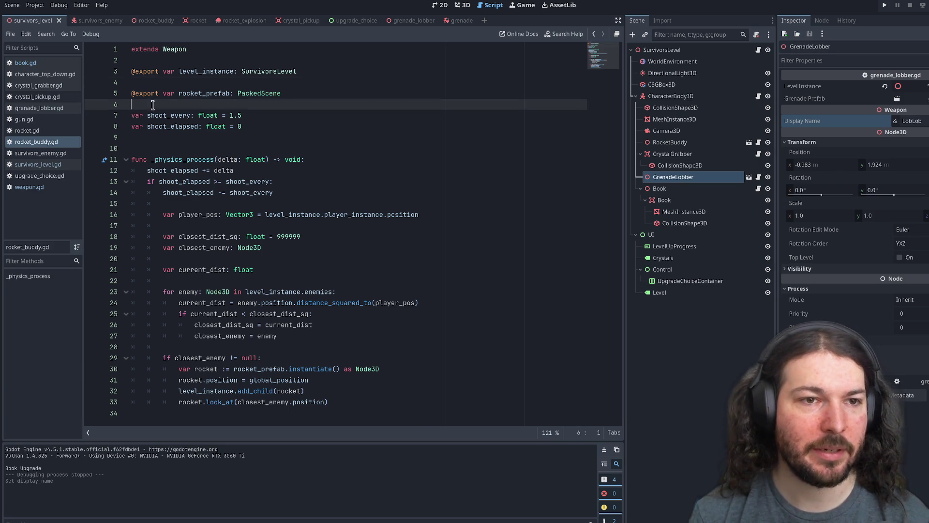
{"action": "left_click", "coordinate": [140, 128]}
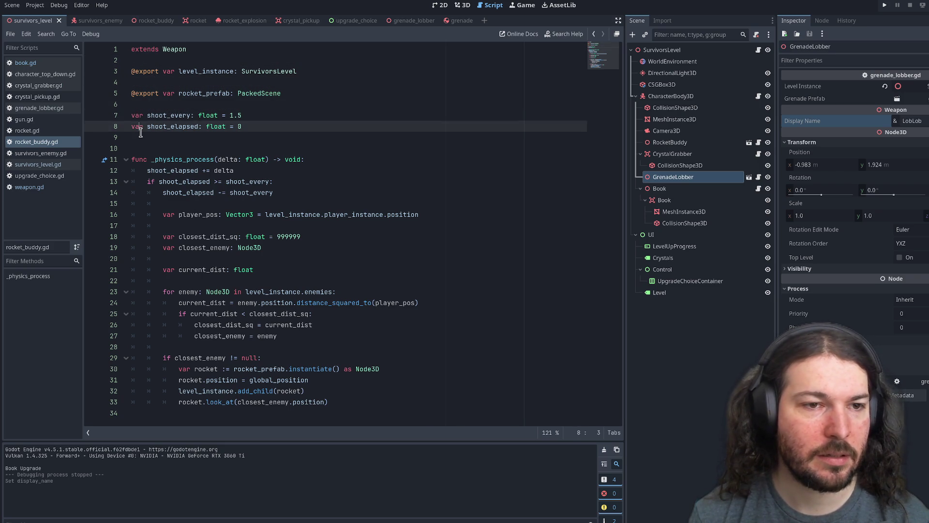
{"action": "left_click", "coordinate": [141, 144]}
{"action": "left_click", "coordinate": [158, 200]}
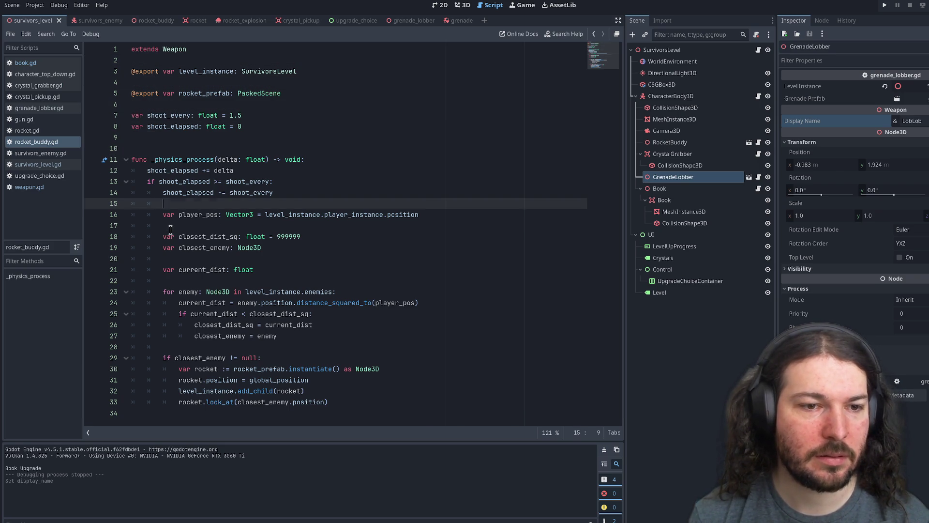
{"action": "left_click", "coordinate": [178, 226]}
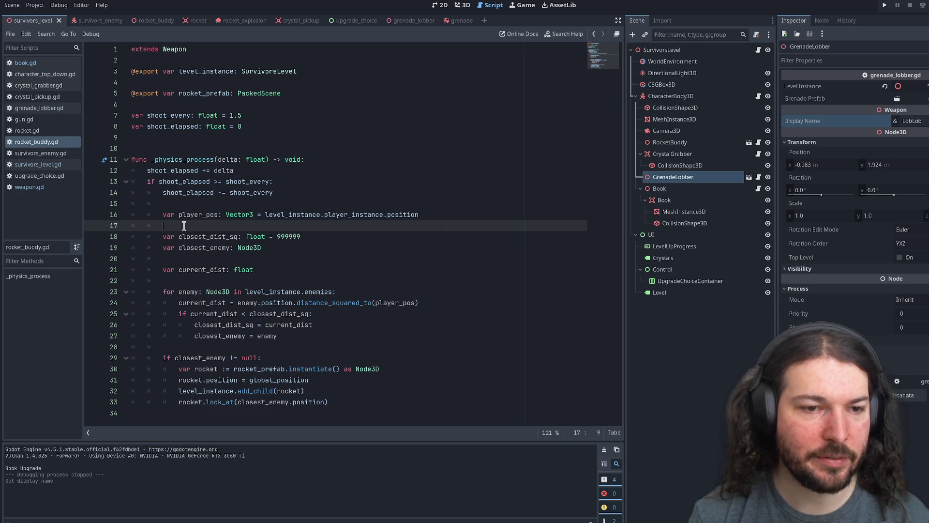
{"action": "left_click", "coordinate": [227, 219]}
{"action": "left_click", "coordinate": [92, 200]}
{"action": "left_click", "coordinate": [212, 226]}
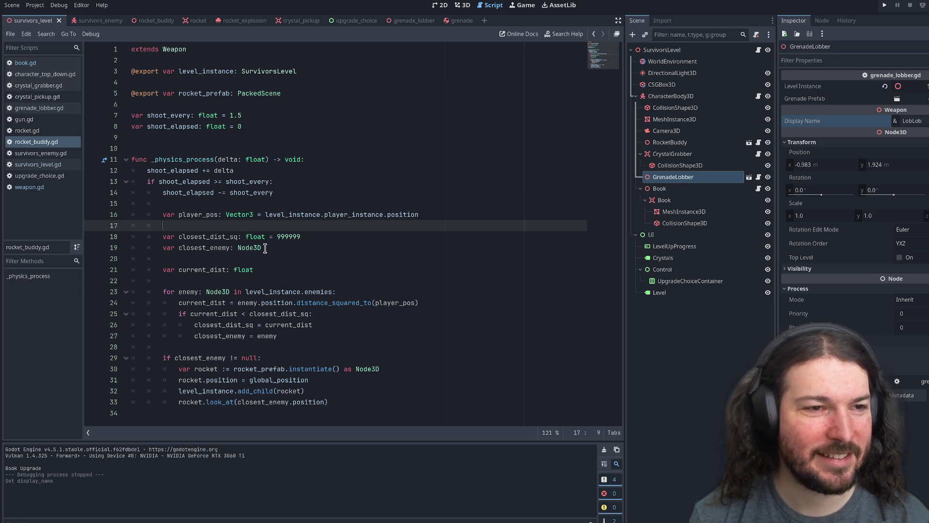
{"action": "left_click", "coordinate": [257, 113]}
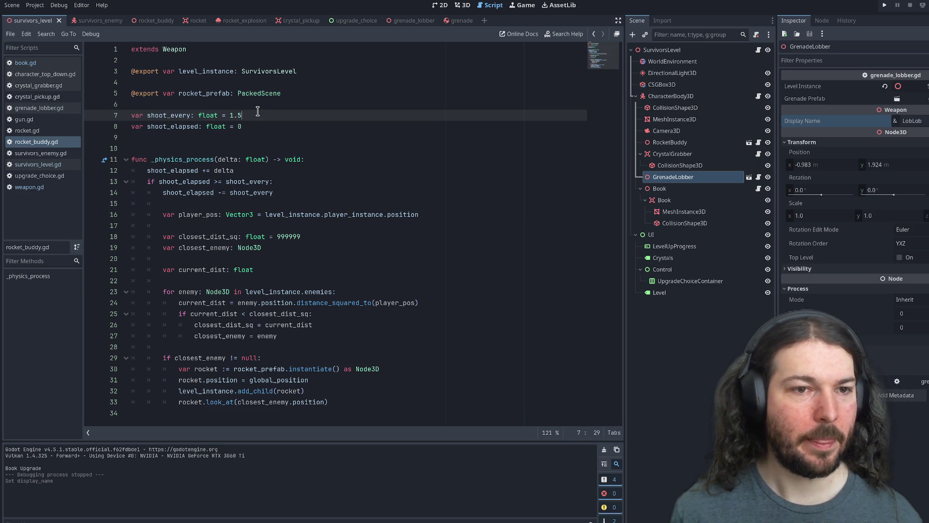
{"action": "left_click", "coordinate": [255, 136]}
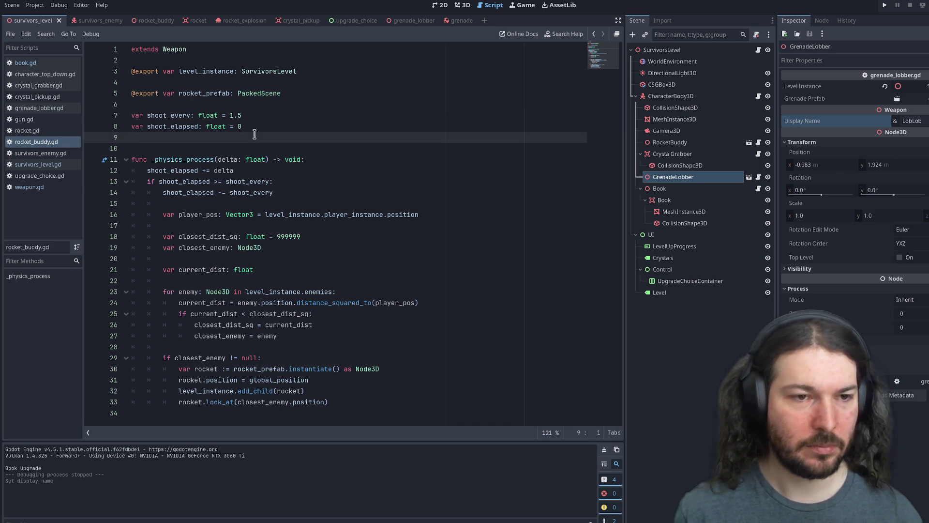
{"action": "key", "text": "Return"}
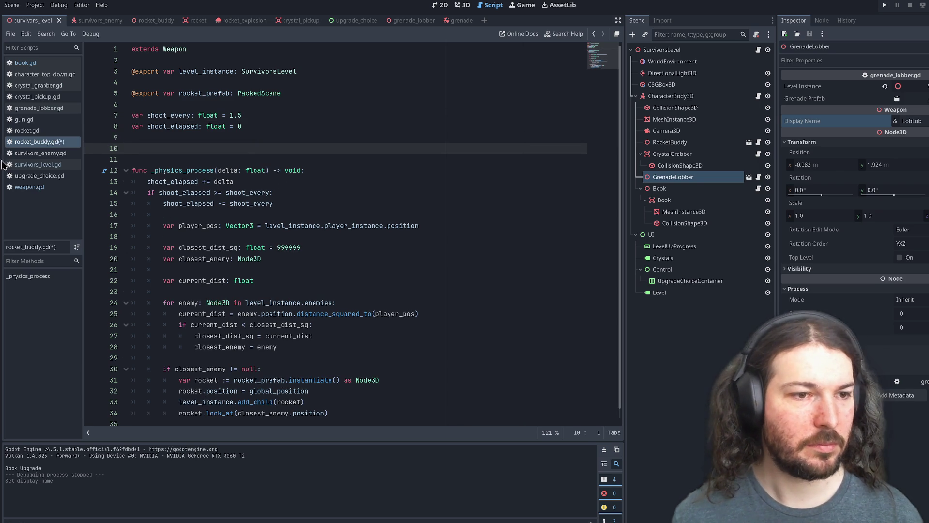
- Copy the upgrade() header from weapon.gd into rocket_buddy.gd with a super() call
{"action": "left_click", "coordinate": [29, 187]}
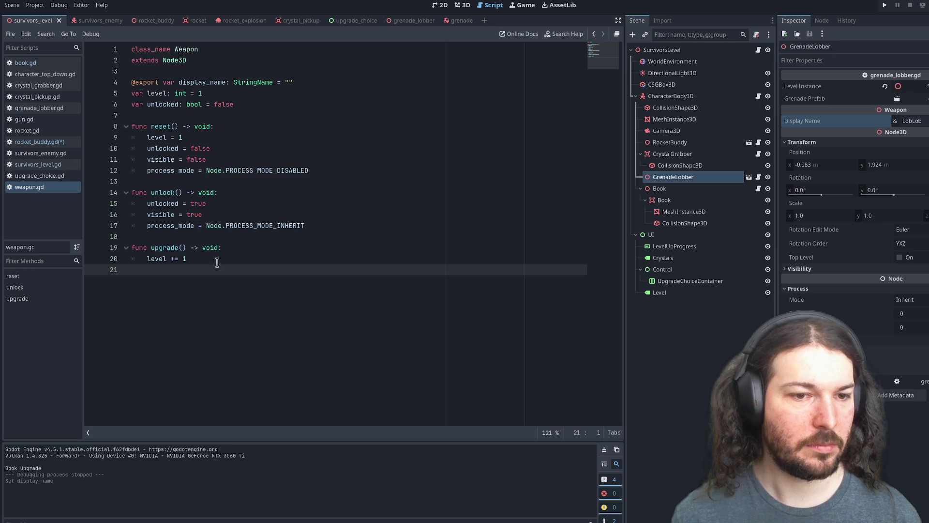
{"action": "left_click_drag", "start_coordinate": [239, 249], "coordinate": [130, 247]}
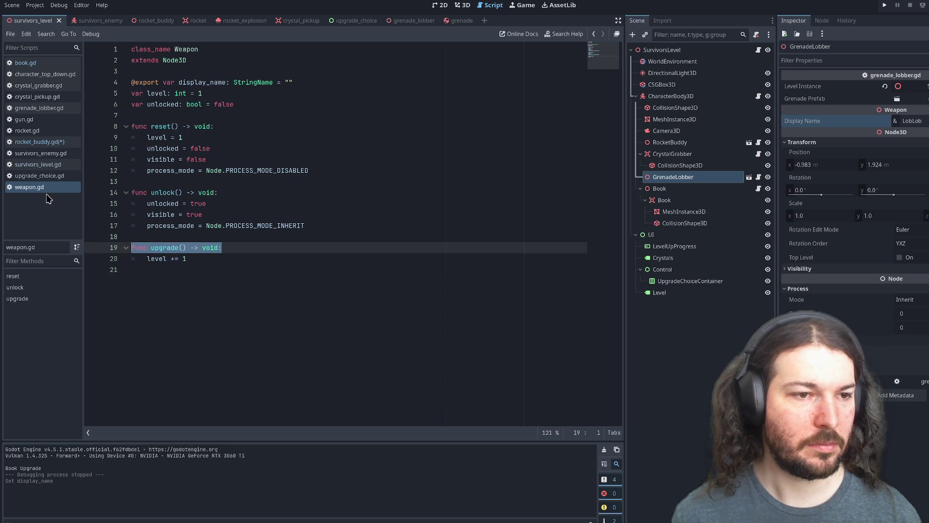
{"action": "left_click", "coordinate": [58, 143]}
{"action": "key", "text": "Return"}
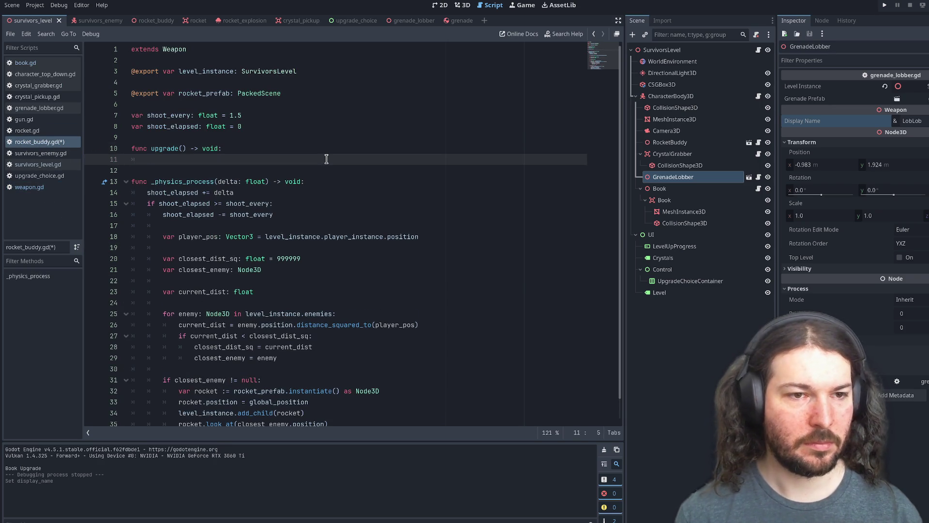
{"action": "type", "text": "super()"}
{"action": "key", "text": "Return"}
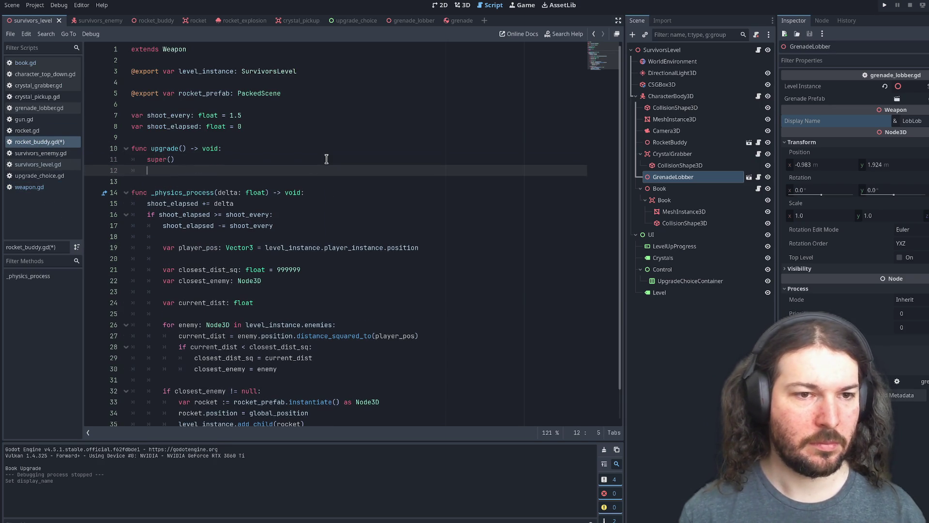
- Add a line setting shoot_every = shoot_elapsed * 0.66 and save the script
{"action": "type", "text": "shoo"}
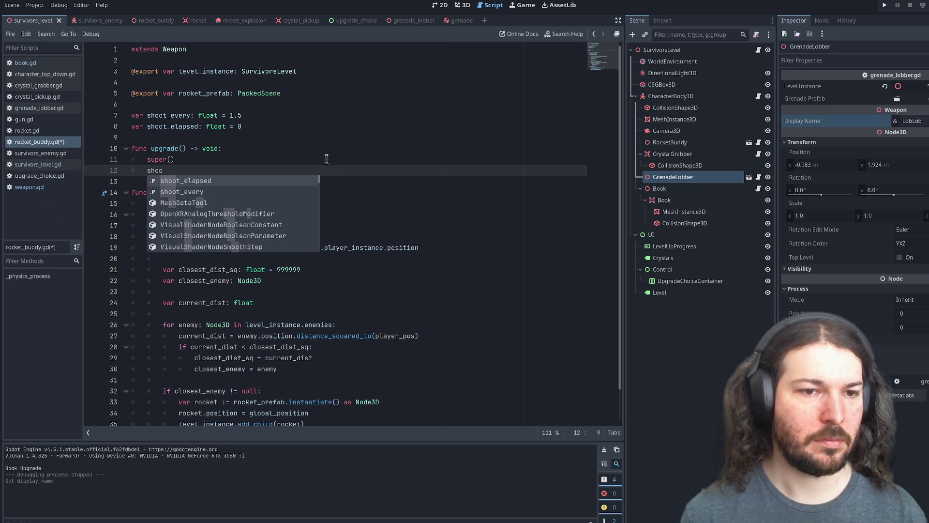
{"action": "key", "text": "Down"}
{"action": "key", "text": "Return"}
{"action": "type", "text": "="}
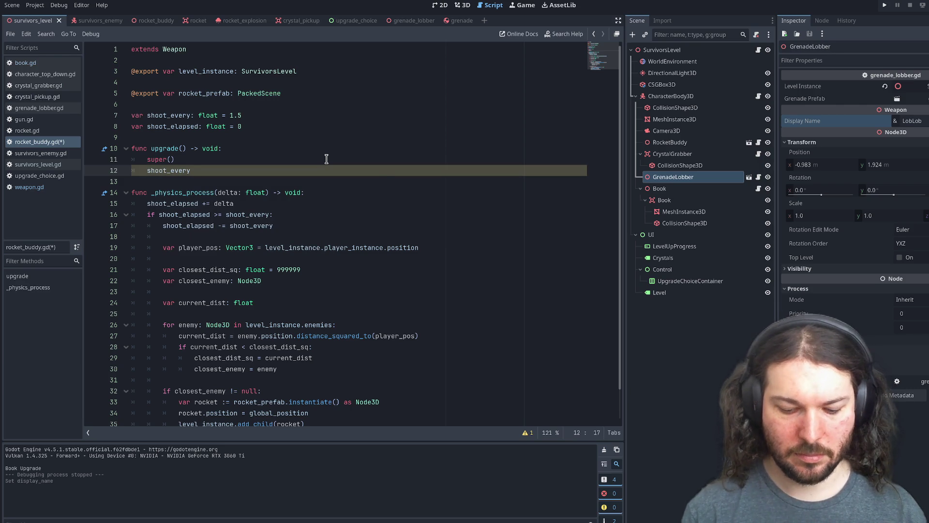
{"action": "type", "text": " shoot_elapsed * "}
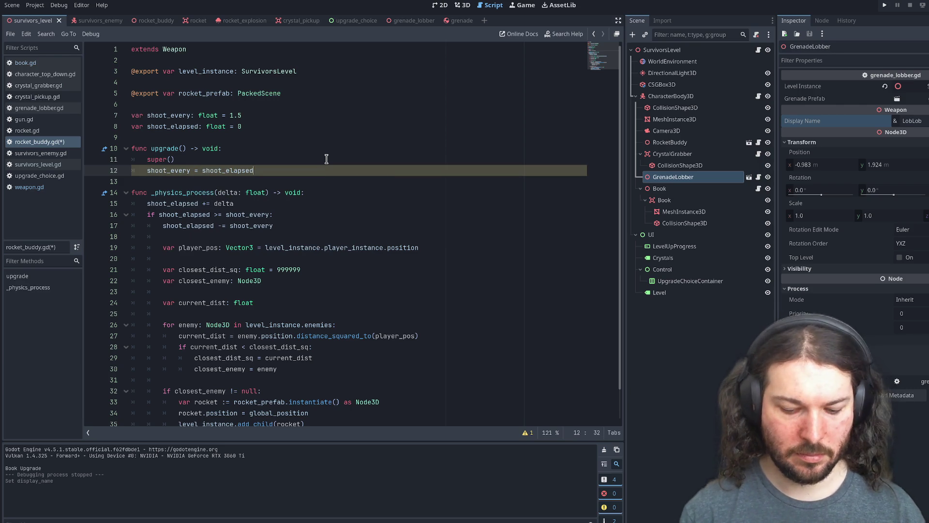
{"action": "type", "text": "0.66"}
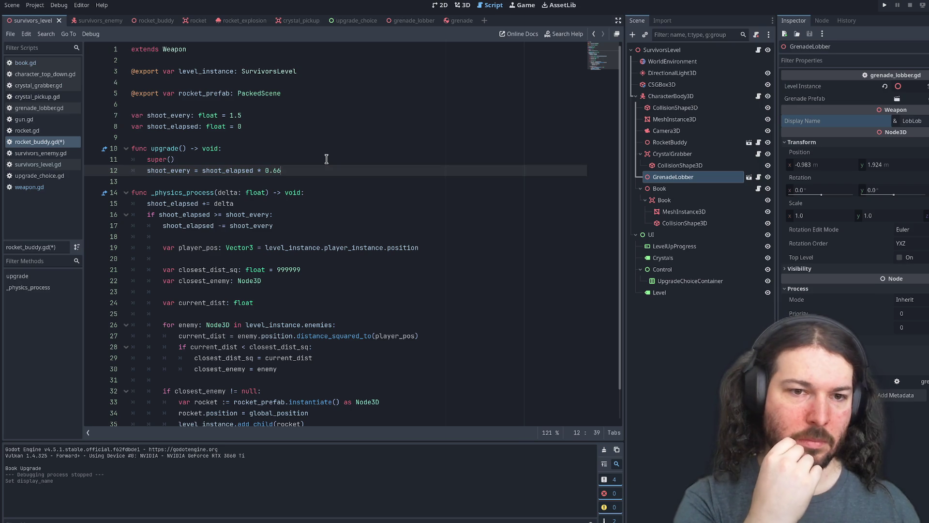
{"action": "key", "text": "ctrl+s"}
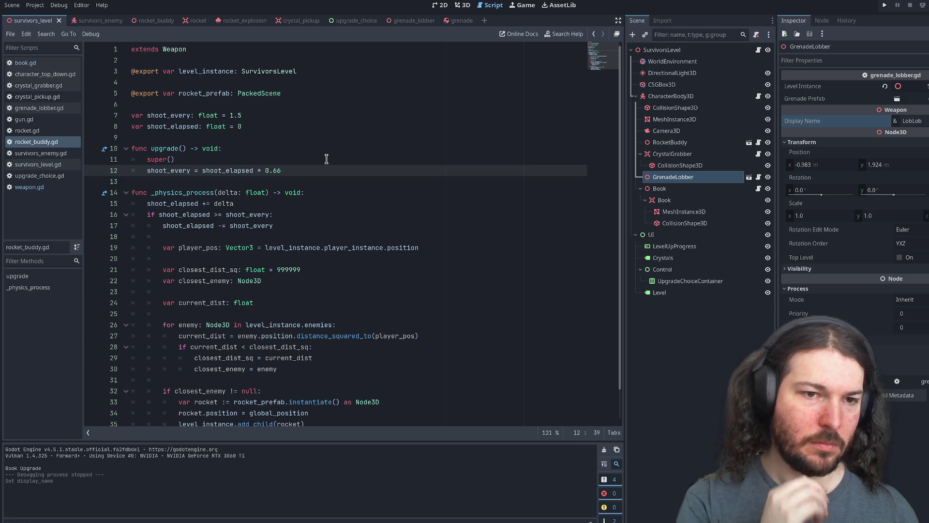
{"action": "key", "text": "BackSpace"}
{"action": "key", "text": "BackSpace"}
{"action": "key", "text": "BackSpace"}
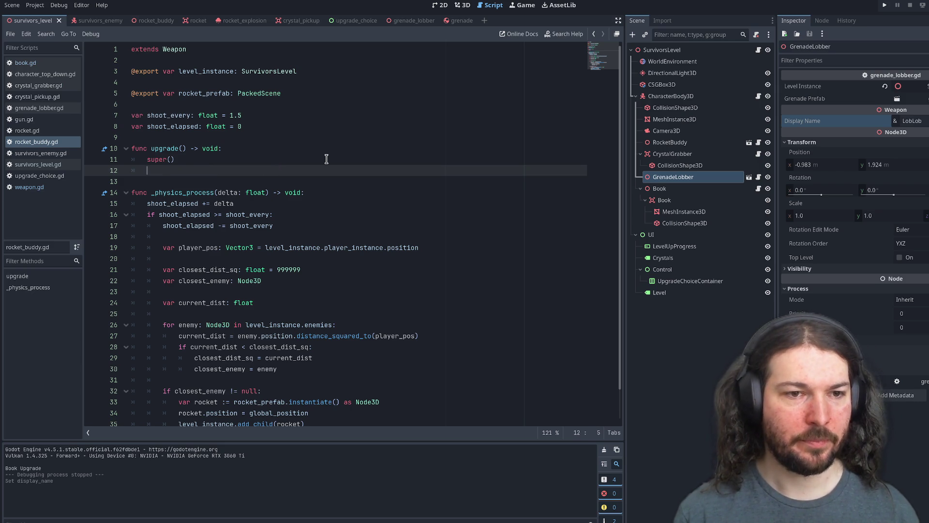
- Rewrite line 12 so shoot_every = 1.5 * float(level)
{"action": "key", "text": "BackSpace"}
{"action": "key", "text": "BackSpace"}
{"action": "key", "text": "BackSpace"}
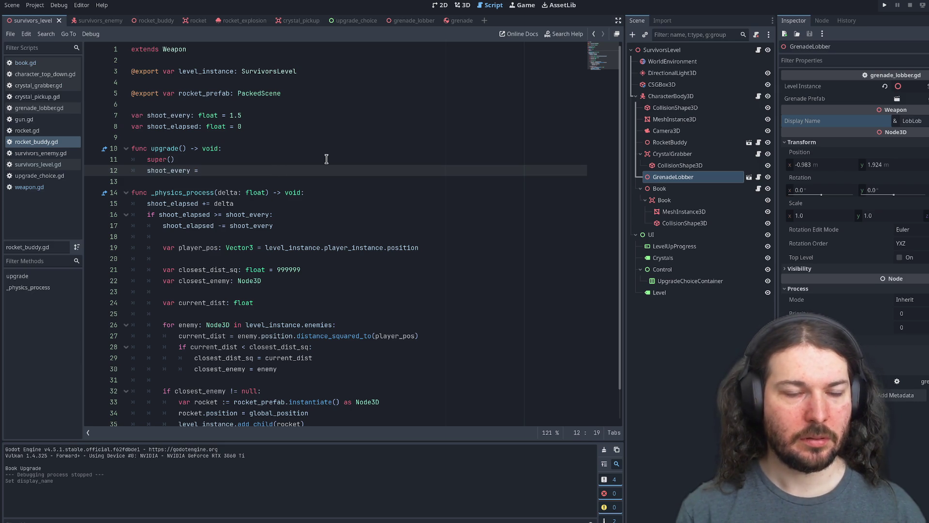
{"action": "type", "text": "1.5 "}
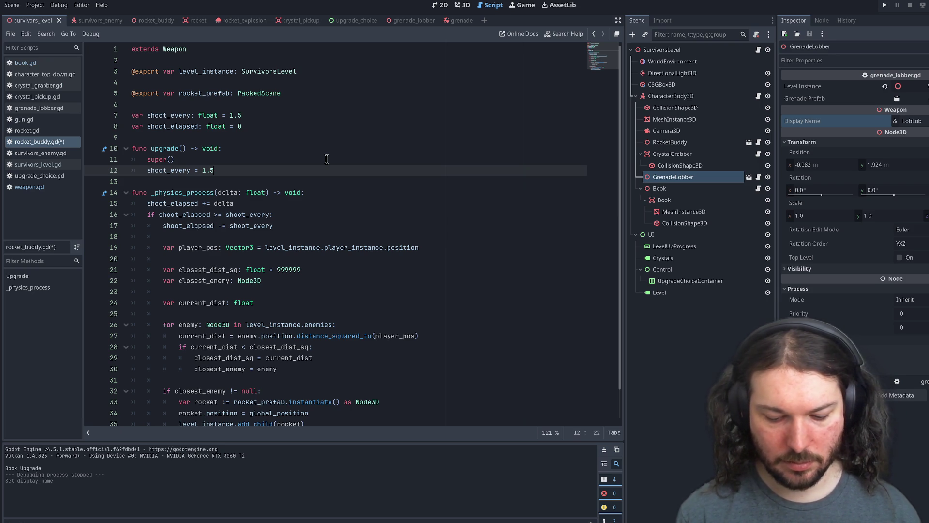
{"action": "type", "text": "* "}
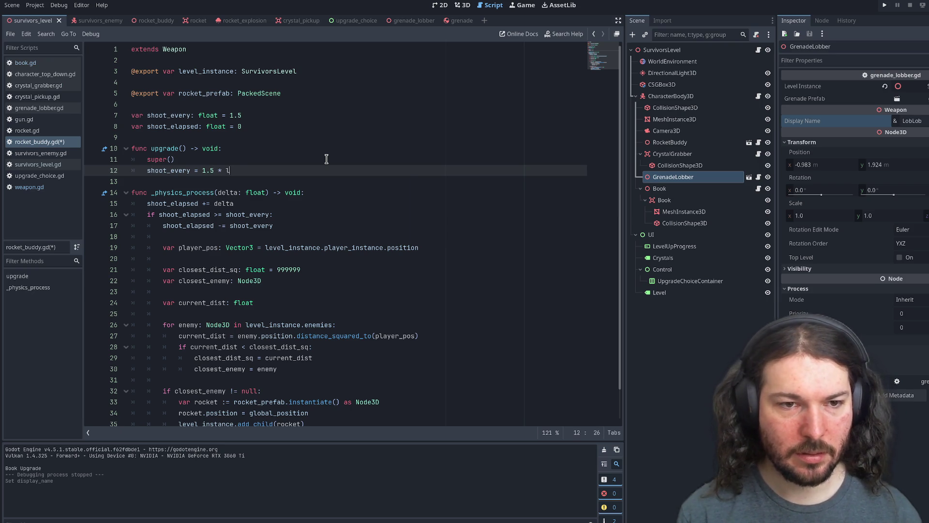
{"action": "type", "text": "level"}
{"action": "key", "text": "Escape"}
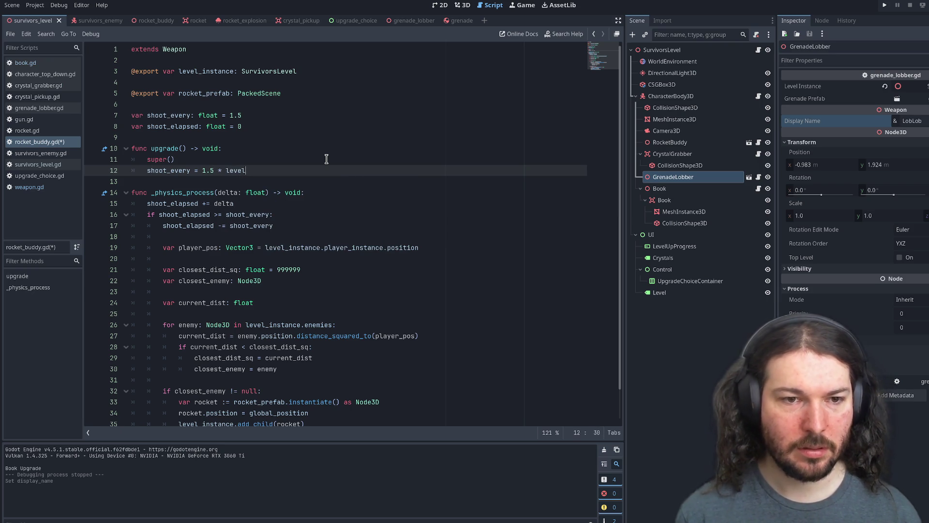
{"action": "key", "text": "Delete"}
{"action": "key", "text": "Delete"}
{"action": "key", "text": "Delete"}
{"action": "type", "text": "float(level"}
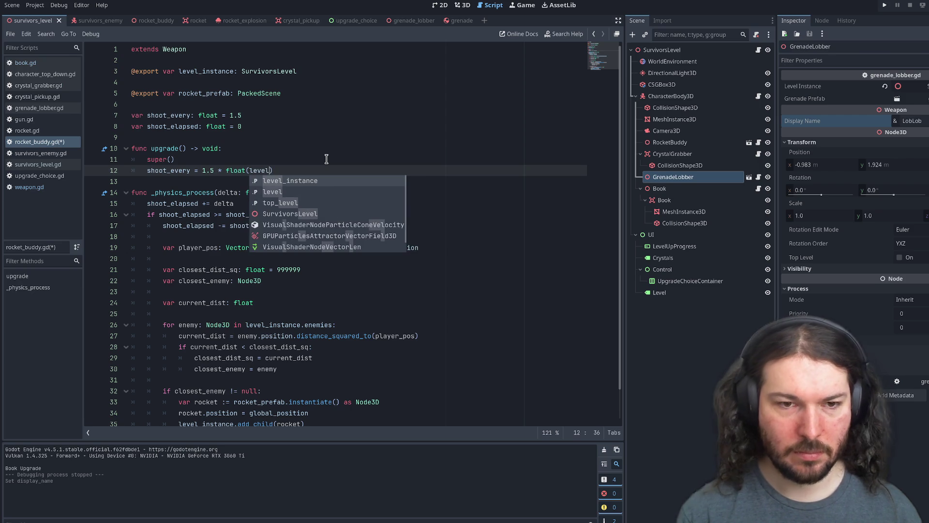
{"action": "type", "text": ")"}
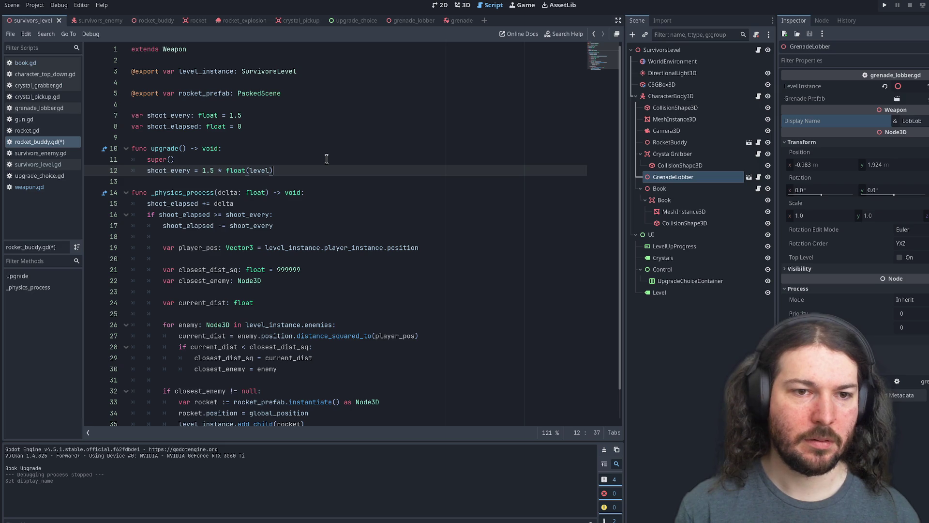
- Change it to 1.5 * 0.66 ** level, removing the float() wrapper
{"action": "key", "text": "ctrl+Left"}
{"action": "key", "text": "ctrl+Left"}
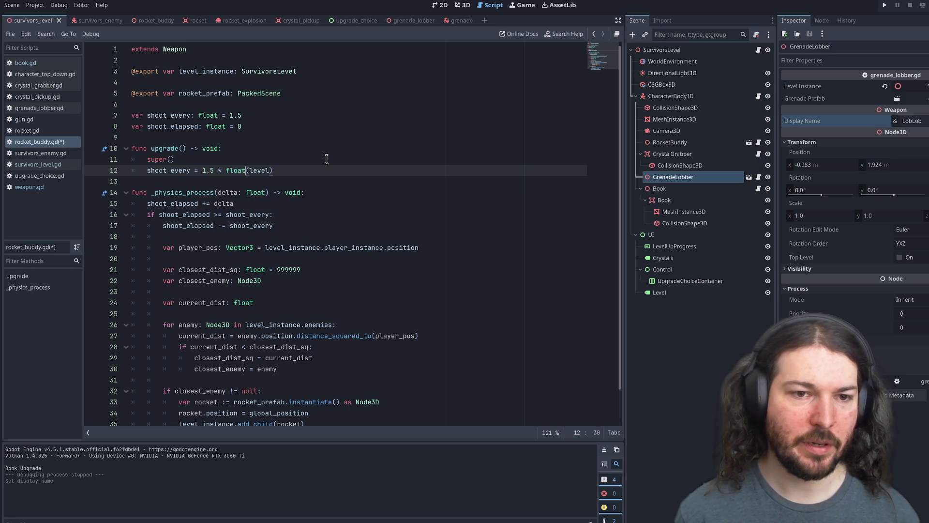
{"action": "key", "text": "BackSpace"}
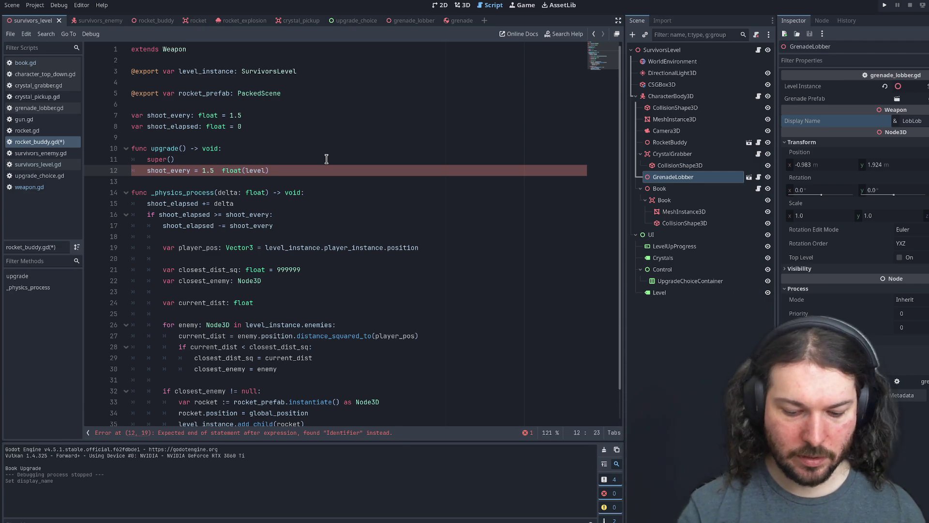
{"action": "type", "text": "* 0.66"}
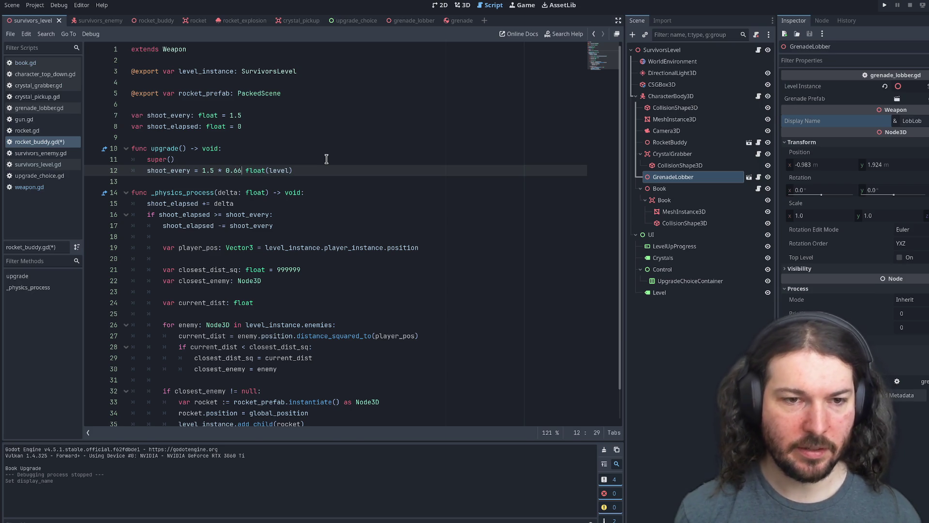
{"action": "type", "text": " **"}
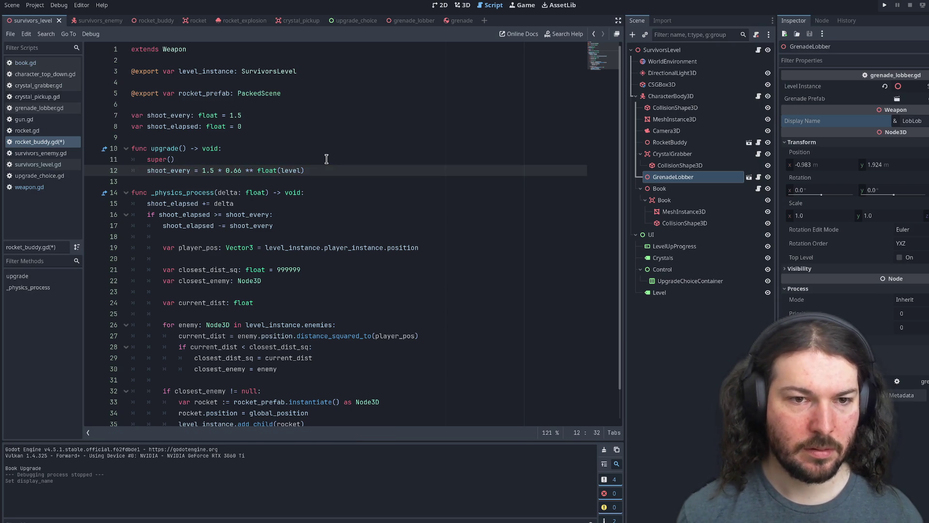
{"action": "left_click", "coordinate": [291, 168]}
{"action": "left_click", "coordinate": [274, 169]}
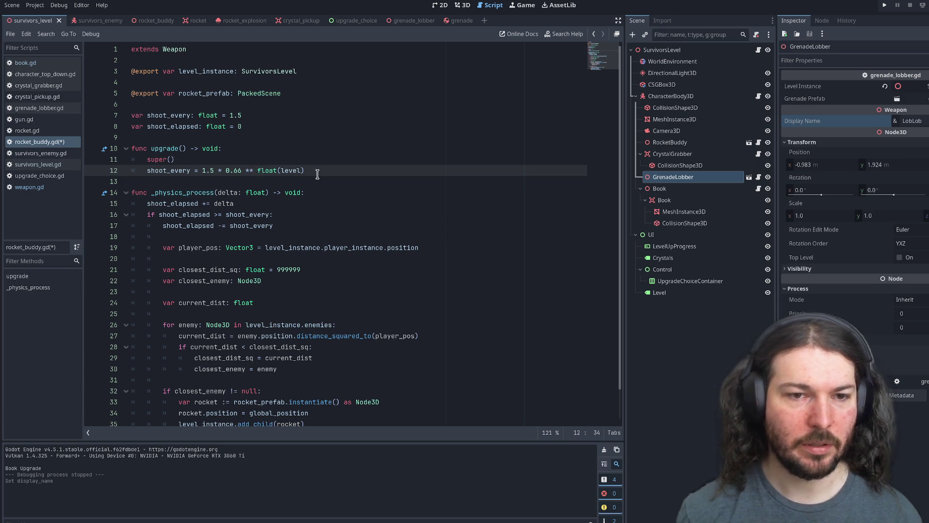
{"action": "key", "text": "Delete"}
{"action": "key", "text": "Delete"}
{"action": "key", "text": "Delete"}
{"action": "key", "text": "BackSpace"}
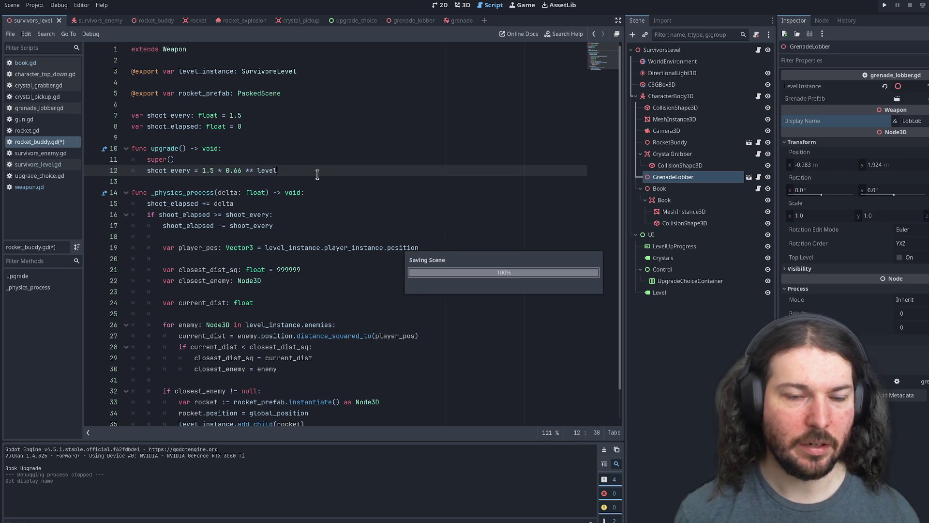
{"action": "key", "text": "alt+Tab"}
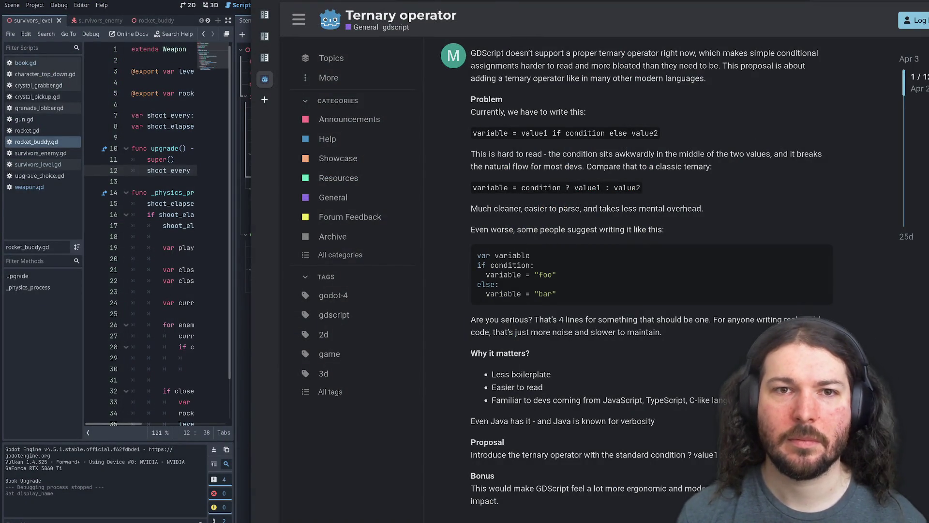
- Tile Firefox to the right half and calculate 1.5 * 0.66 ^ 1 in a new tab
{"action": "key", "text": "super+Right"}
{"action": "key", "text": "ctrl+t"}
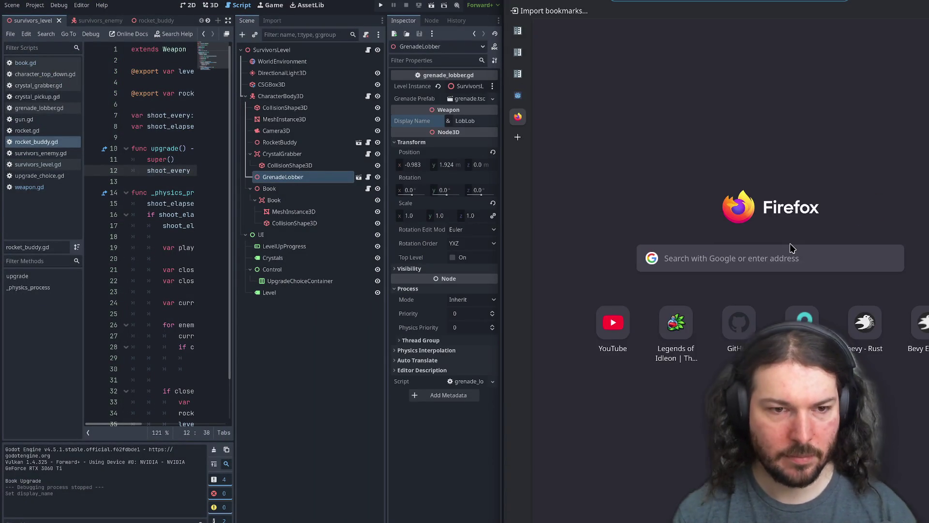
{"action": "left_click", "coordinate": [152, 171]}
{"action": "left_click_drag", "start_coordinate": [114, 426], "coordinate": [136, 431]}
{"action": "left_click", "coordinate": [749, 268]}
{"action": "type", "text": "1.5"}
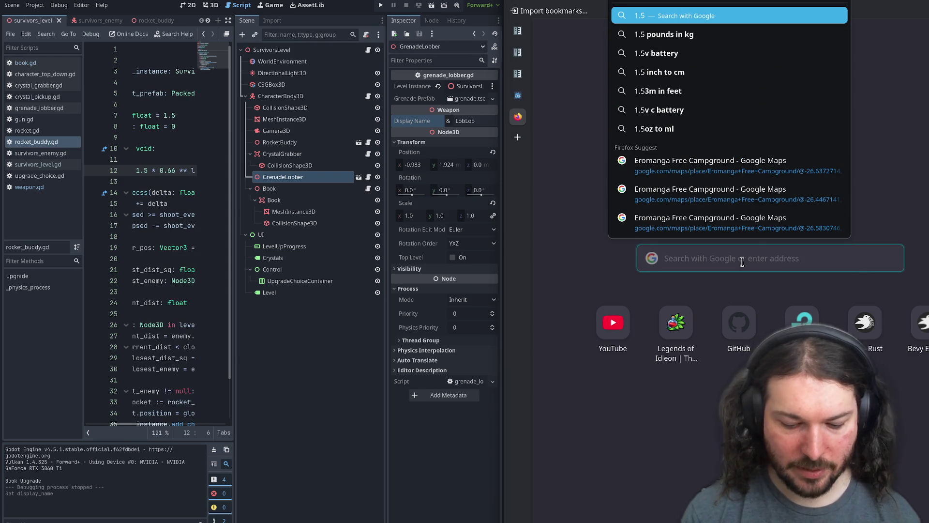
{"action": "type", "text": " * 0.66"}
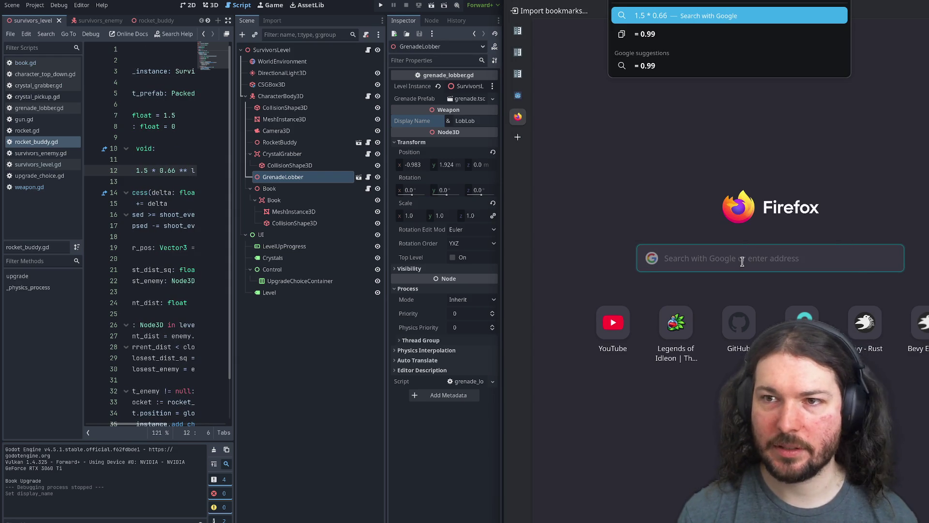
{"action": "type", "text": " ^ 1"}
{"action": "key", "text": "Return"}
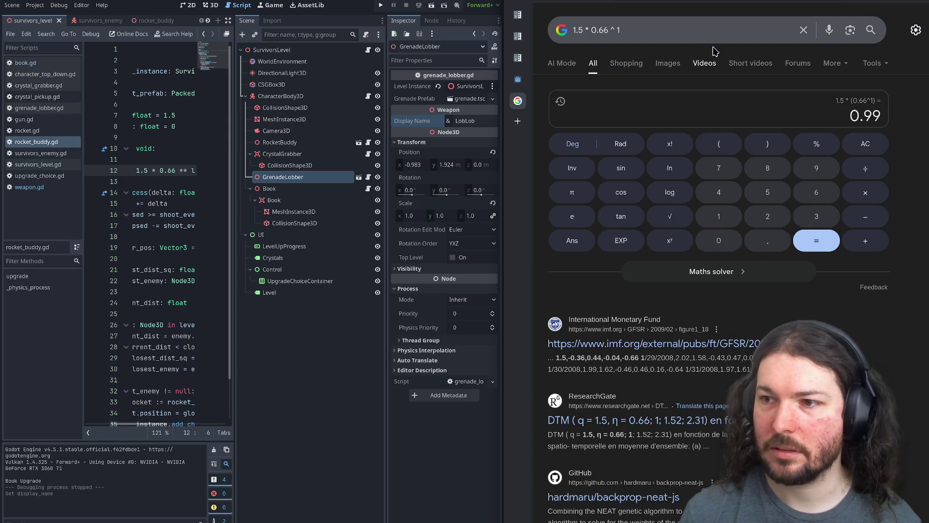
- Recalculate with exponents 2, 3 (0.431244) and 0 (1.5), then maximize Godot again
{"action": "left_click", "coordinate": [699, 36]}
{"action": "key", "text": "BackSpace"}
{"action": "type", "text": "2"}
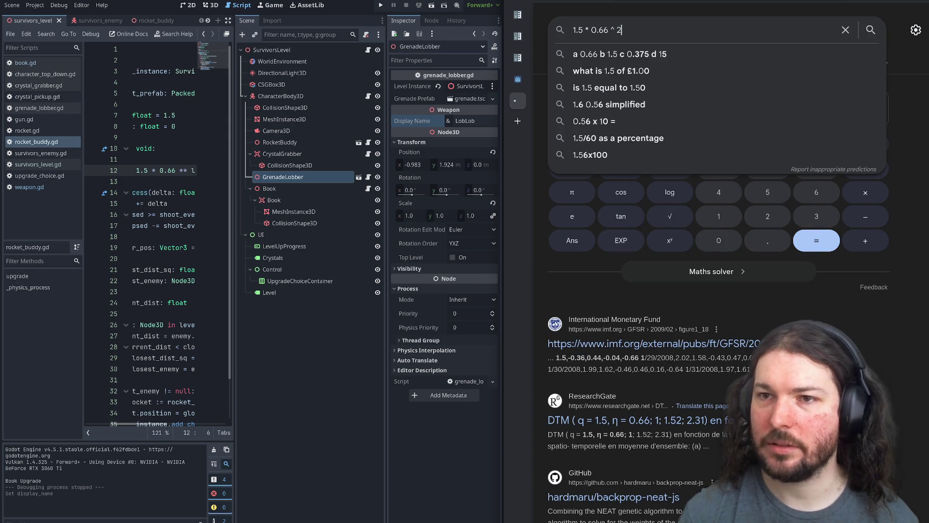
{"action": "key", "text": "Return"}
{"action": "key", "text": "BackSpace"}
{"action": "type", "text": "3"}
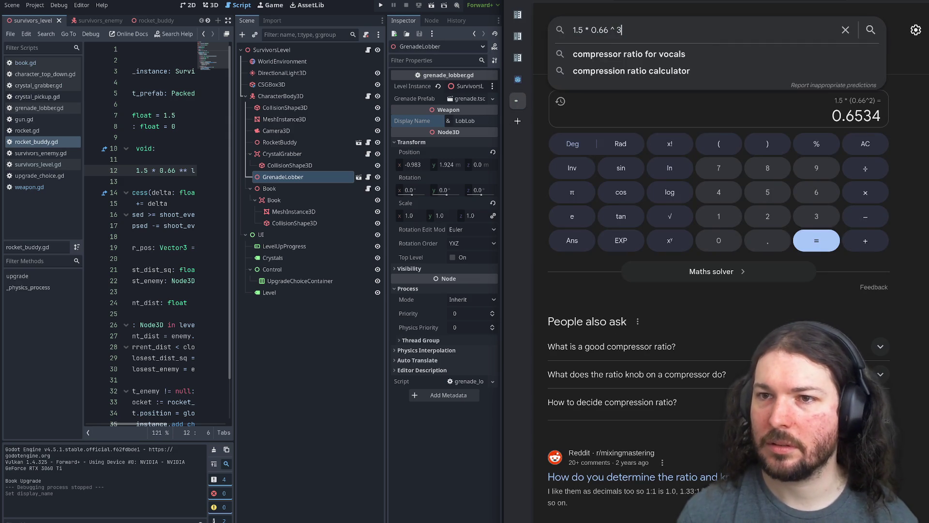
{"action": "key", "text": "Return"}
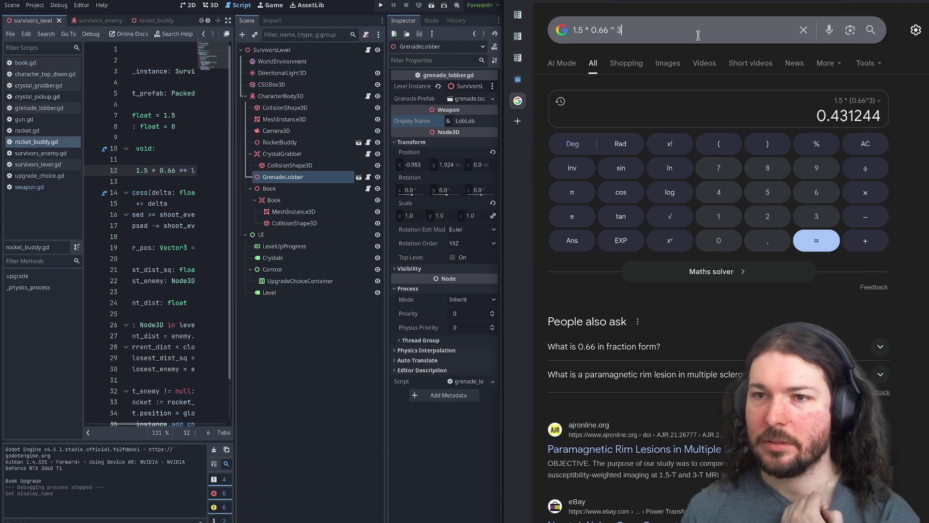
{"action": "left_click", "coordinate": [699, 35]}
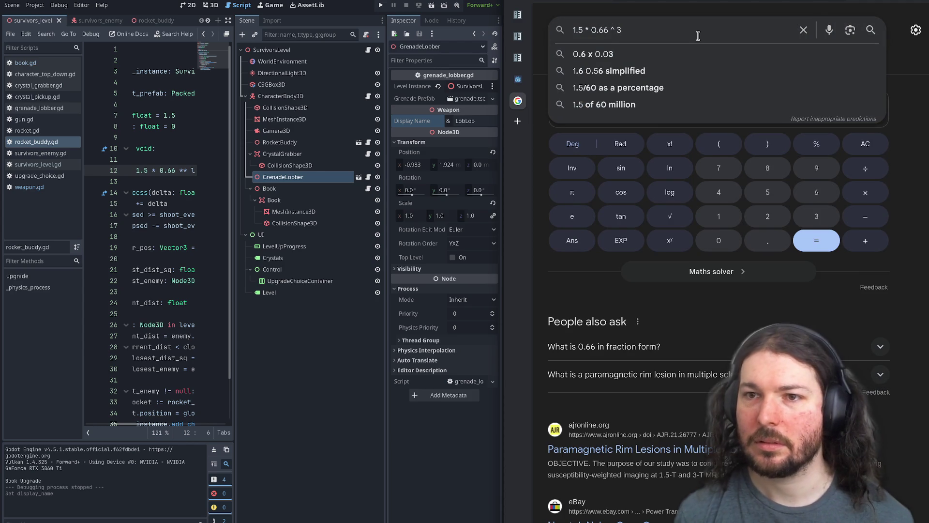
{"action": "key", "text": "BackSpace"}
{"action": "type", "text": "0"}
{"action": "key", "text": "Return"}
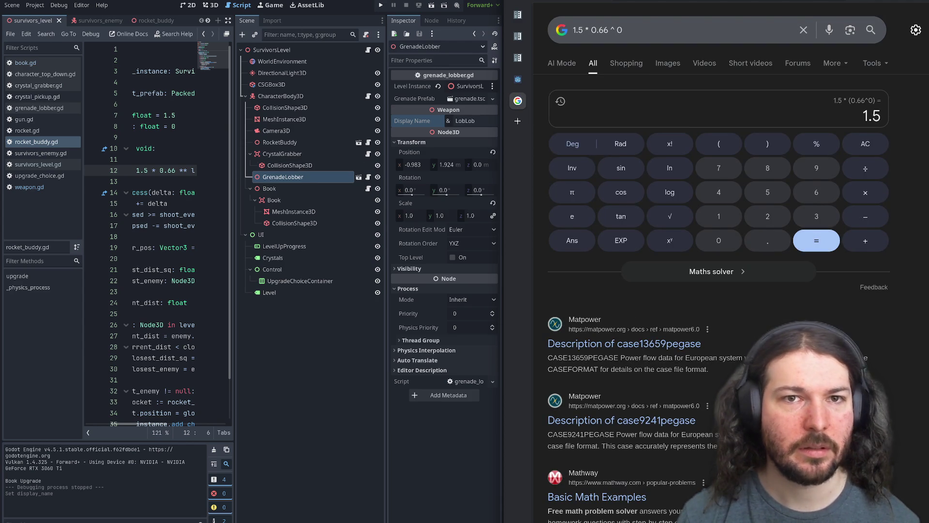
{"action": "double_click", "coordinate": [348, 5]}
{"action": "left_click", "coordinate": [307, 176]}
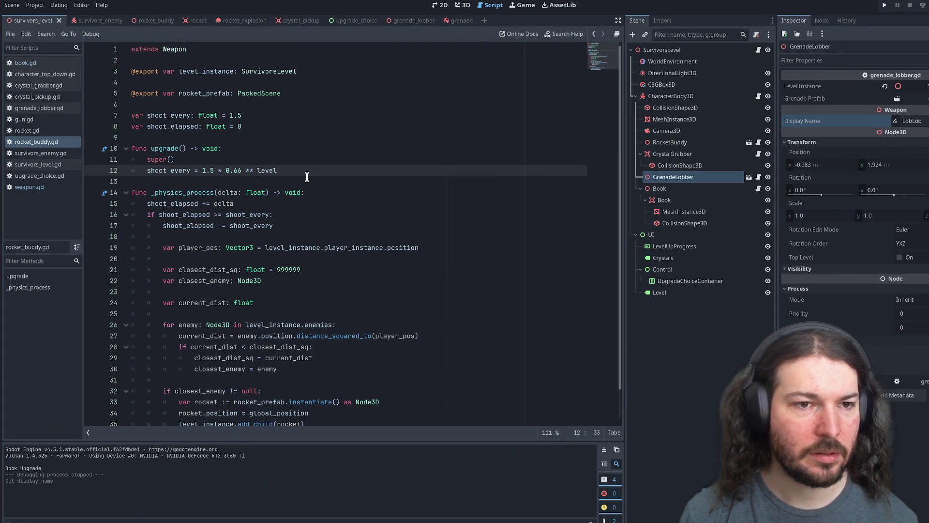
- Change the exponent on line 12 to (level - 1)
{"action": "key", "text": "ctrl+shift+Right"}
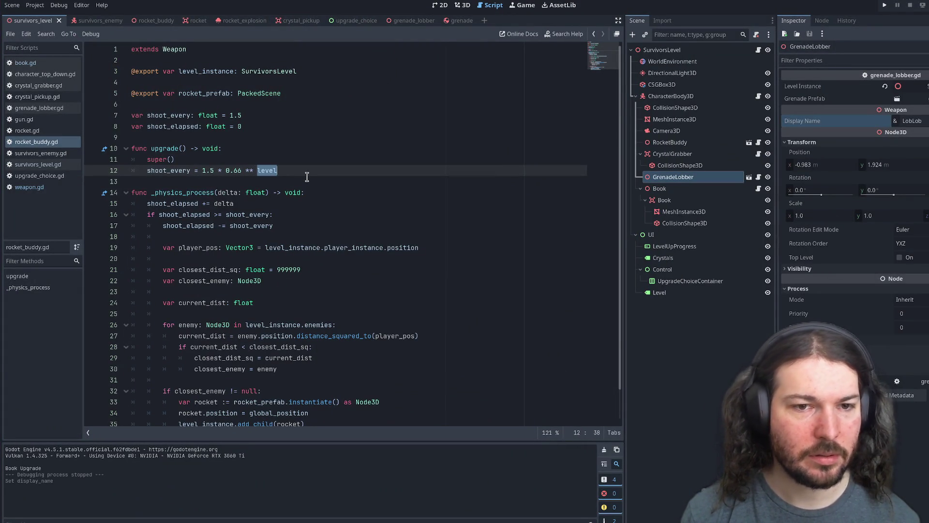
{"action": "type", "text": "("}
{"action": "key", "text": "Right"}
{"action": "type", "text": "- 1"}
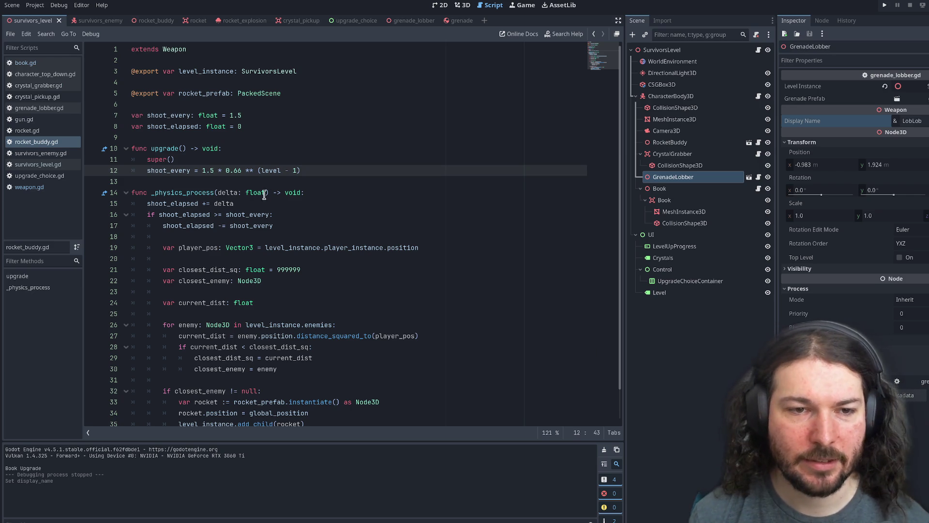
- Move the caret among rocket_buddy.gd's blank lines 4, 6, 9 and 13
{"action": "left_click", "coordinate": [237, 137]}
{"action": "left_click", "coordinate": [233, 103]}
{"action": "left_click", "coordinate": [244, 84]}
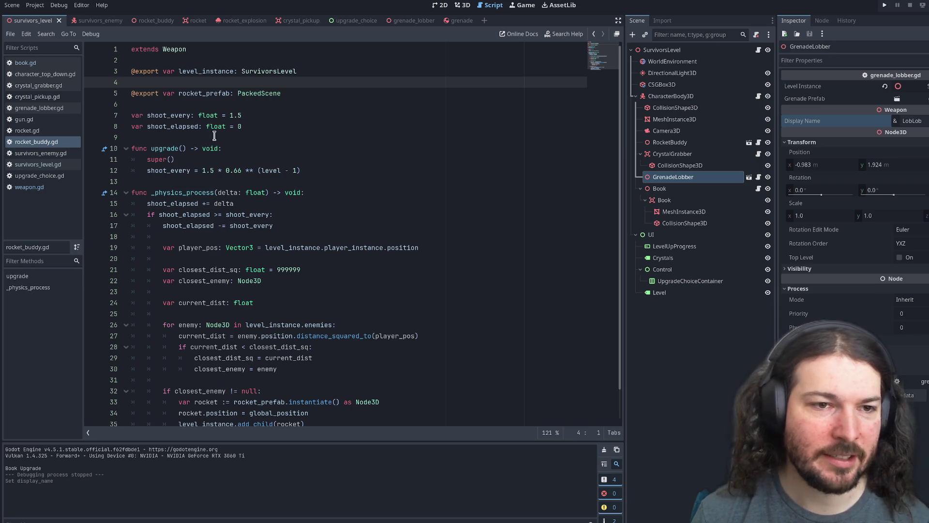
{"action": "left_click", "coordinate": [207, 104]}
{"action": "left_click", "coordinate": [209, 81]}
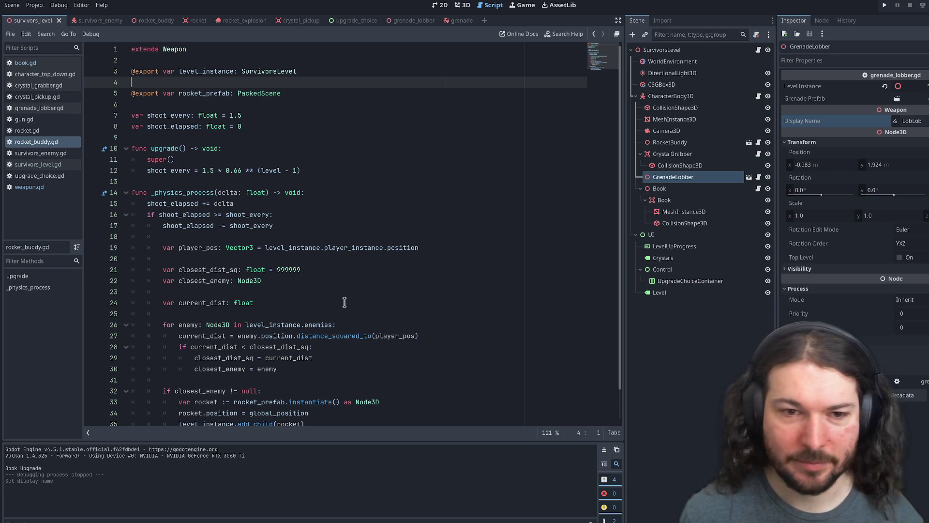
{"action": "left_click", "coordinate": [206, 176]}
{"action": "left_click", "coordinate": [202, 139]}
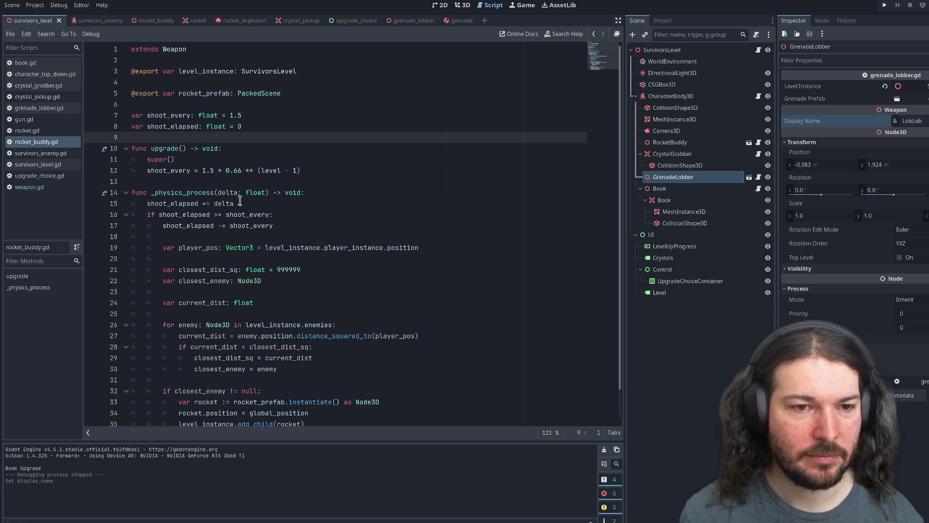
{"action": "left_click", "coordinate": [206, 181]}
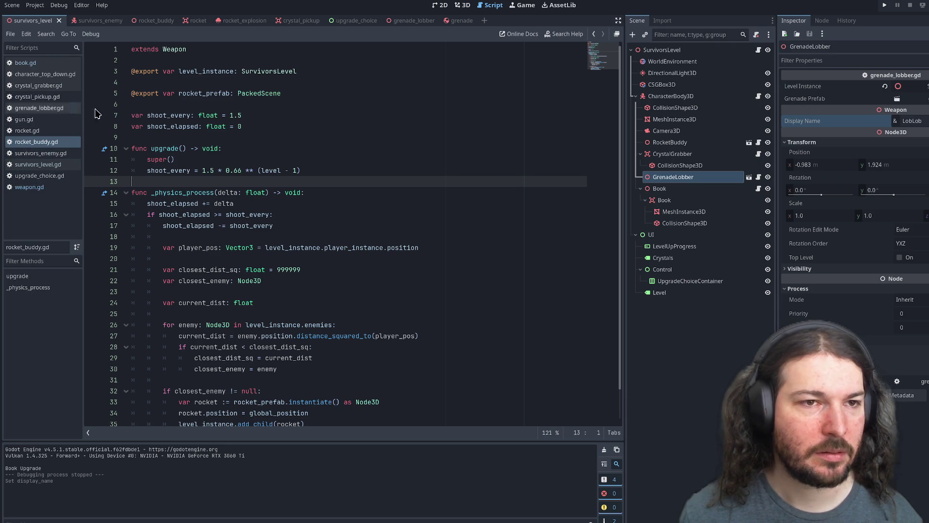
- Briefly view the 3D scene, then open survivors_level.gd in the script editor
{"action": "left_click", "coordinate": [464, 6]}
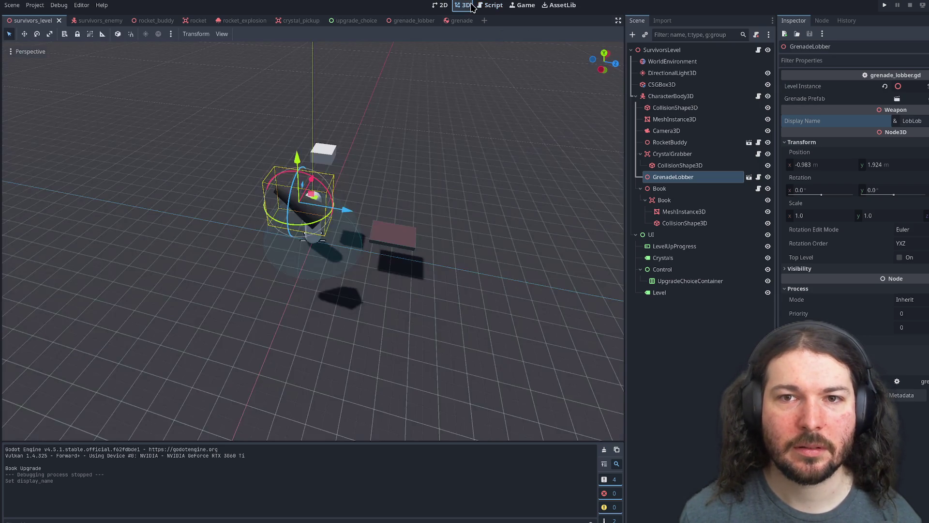
{"action": "left_click", "coordinate": [491, 6]}
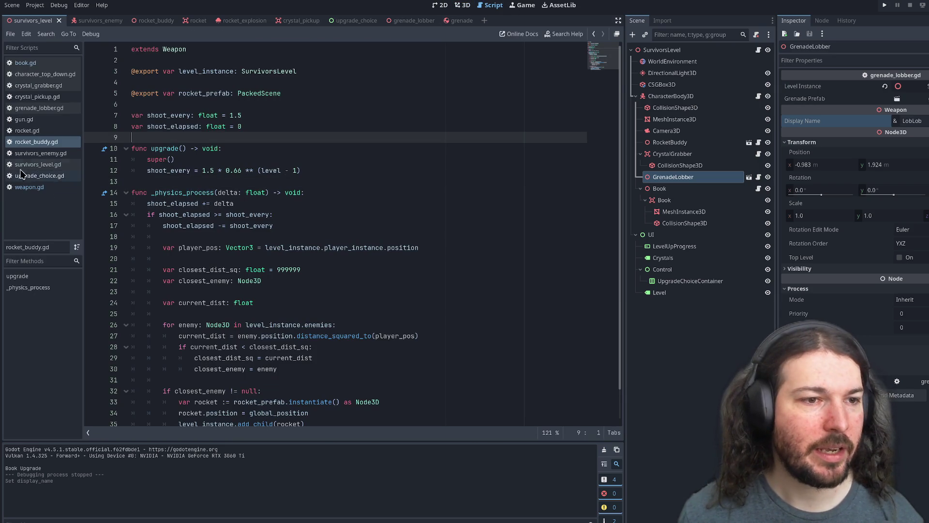
{"action": "left_click", "coordinate": [43, 165]}
{"action": "left_click", "coordinate": [300, 148]}
- Add an exported weapons: Array[Weapon] variable below the book export
{"action": "scroll", "coordinate": [305, 103], "scroll_direction": "up", "scroll_amount": 4}
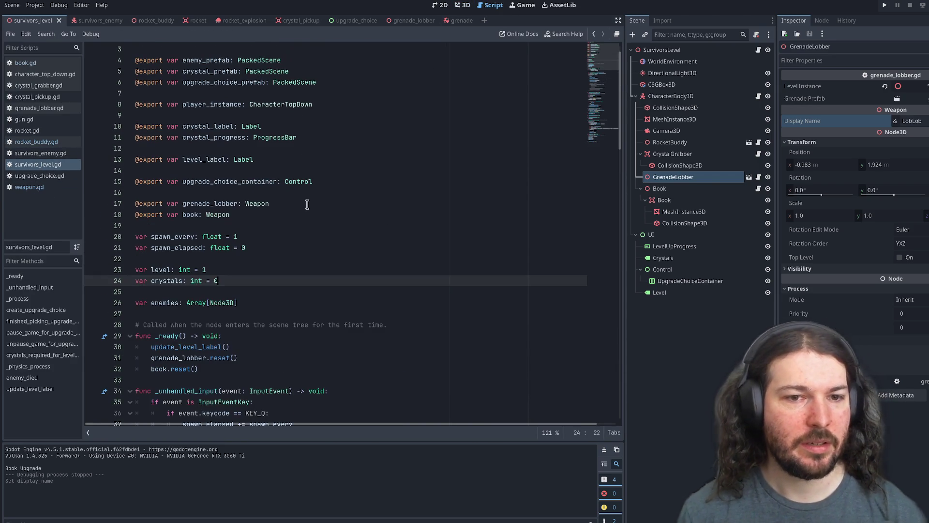
{"action": "left_click", "coordinate": [317, 213]}
{"action": "key", "text": "Return"}
{"action": "key", "text": "Return"}
{"action": "type", "text": "@expor"}
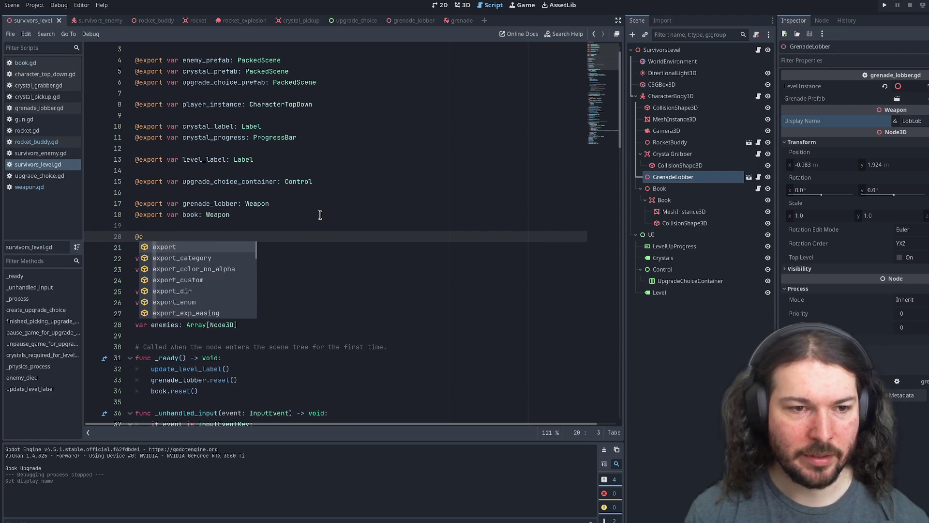
{"action": "type", "text": "t var weapons"}
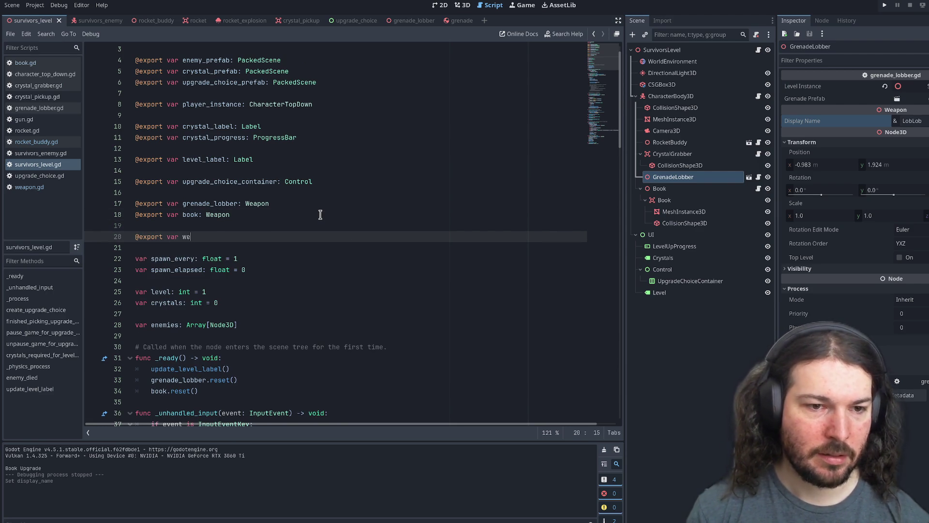
{"action": "type", "text": ": Array[Weapons"}
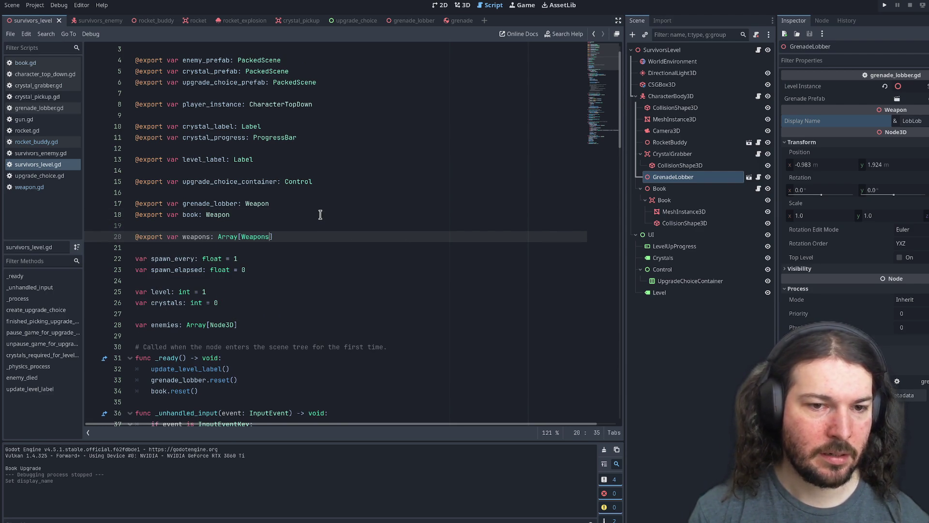
{"action": "key", "text": "BackSpace"}
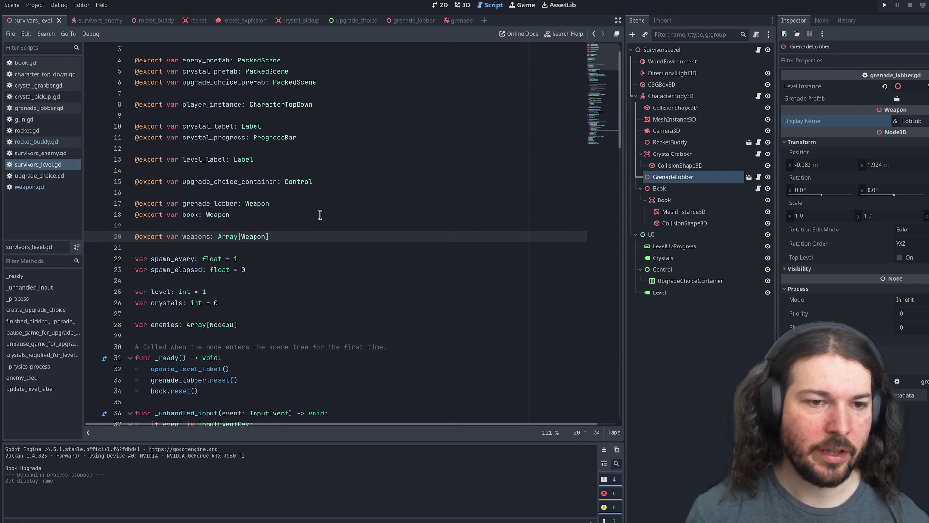
- In _ready, loop 'for wep: Weapon in weapons' calling wep.reset()
{"action": "key", "text": "Down"}
{"action": "key", "text": "Down"}
{"action": "key", "text": "Down"}
{"action": "key", "text": "Return"}
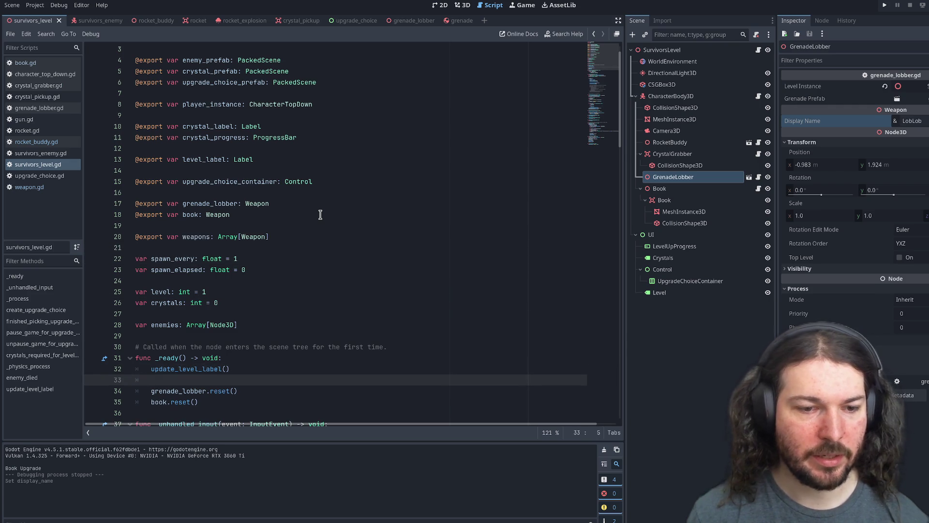
{"action": "type", "text": "for wep"}
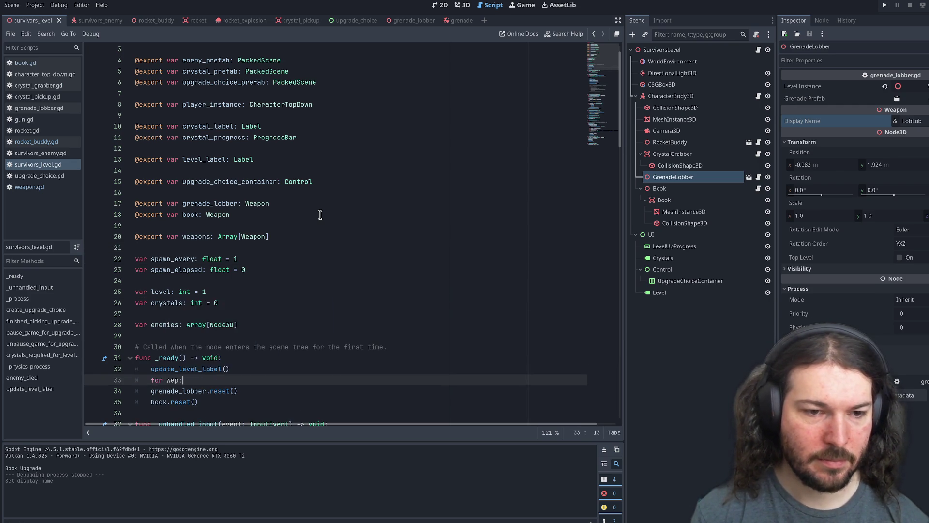
{"action": "type", "text": ": "}
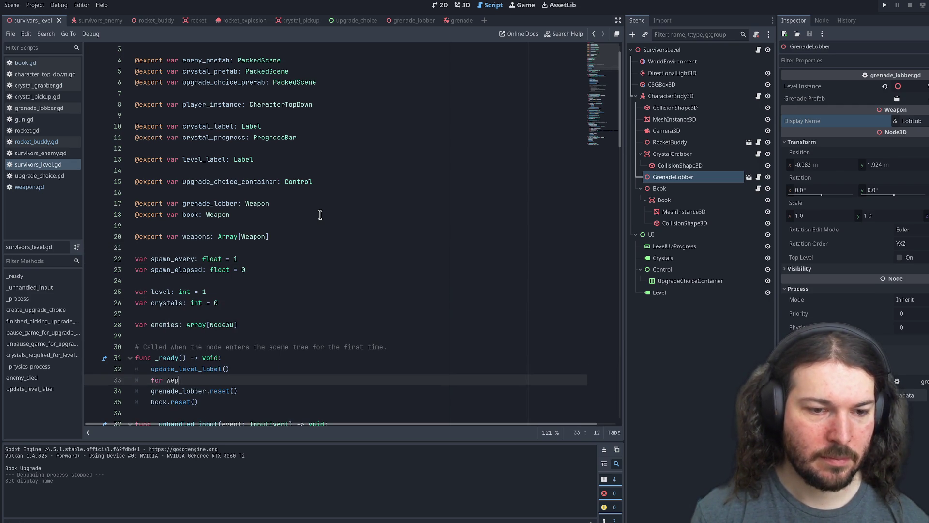
{"action": "type", "text": ": Weapon in "}
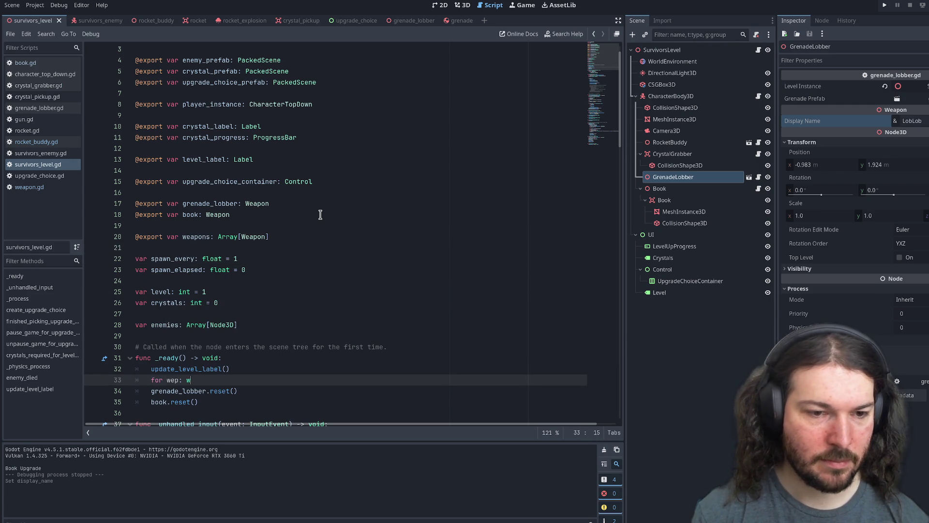
{"action": "type", "text": "weapons:"}
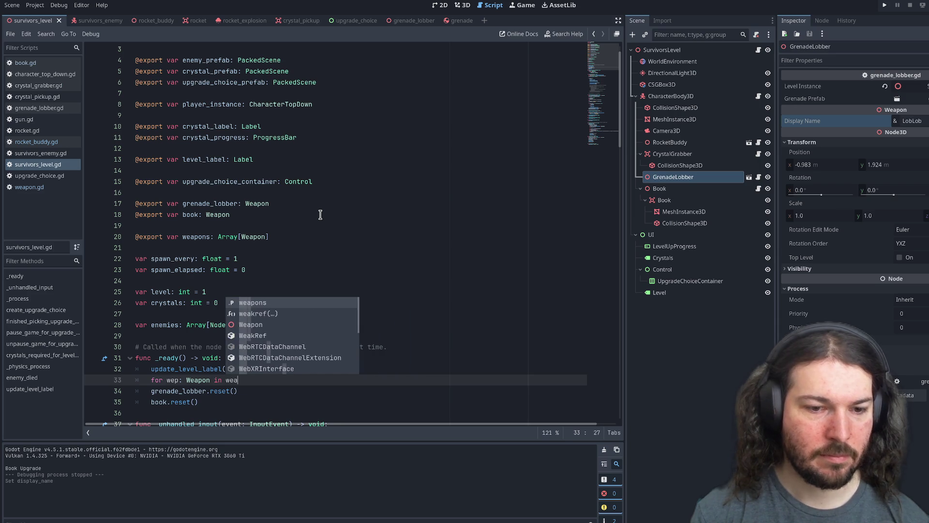
{"action": "key", "text": "Return"}
{"action": "type", "text": "wep.reset()"}
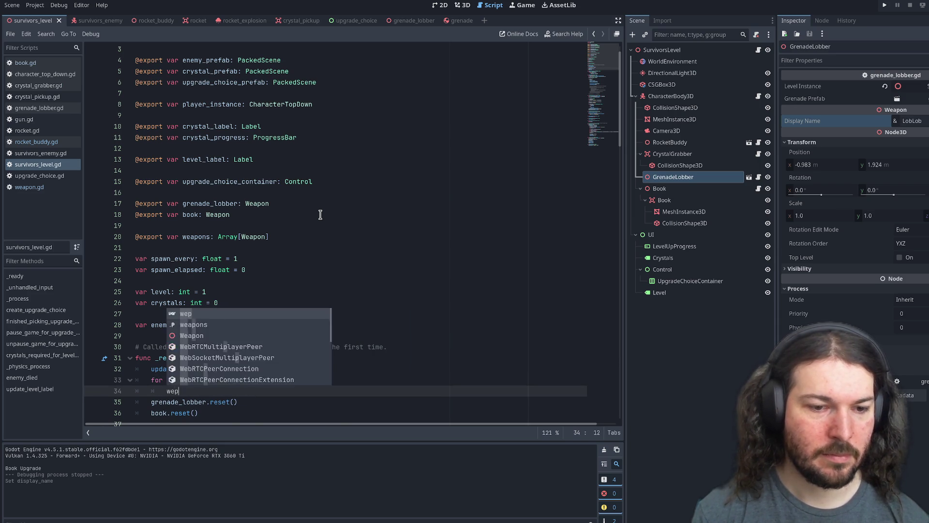
- Delete the old grenade_lobber and book reset lines and save
{"action": "key", "text": "Down"}
{"action": "key", "text": "Down"}
{"action": "key", "text": "End"}
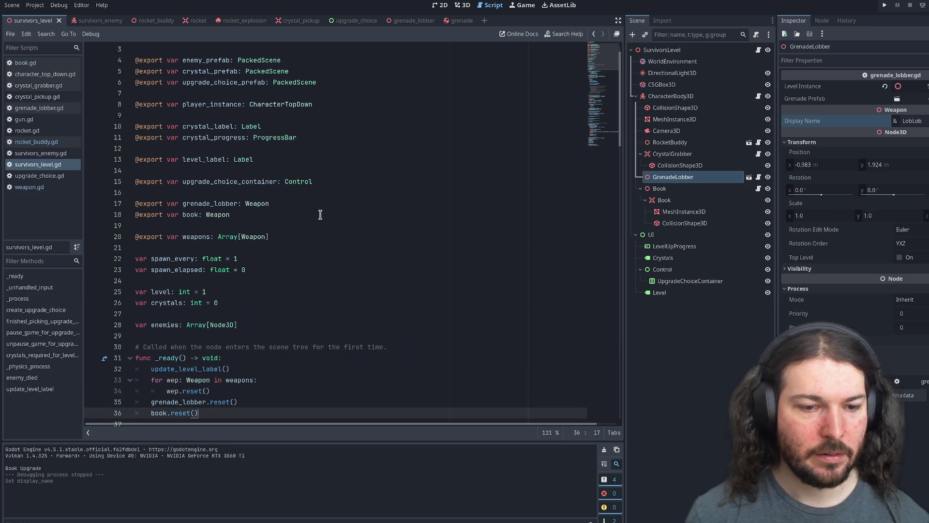
{"action": "key", "text": "shift+Up"}
{"action": "key", "text": "shift+Home"}
{"action": "key", "text": "BackSpace"}
{"action": "key", "text": "BackSpace"}
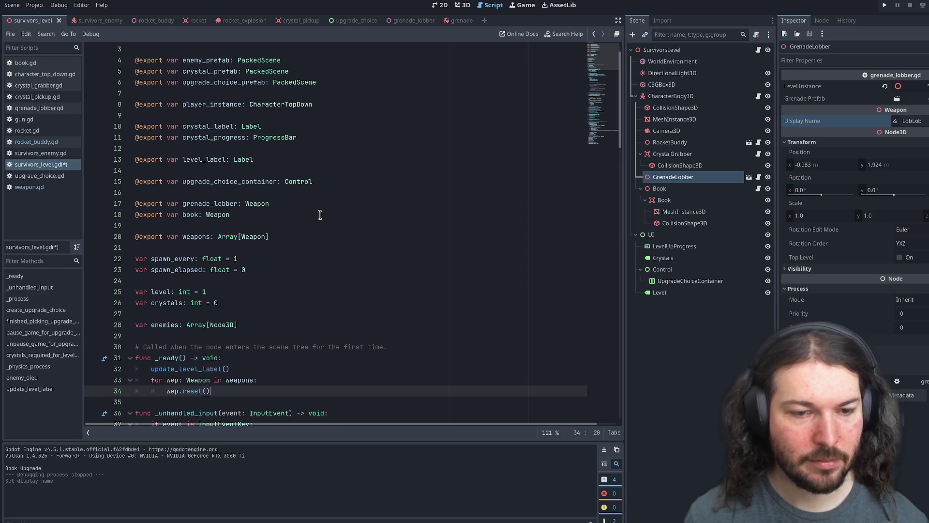
{"action": "key", "text": "Up"}
{"action": "key", "text": "Up"}
{"action": "key", "text": "ctrl+s"}
{"action": "scroll", "coordinate": [320, 215], "scroll_direction": "down", "scroll_amount": 9}
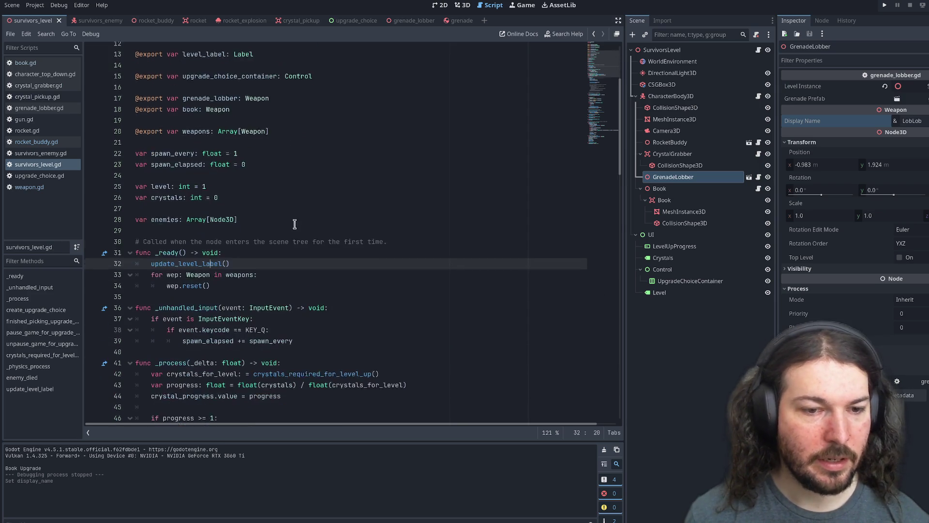
- Inspect the create_upgrade_choice function and its unlocked check
{"action": "scroll", "coordinate": [469, 235], "scroll_direction": "down", "scroll_amount": 8}
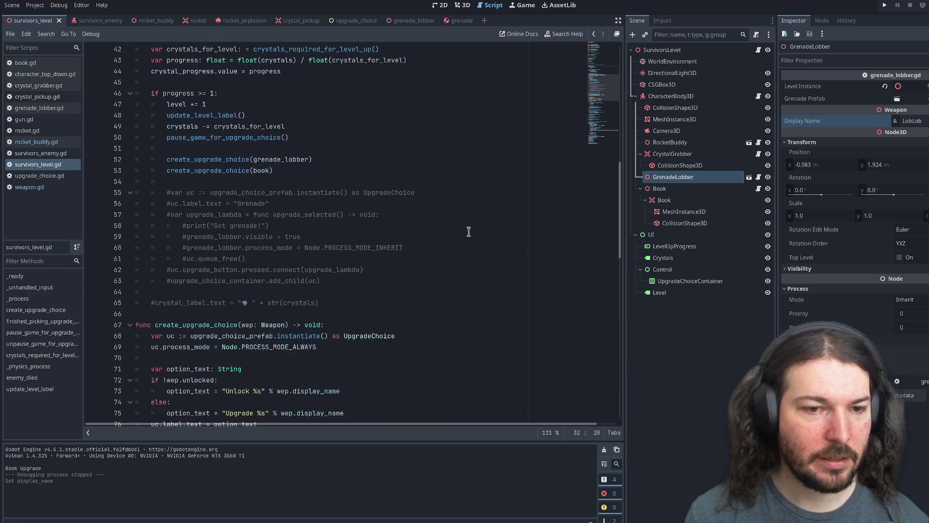
{"action": "scroll", "coordinate": [354, 228], "scroll_direction": "down", "scroll_amount": 2}
{"action": "left_click", "coordinate": [266, 302]}
{"action": "left_click", "coordinate": [267, 291]}
{"action": "left_click", "coordinate": [295, 248]}
{"action": "left_click", "coordinate": [301, 182]}
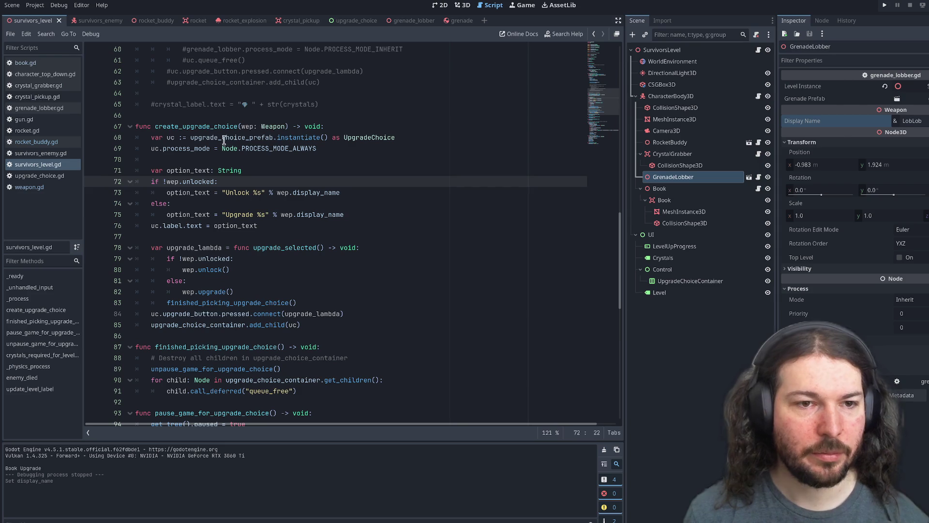
{"action": "left_click", "coordinate": [310, 116]}
{"action": "double_click", "coordinate": [196, 126]}
{"action": "scroll", "coordinate": [300, 243], "scroll_direction": "up", "scroll_amount": 3}
{"action": "scroll", "coordinate": [300, 243], "scroll_direction": "up", "scroll_amount": 17}
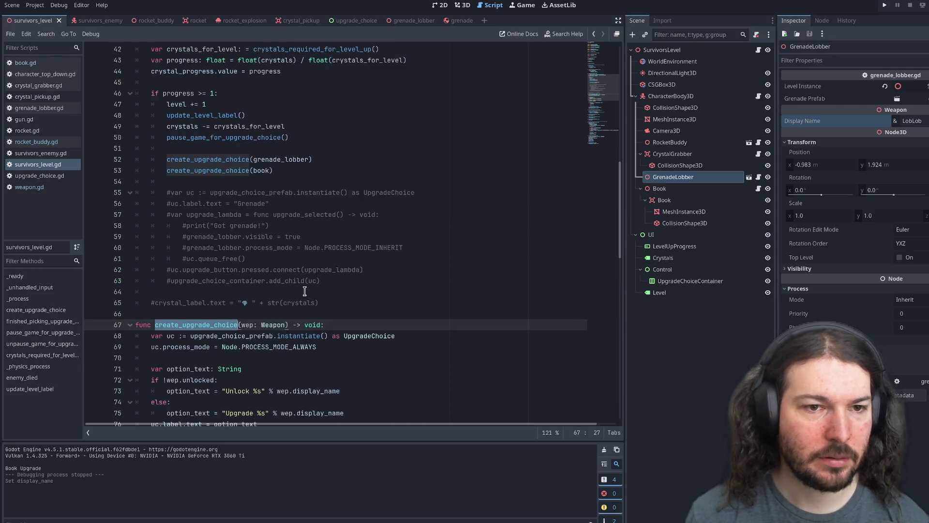
{"action": "mouse_move", "coordinate": [278, 236]}
{"action": "left_mouse_down"}
{"action": "mouse_move", "coordinate": [146, 233]}
{"action": "mouse_move", "coordinate": [105, 214]}
{"action": "left_mouse_up"}
{"action": "key", "text": "Delete"}
{"action": "key", "text": "ctrl+s"}
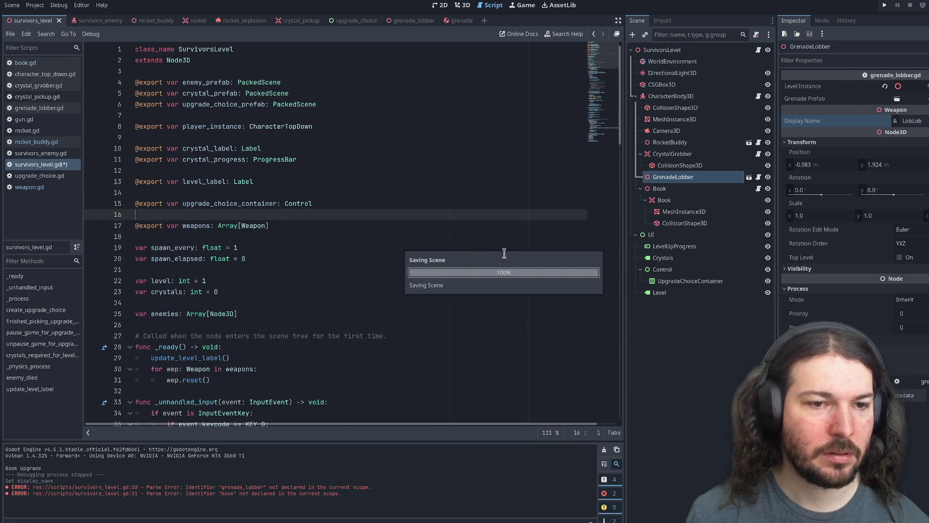
{"action": "scroll", "coordinate": [493, 258], "scroll_direction": "down", "scroll_amount": 14}
{"action": "scroll", "coordinate": [381, 148], "scroll_direction": "up", "scroll_amount": 3}
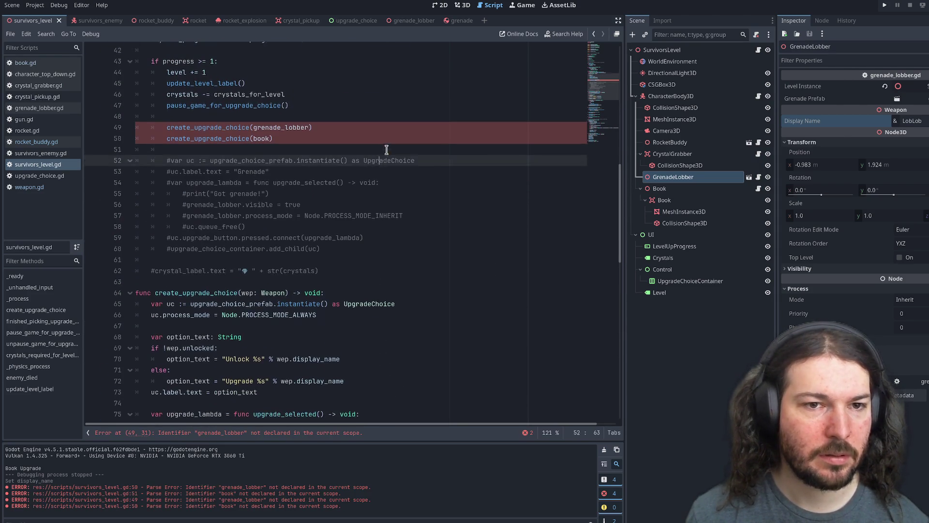
- After the level-up pause, loop over weapons calling create_upgrade_choice(wep), removing the old per-weapon calls
{"action": "left_click", "coordinate": [334, 201]}
{"action": "key", "text": "Return"}
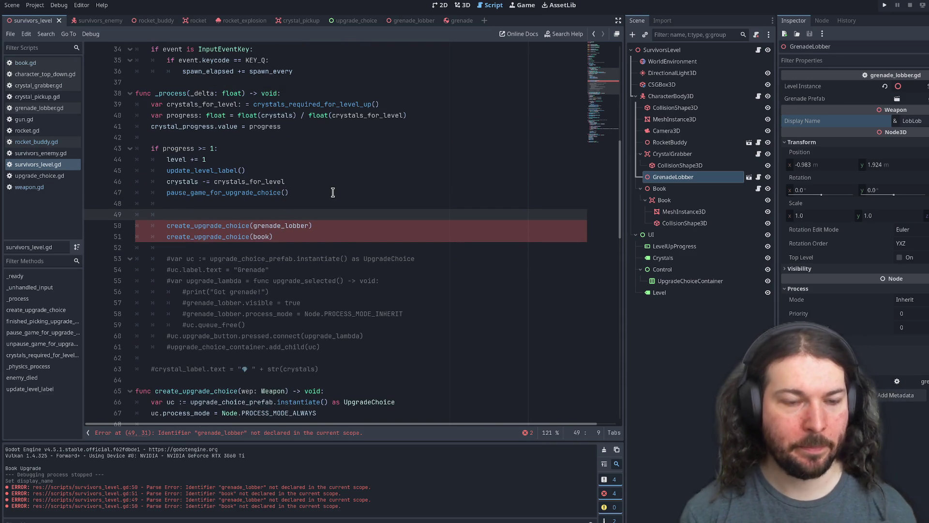
{"action": "type", "text": "for we"}
{"action": "type", "text": ": Weapon in "}
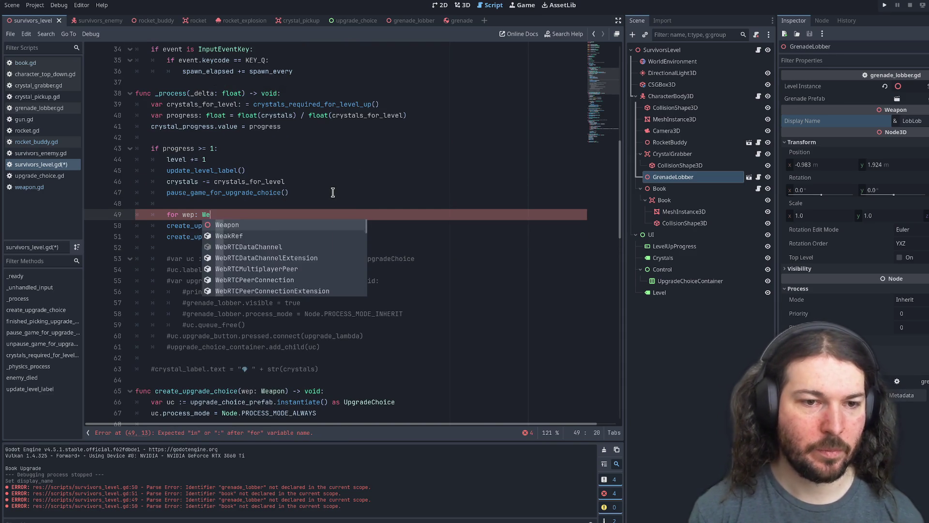
{"action": "type", "text": "weapons:"}
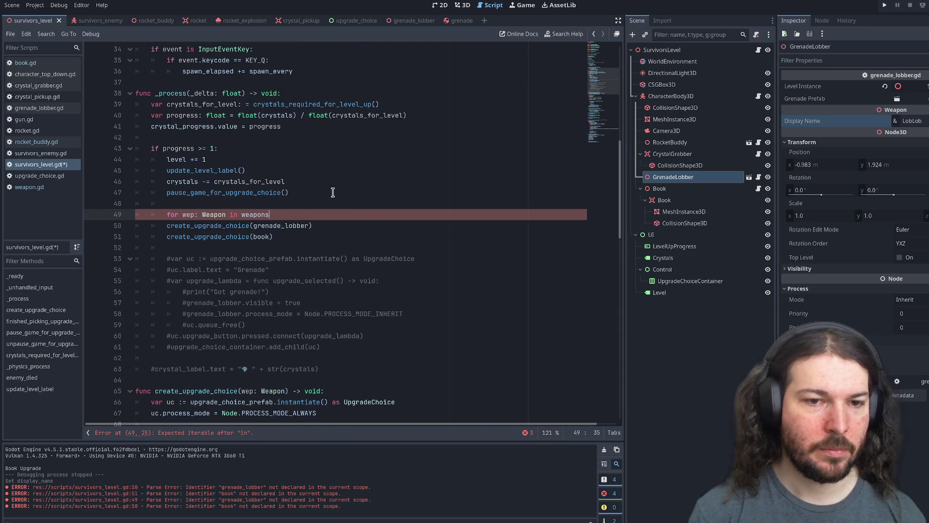
{"action": "key", "text": "Return"}
{"action": "key", "text": "Down"}
{"action": "key", "text": "ctrl+shift+Right"}
{"action": "key", "text": "Up"}
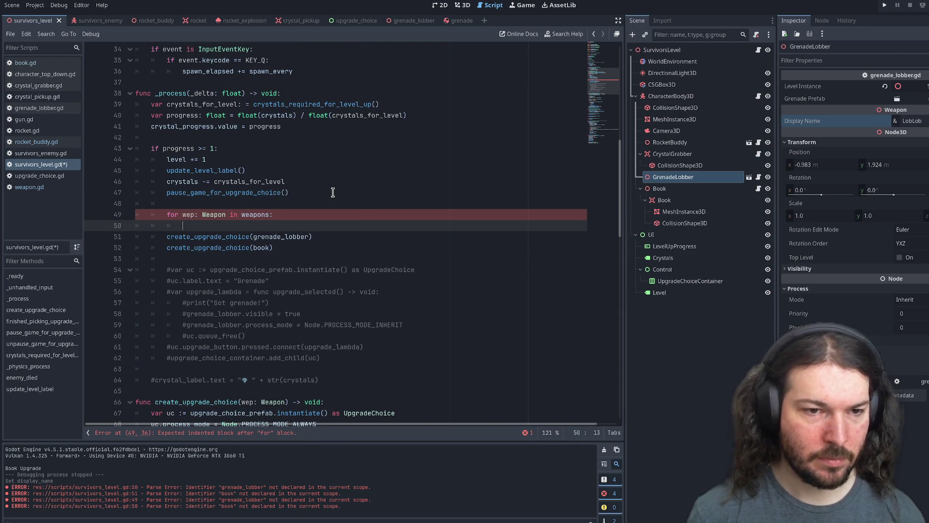
{"action": "type", "text": "wep"}
{"action": "key", "text": "Down"}
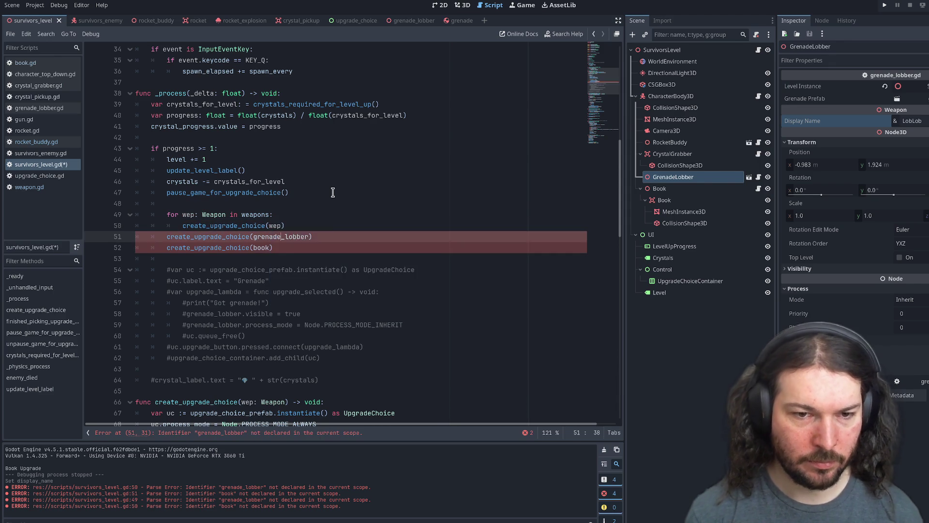
{"action": "key", "text": "ctrl+shift+k"}
{"action": "key", "text": "ctrl+shift+k"}
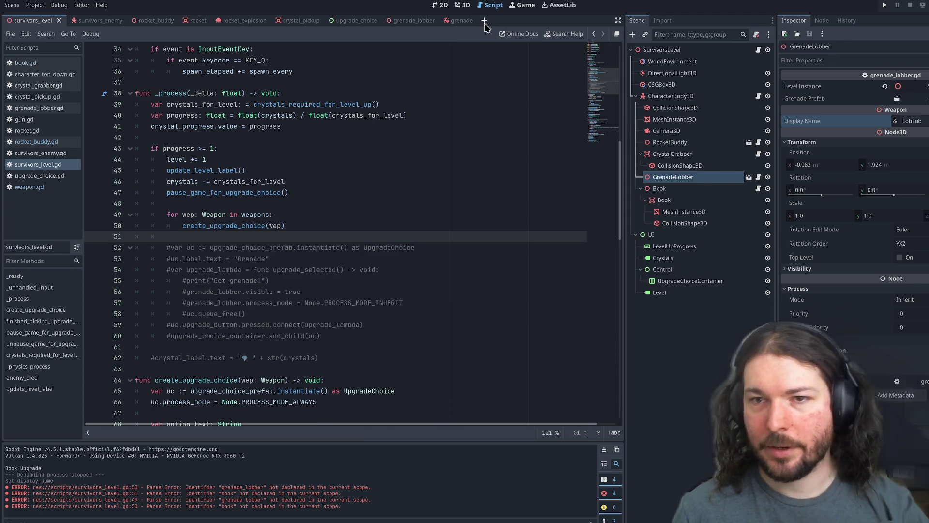
- In the 3D view, select SurvivorsLevel and expand its Weapons array
{"action": "left_click", "coordinate": [463, 5]}
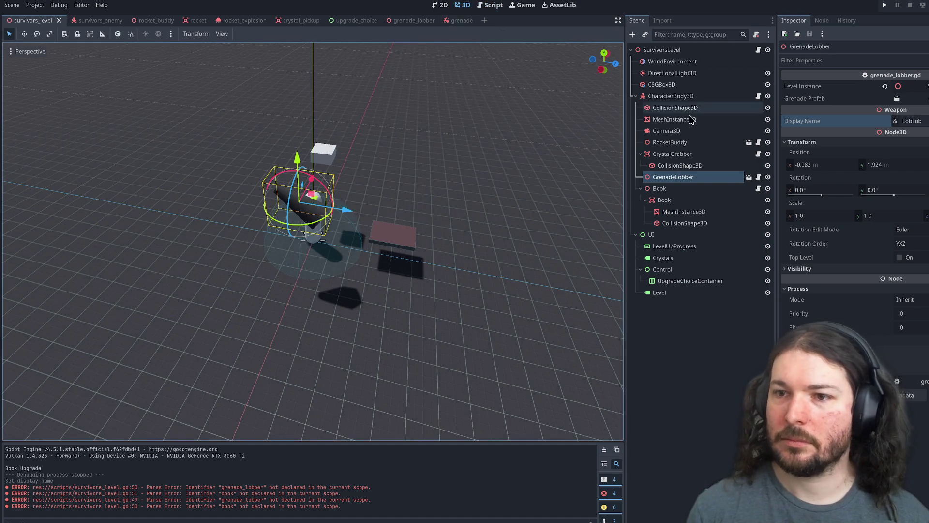
{"action": "left_click", "coordinate": [682, 95]}
{"action": "left_click", "coordinate": [702, 50]}
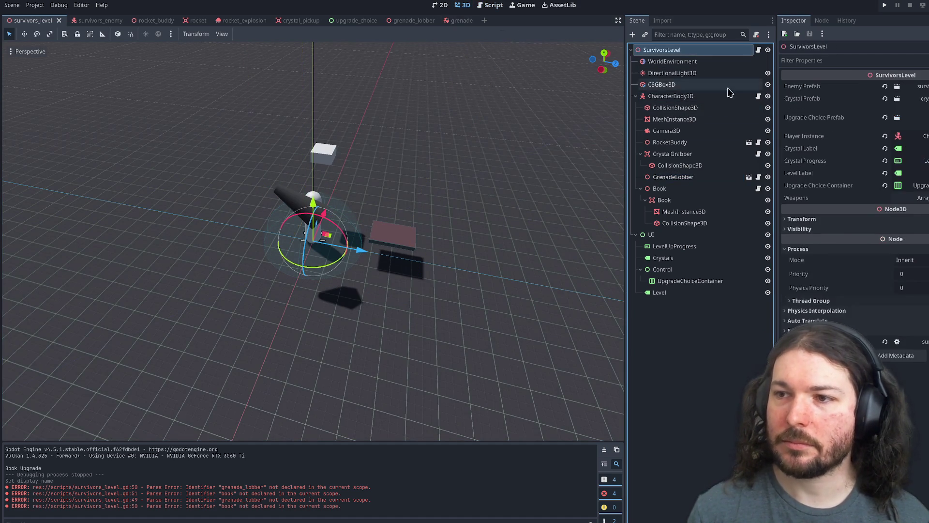
{"action": "left_click", "coordinate": [924, 198]}
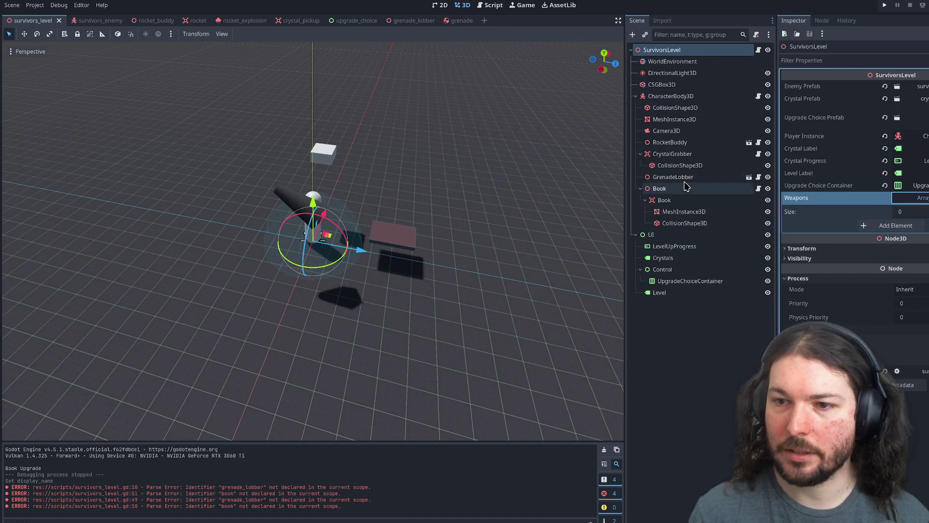
{"action": "left_click", "coordinate": [706, 154]}
{"action": "left_click", "coordinate": [638, 155]}
- Fill in RocketBuddy's Display Name in its scene and save it
{"action": "left_click", "coordinate": [688, 143]}
{"action": "left_click", "coordinate": [749, 142]}
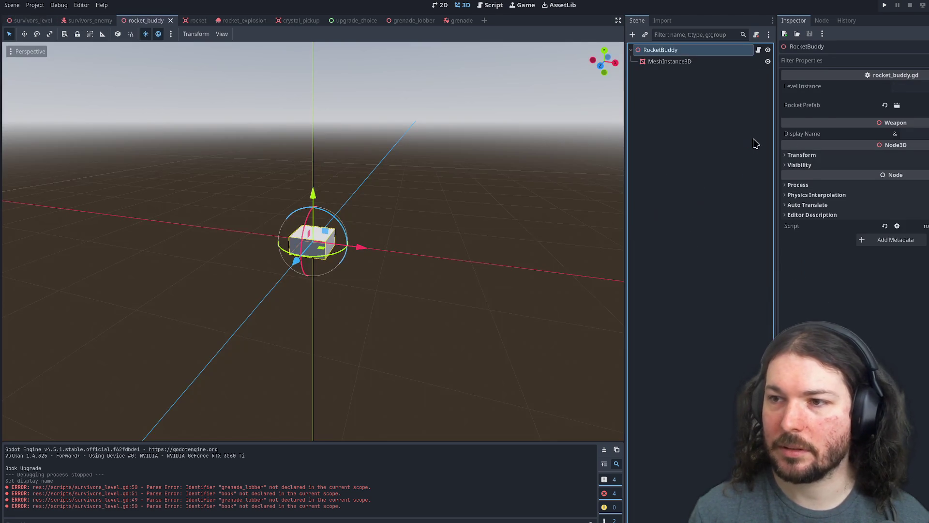
{"action": "left_click", "coordinate": [913, 134]}
{"action": "type", "text": "Rocket Bu"}
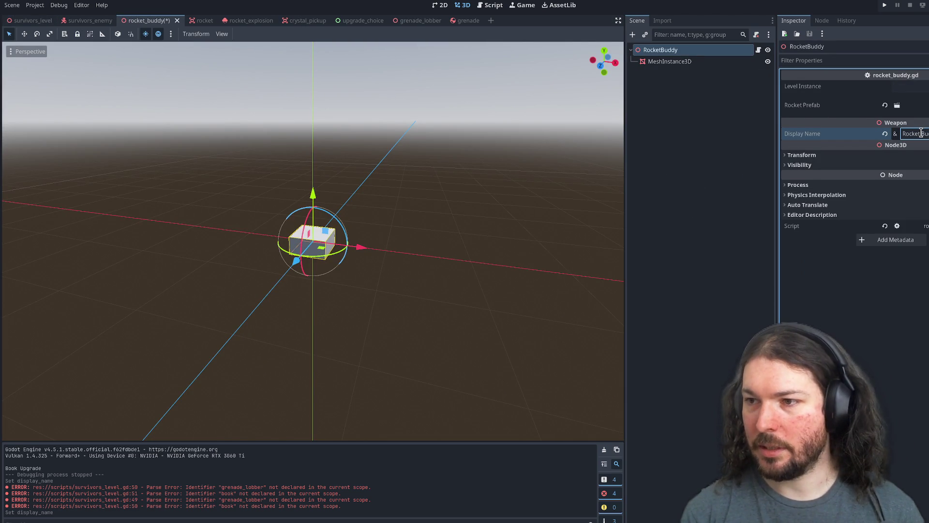
{"action": "key", "text": "ctrl+s"}
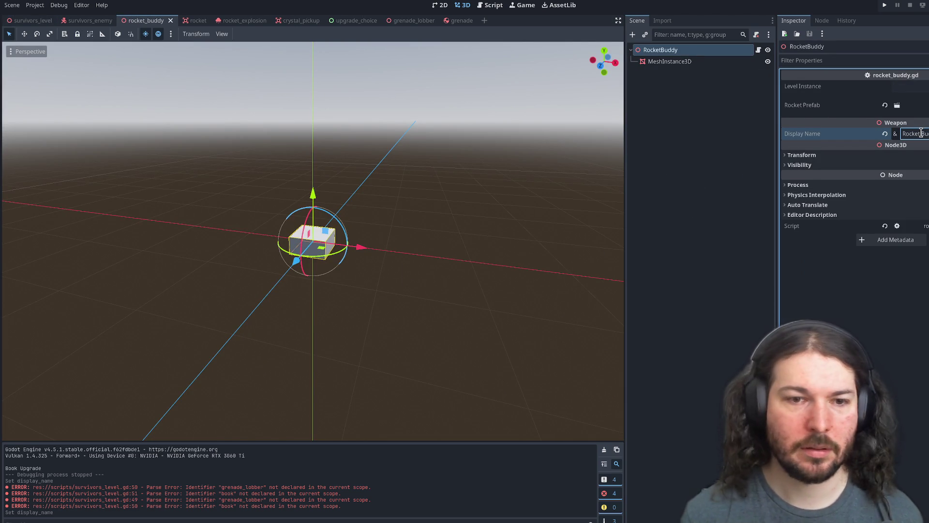
{"action": "left_click", "coordinate": [33, 21]}
- Add RocketBuddy, GrenadeLobber and Book as entries in SurvivorsLevel's Weapons array
{"action": "mouse_move", "coordinate": [668, 148]}
{"action": "left_mouse_down"}
{"action": "mouse_move", "coordinate": [888, 130]}
{"action": "mouse_move", "coordinate": [763, 145]}
{"action": "mouse_move", "coordinate": [796, 144]}
{"action": "mouse_move", "coordinate": [668, 96]}
{"action": "left_mouse_up"}
{"action": "left_click", "coordinate": [670, 96]}
{"action": "left_click", "coordinate": [662, 50]}
{"action": "mouse_move", "coordinate": [670, 142]}
{"action": "left_mouse_down"}
{"action": "mouse_move", "coordinate": [726, 145]}
{"action": "mouse_move", "coordinate": [860, 181]}
{"action": "mouse_move", "coordinate": [860, 215]}
{"action": "mouse_move", "coordinate": [898, 199]}
{"action": "left_mouse_up"}
{"action": "mouse_move", "coordinate": [671, 166]}
{"action": "left_mouse_down"}
{"action": "mouse_move", "coordinate": [823, 209]}
{"action": "mouse_move", "coordinate": [918, 208]}
{"action": "left_mouse_up"}
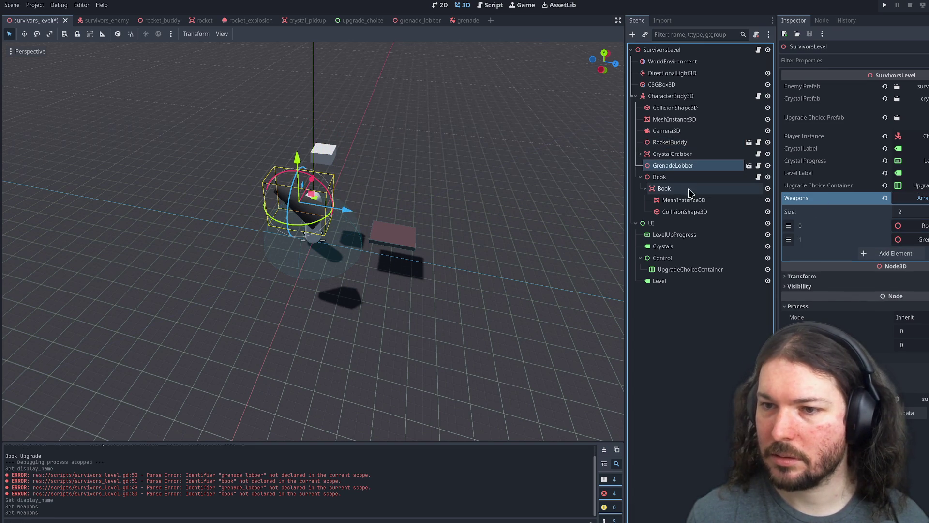
{"action": "left_click_drag", "start_coordinate": [661, 177], "coordinate": [917, 208]}
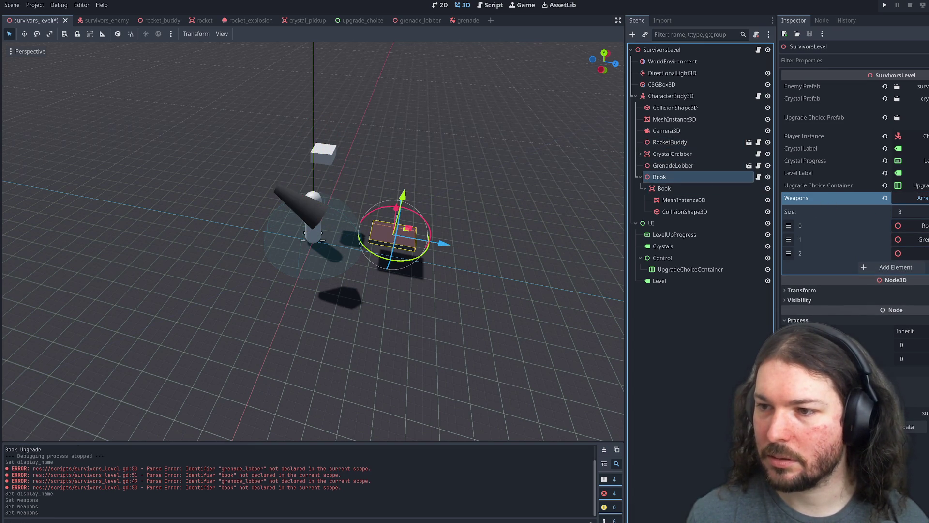
{"action": "left_click", "coordinate": [640, 177]}
- Save the survivors_level scene and run the game with F5
{"action": "key", "text": "ctrl+s"}
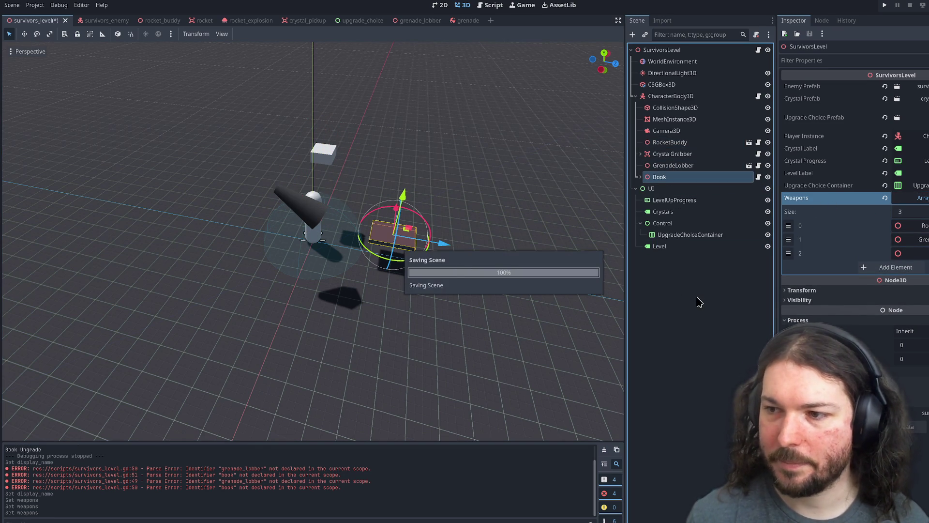
{"action": "left_click", "coordinate": [435, 245]}
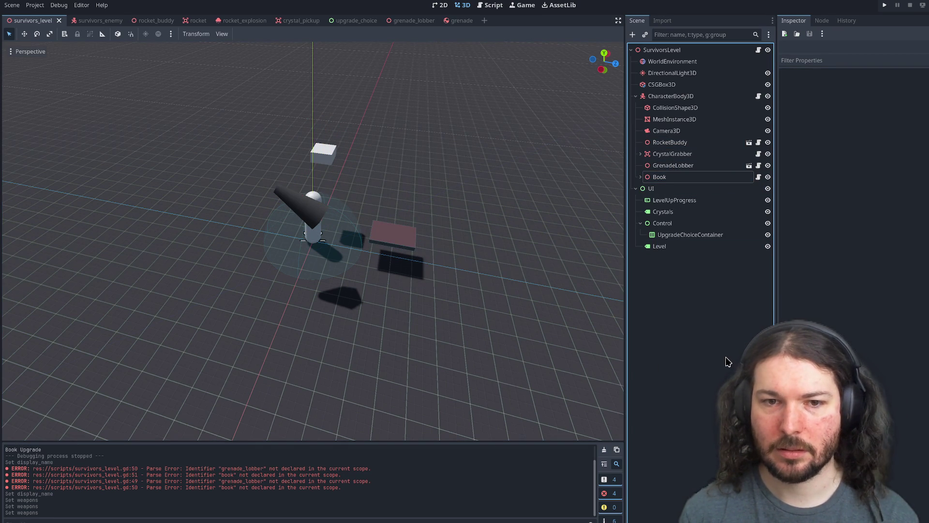
{"action": "key", "text": "F5"}
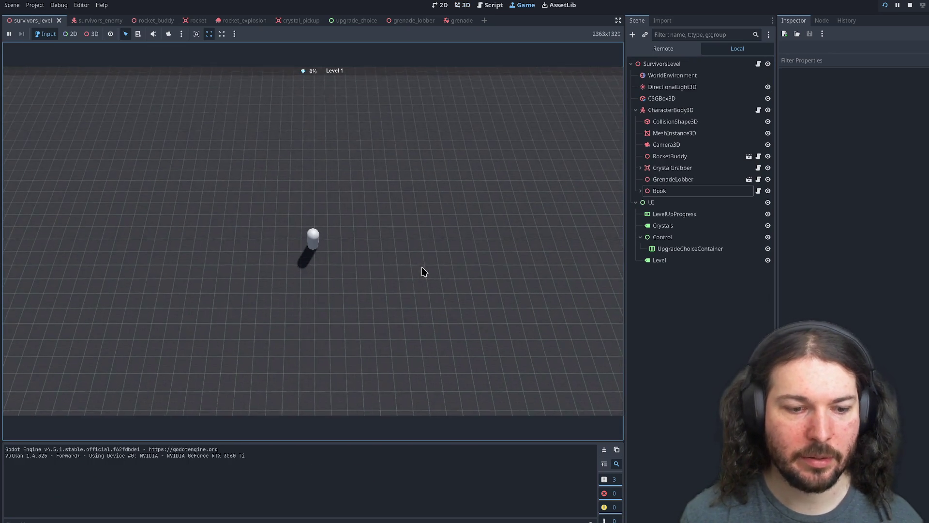
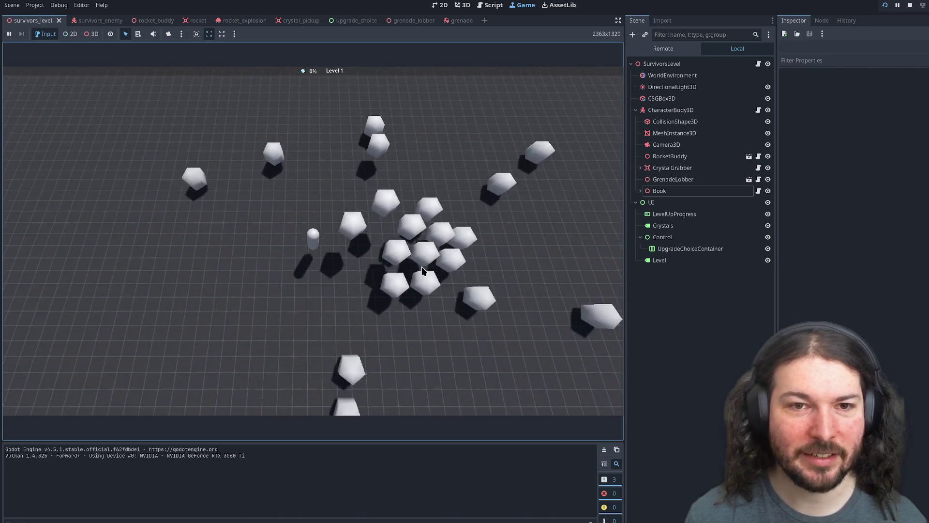
- Move the player forward through the enemies, end the test run, and return to survivors_level.gd
{"action": "key", "text": "w"}
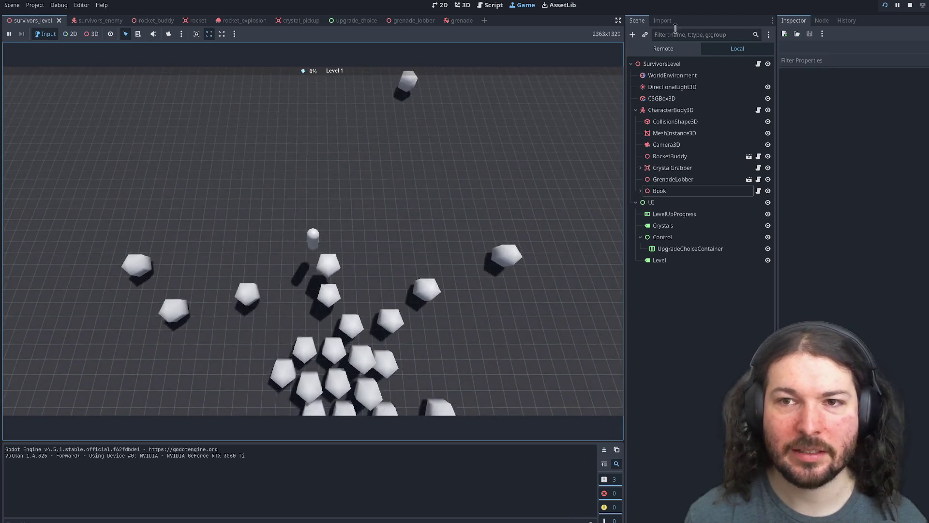
{"action": "key", "text": "F8"}
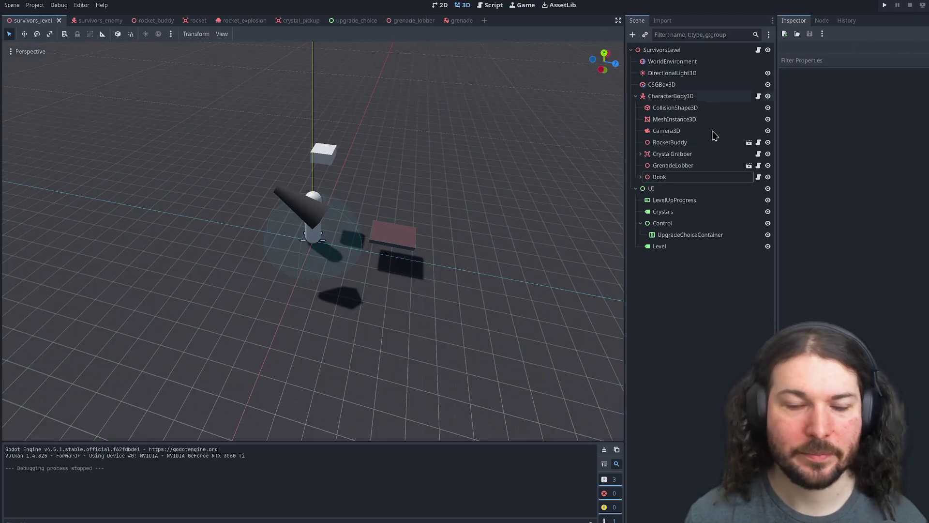
{"action": "left_click", "coordinate": [490, 5]}
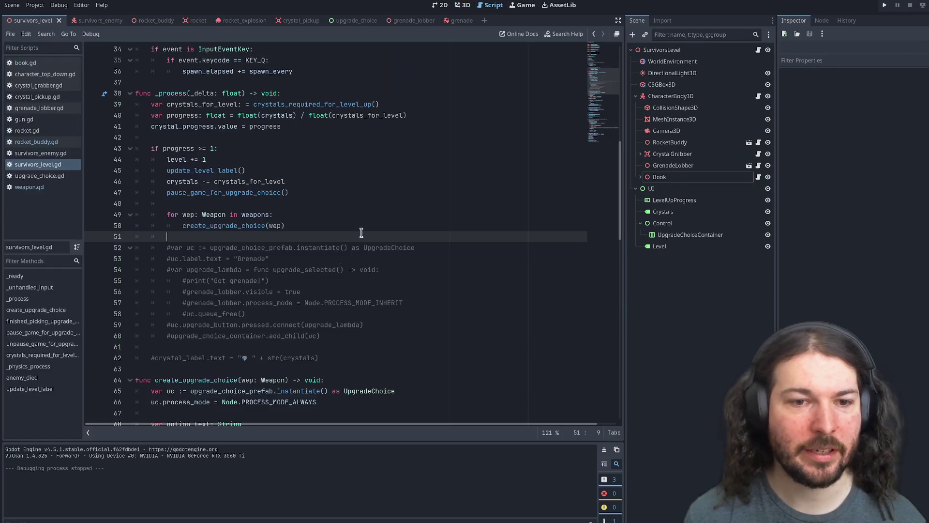
- Start the level at 0, add print(progress) after the progress calculation, and run the game
{"action": "scroll", "coordinate": [337, 246], "scroll_direction": "up", "scroll_amount": 10}
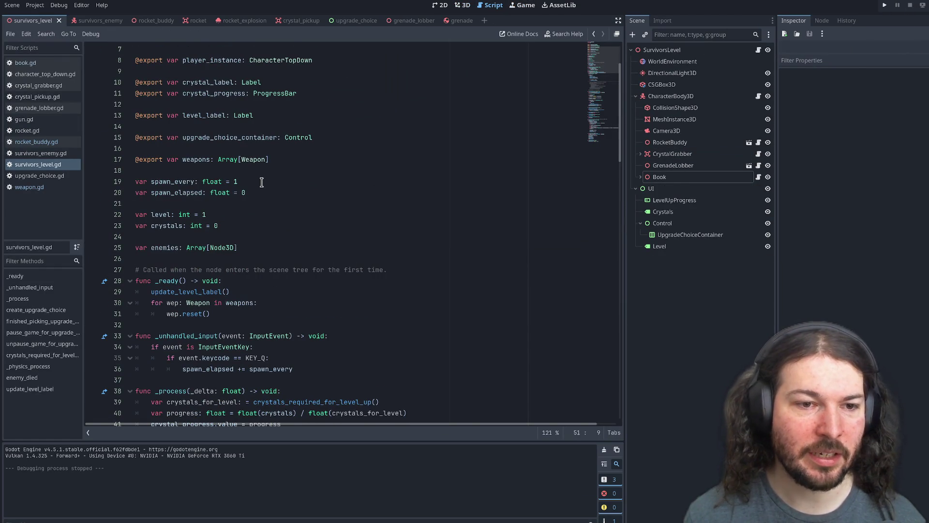
{"action": "left_click", "coordinate": [250, 219]}
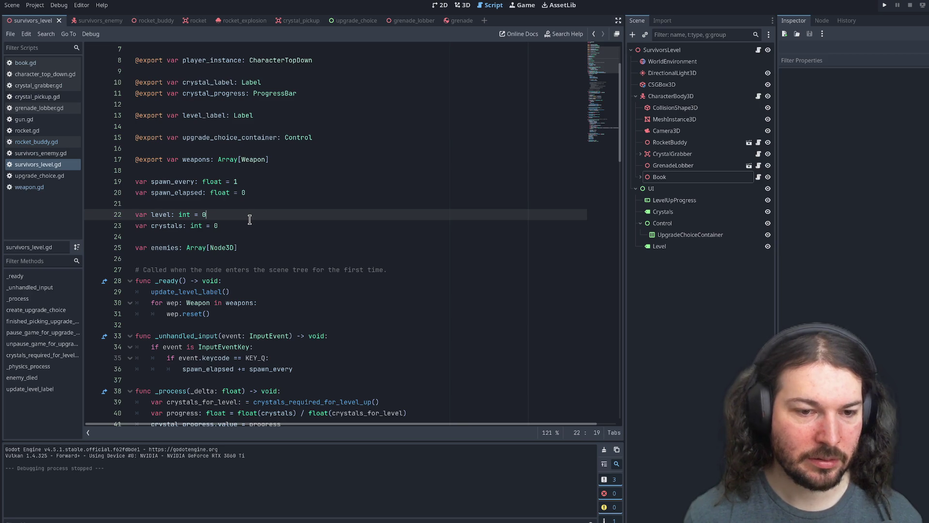
{"action": "scroll", "coordinate": [250, 219], "scroll_direction": "down", "scroll_amount": 4}
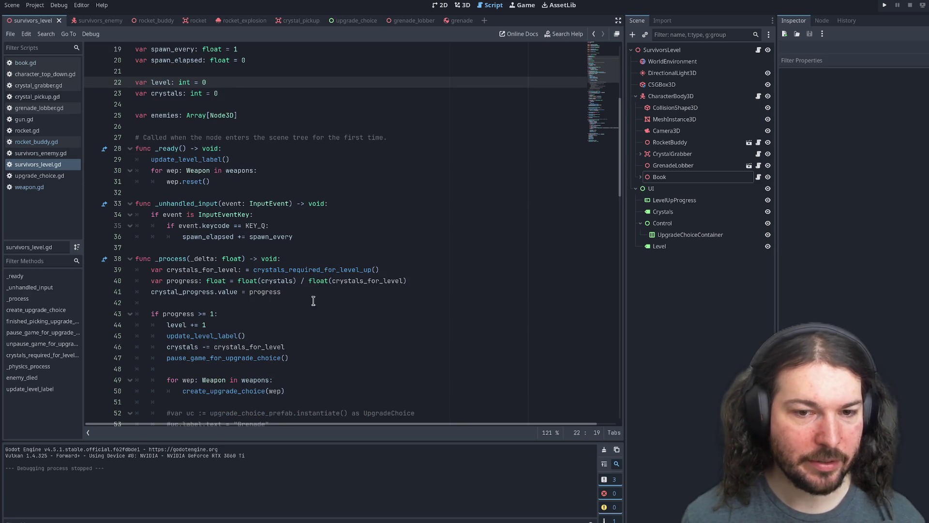
{"action": "double_click", "coordinate": [317, 270]}
{"action": "left_click_drag", "start_coordinate": [308, 281], "coordinate": [414, 281]}
{"action": "left_click", "coordinate": [407, 282]}
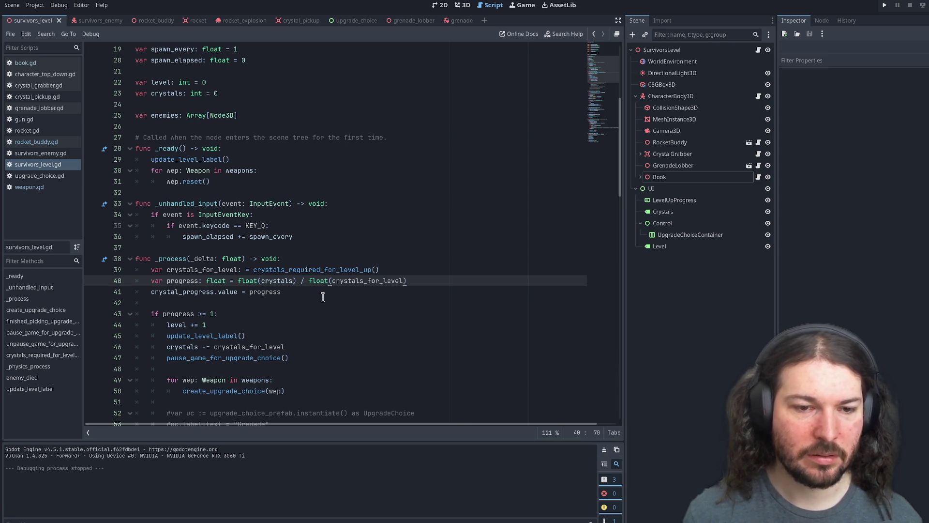
{"action": "key", "text": "Return"}
{"action": "type", "text": "print(progress"}
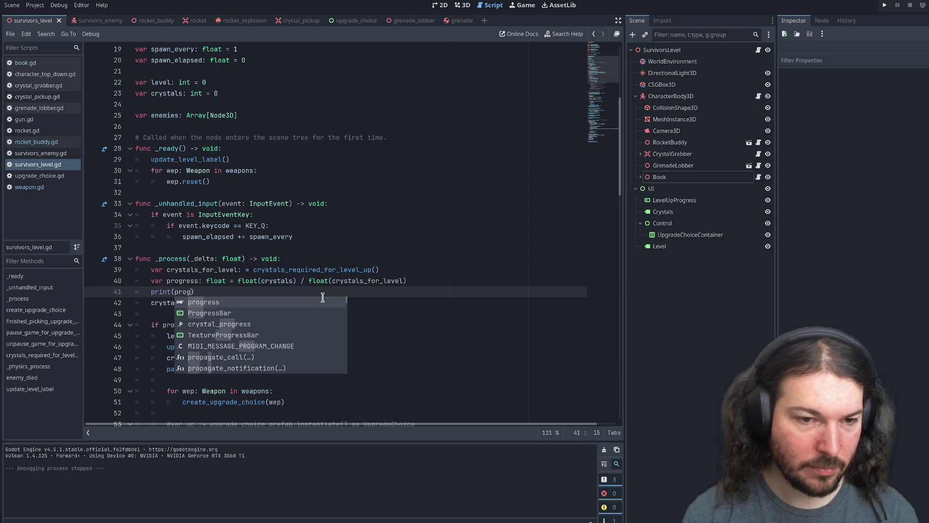
{"action": "key", "text": "F5"}
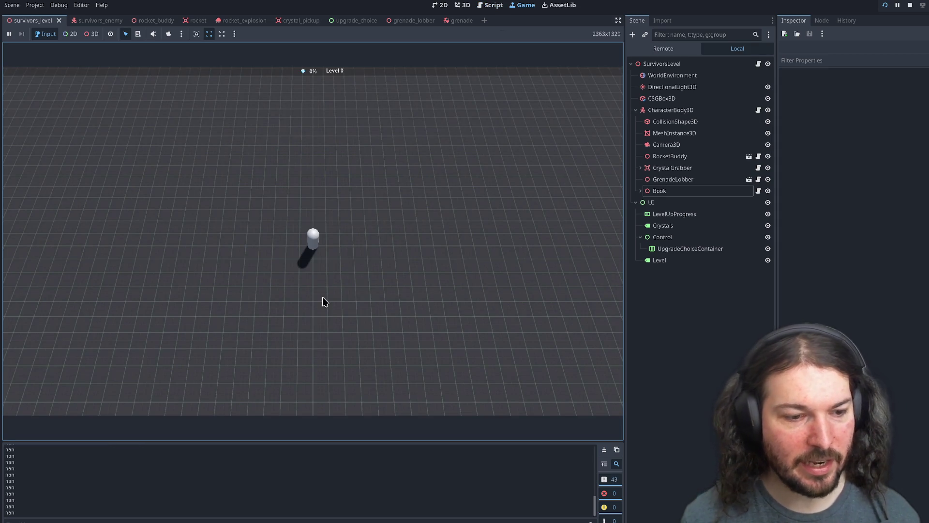
- Stop the running game, leaving the nan progress values in the output log
{"action": "left_click", "coordinate": [910, 5]}
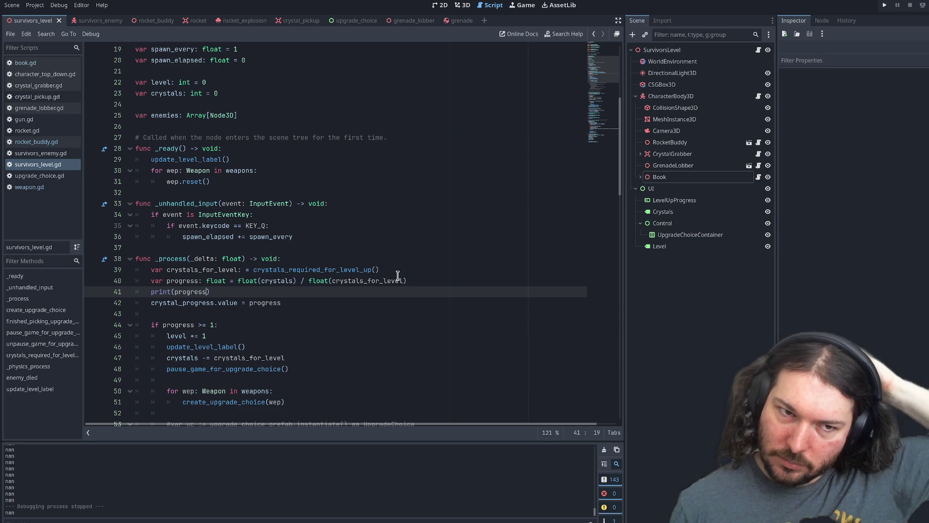
- Declare a new func do_level_up() -> void: just above create_upgrade_choice
{"action": "left_click", "coordinate": [285, 175]}
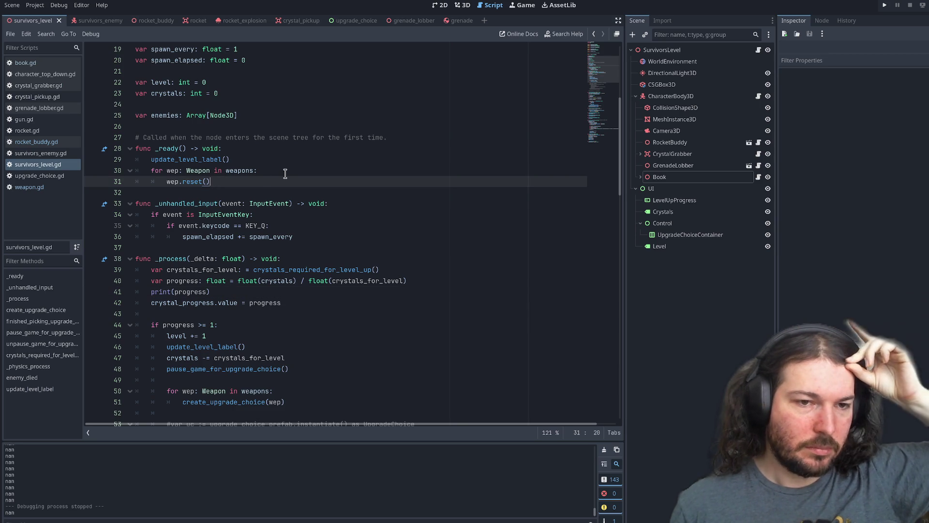
{"action": "scroll", "coordinate": [311, 186], "scroll_direction": "down", "scroll_amount": 5}
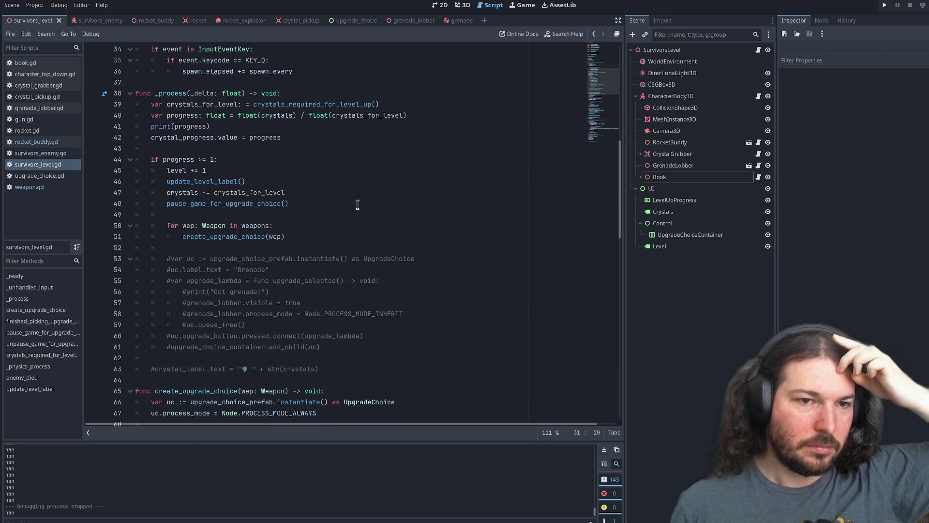
{"action": "left_click", "coordinate": [178, 381]}
{"action": "key", "text": "Return"}
{"action": "key", "text": "Return"}
{"action": "key", "text": "Up"}
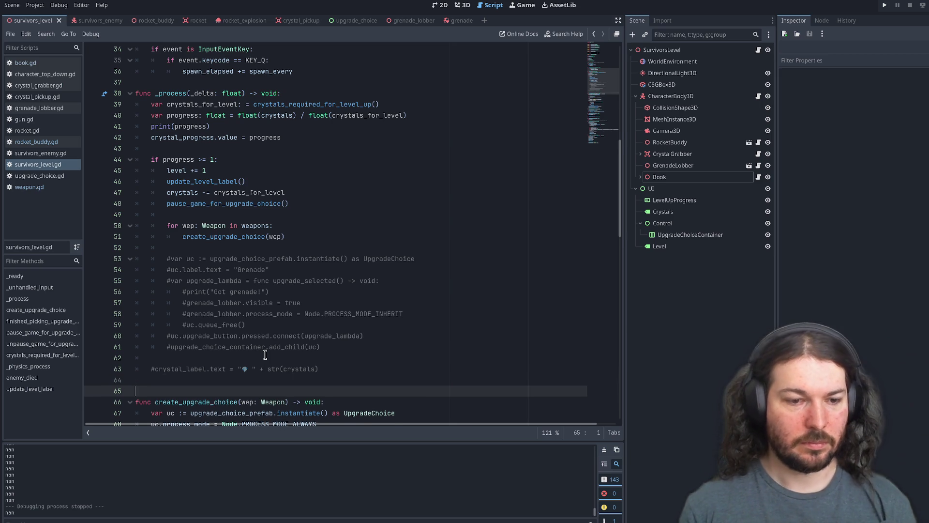
{"action": "type", "text": "func "}
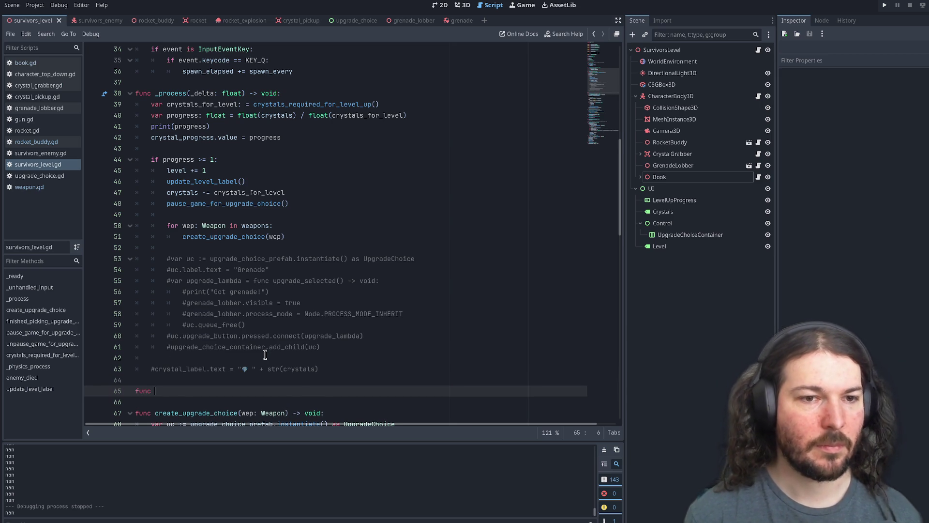
{"action": "type", "text": "do_level_up() -"}
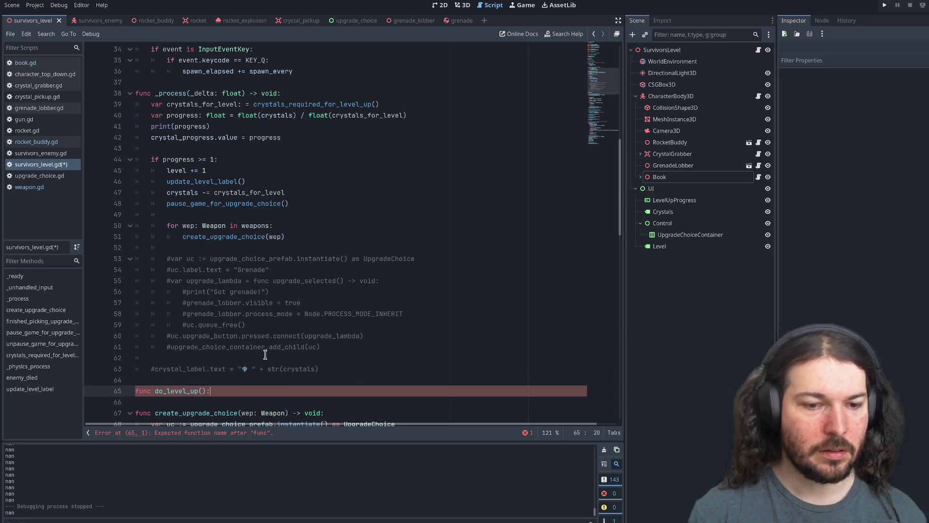
{"action": "type", "text": "> void:"}
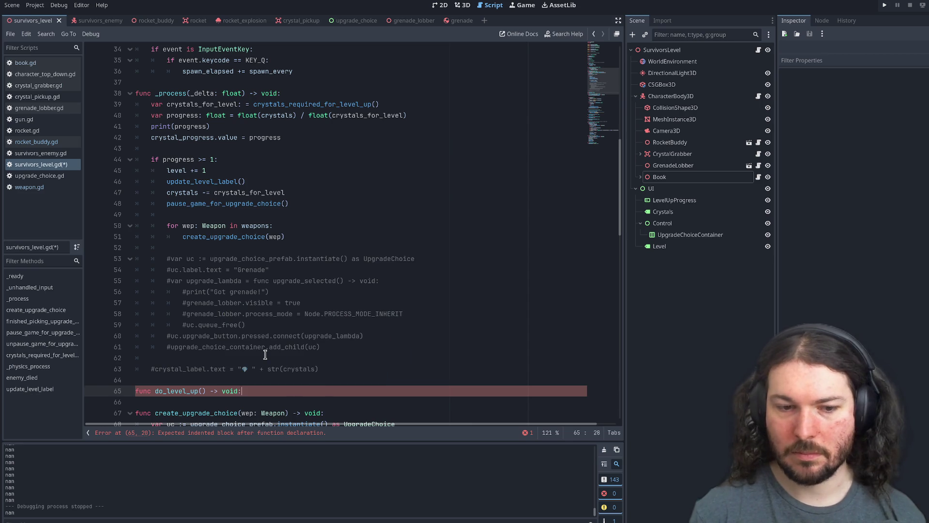
{"action": "key", "text": "Return"}
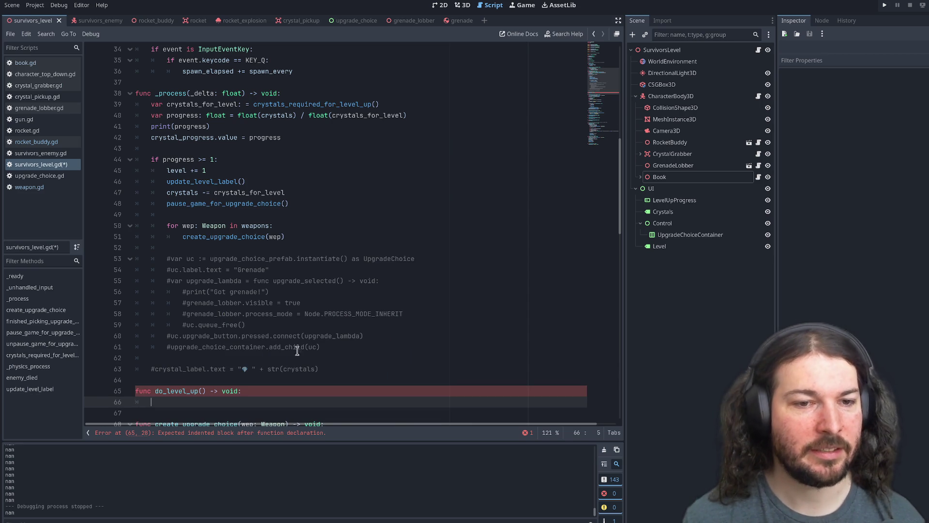
- Cut the level-up code out of the progress check's if block
{"action": "left_click", "coordinate": [283, 214]}
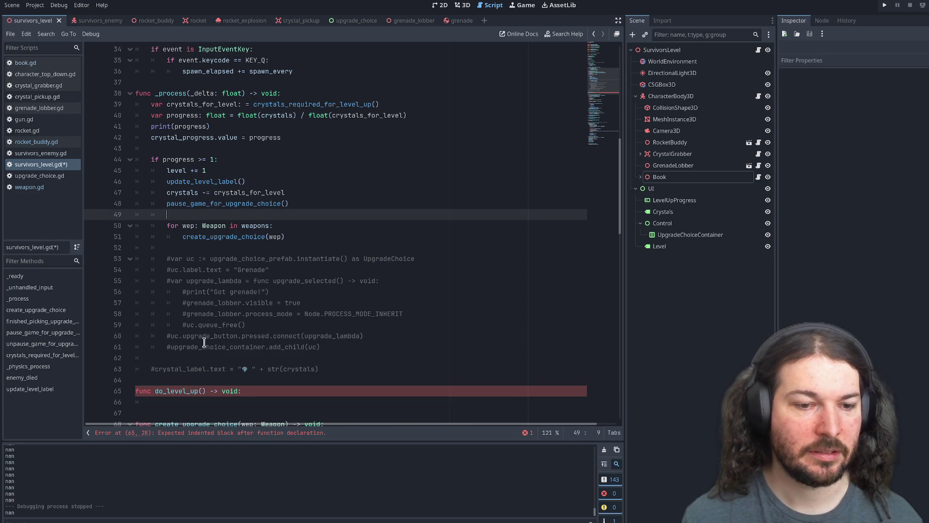
{"action": "left_click", "coordinate": [185, 403]}
{"action": "left_click", "coordinate": [177, 369]}
{"action": "left_click", "coordinate": [176, 379]}
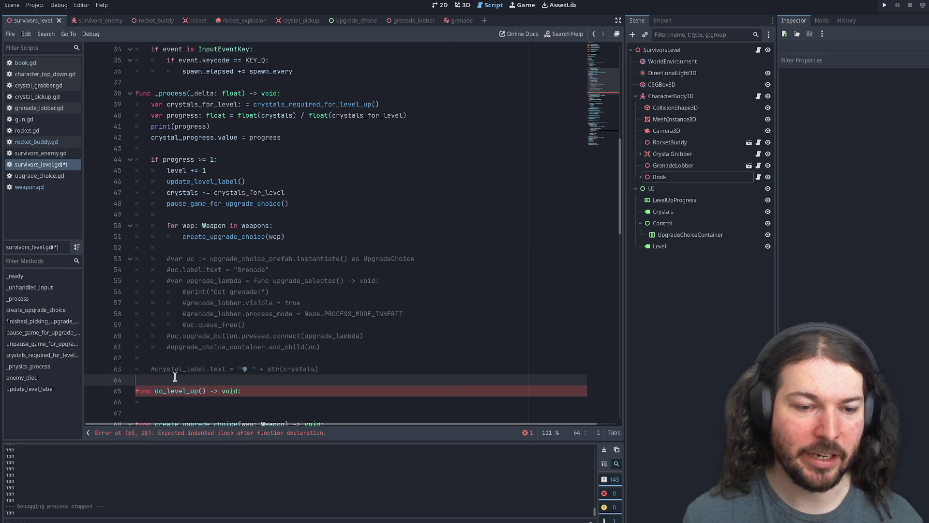
{"action": "left_click", "coordinate": [190, 349]}
{"action": "mouse_move", "coordinate": [309, 237]}
{"action": "left_mouse_down"}
{"action": "mouse_move", "coordinate": [140, 192]}
{"action": "mouse_move", "coordinate": [133, 167]}
{"action": "left_mouse_up"}
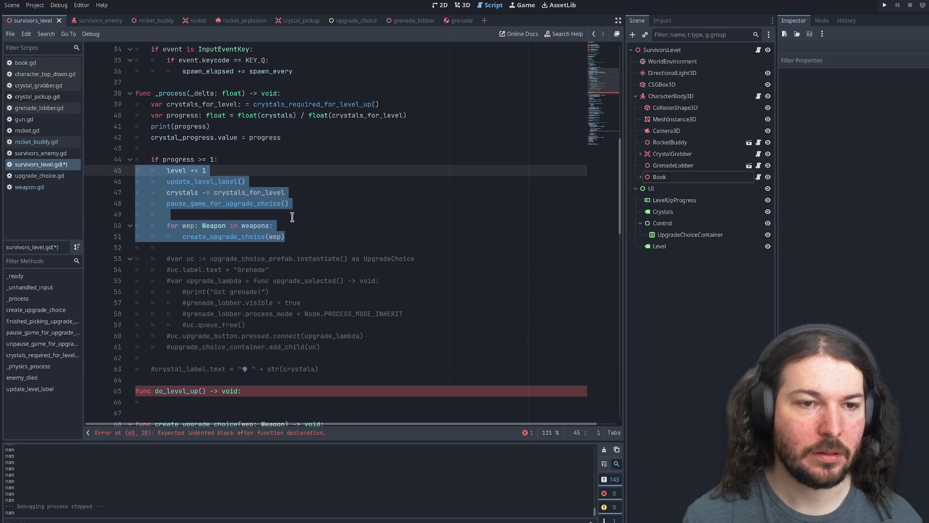
{"action": "key", "text": "ctrl+x"}
- Paste the level-up code into do_level_up, fix its indentation, and save
{"action": "left_click", "coordinate": [196, 336]}
{"action": "key", "text": "ctrl+v"}
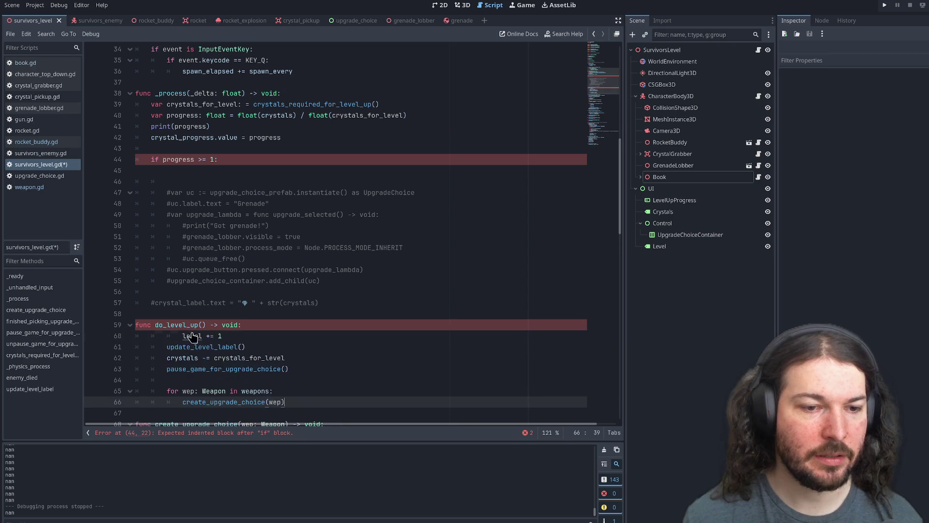
{"action": "left_click", "coordinate": [200, 336], "text": "shift"}
{"action": "key", "text": "shift+Tab"}
{"action": "left_click", "coordinate": [194, 336]}
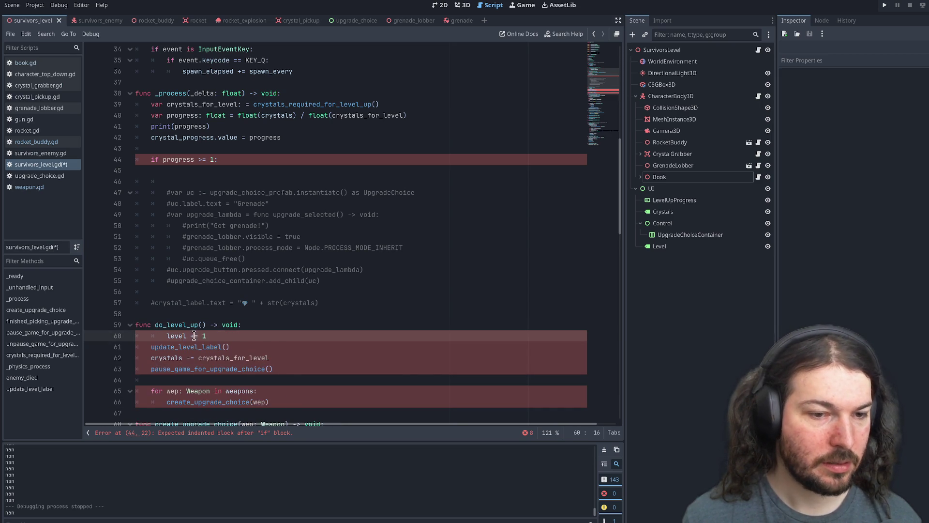
{"action": "key", "text": "ctrl+s"}
- Call do_level_up() from the now-empty progress check if block
{"action": "left_click", "coordinate": [241, 171]}
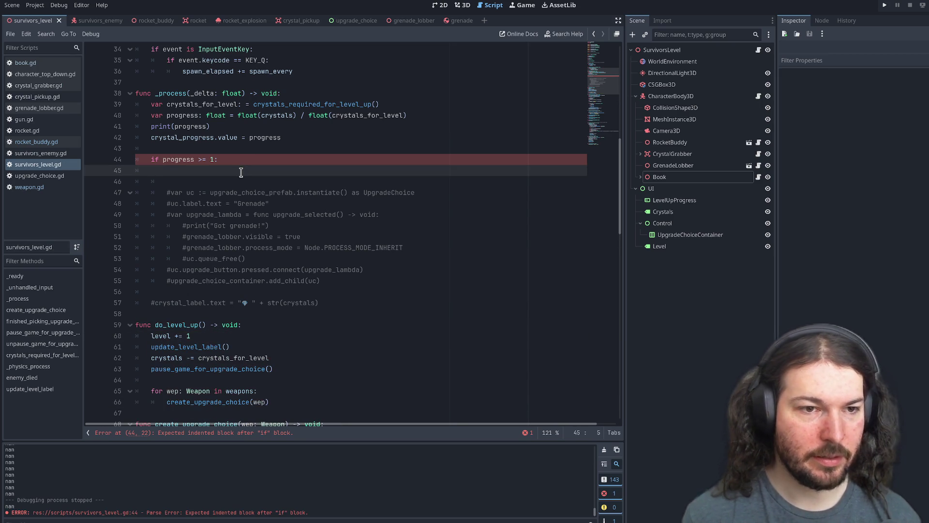
{"action": "key", "text": "Tab"}
{"action": "type", "text": "do"}
{"action": "key", "text": "Return"}
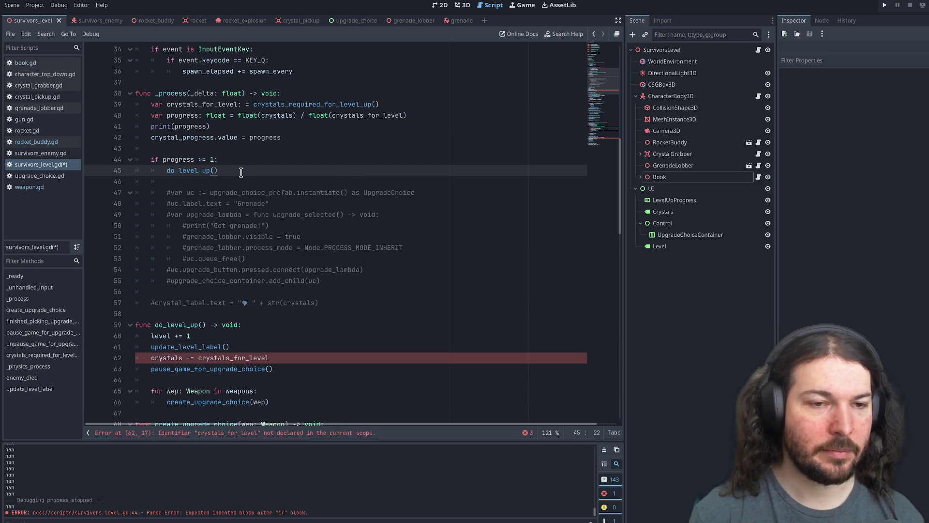
{"action": "scroll", "coordinate": [242, 170], "scroll_direction": "up", "scroll_amount": 8}
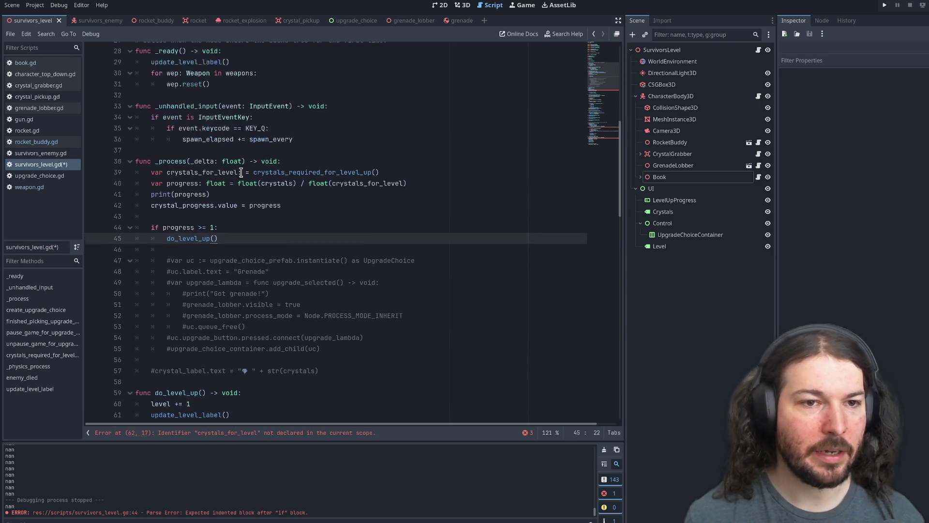
{"action": "scroll", "coordinate": [245, 182], "scroll_direction": "down", "scroll_amount": 15}
{"action": "scroll", "coordinate": [275, 147], "scroll_direction": "up", "scroll_amount": 9}
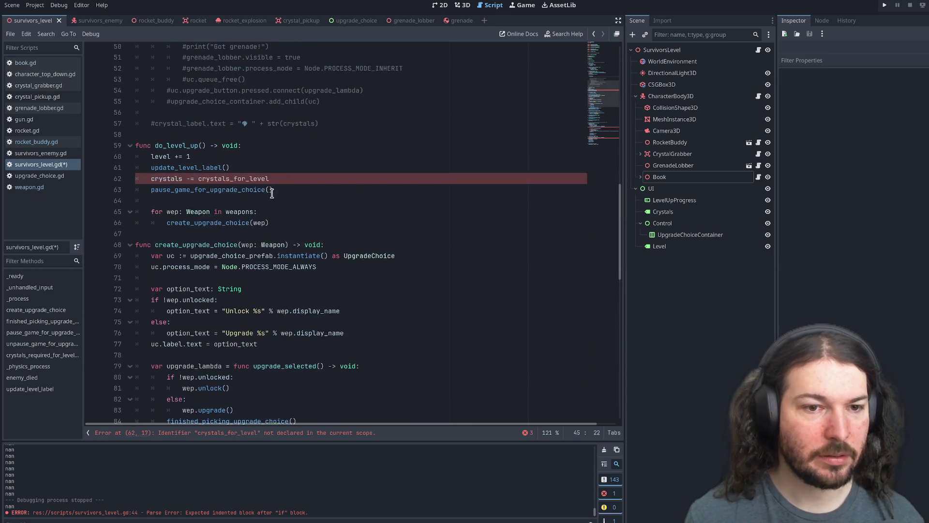
- Replace the undeclared crystals_for_level with crystals_required_for_level_up() and save the script
{"action": "left_click", "coordinate": [270, 324]}
{"action": "double_click", "coordinate": [257, 325]}
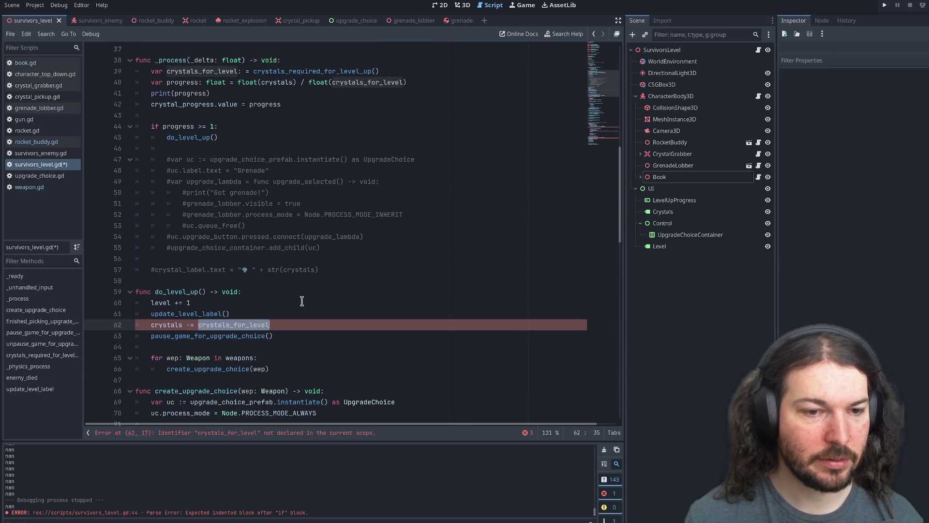
{"action": "scroll", "coordinate": [302, 301], "scroll_direction": "up", "scroll_amount": 3}
{"action": "left_click", "coordinate": [281, 172]}
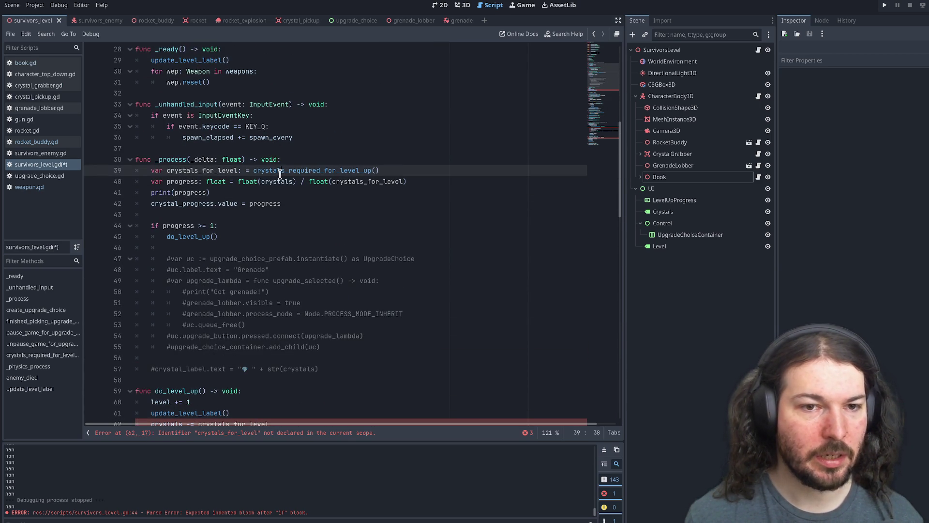
{"action": "key", "text": "shift+End"}
{"action": "scroll", "coordinate": [401, 164], "scroll_direction": "down", "scroll_amount": 7}
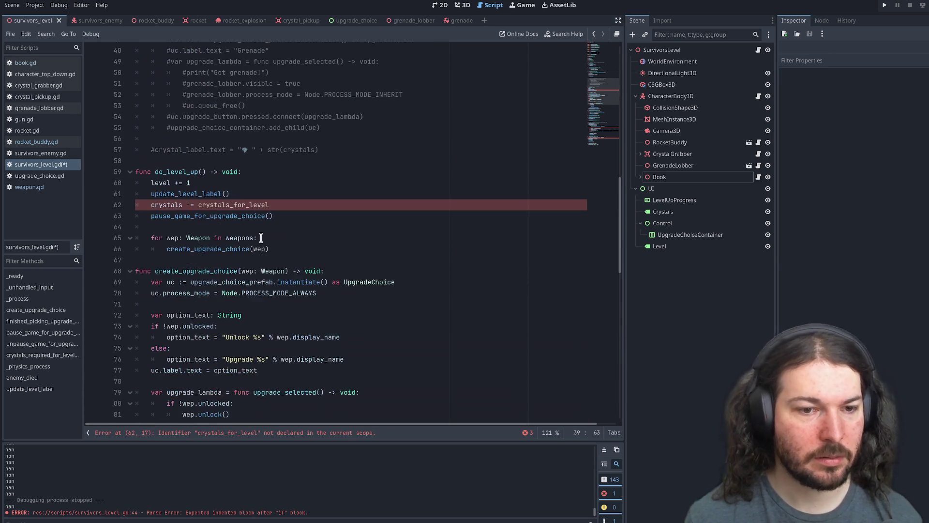
{"action": "left_click", "coordinate": [252, 192]}
{"action": "double_click", "coordinate": [253, 193]}
{"action": "key", "text": "ctrl+v"}
{"action": "key", "text": "ctrl+s"}
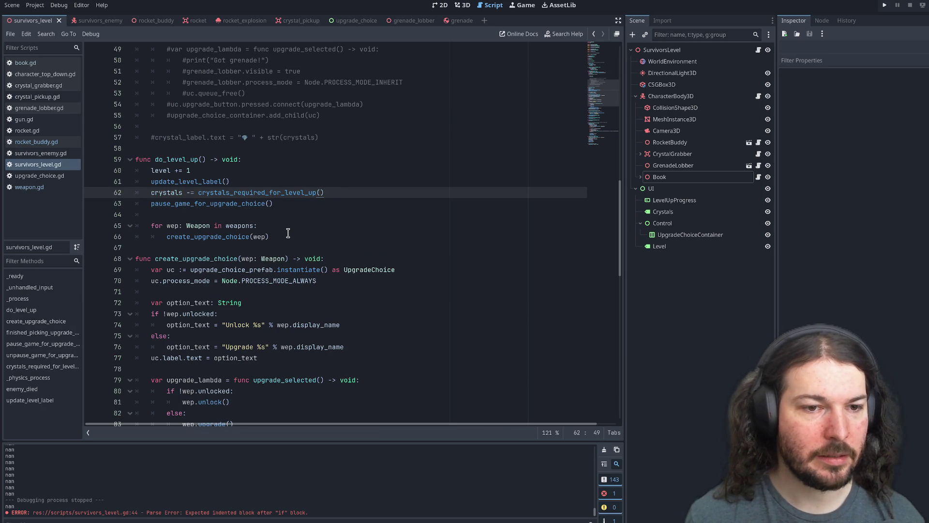
{"action": "scroll", "coordinate": [281, 240], "scroll_direction": "up", "scroll_amount": 9}
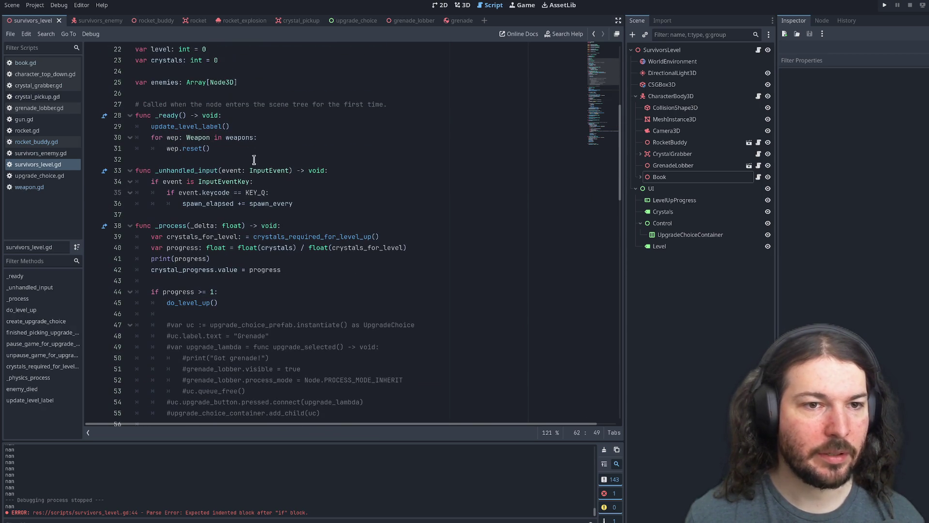
- Add a do_level_up() call after the weapon reset loop in _ready and run the game
{"action": "left_click", "coordinate": [264, 147]}
{"action": "left_click", "coordinate": [270, 120]}
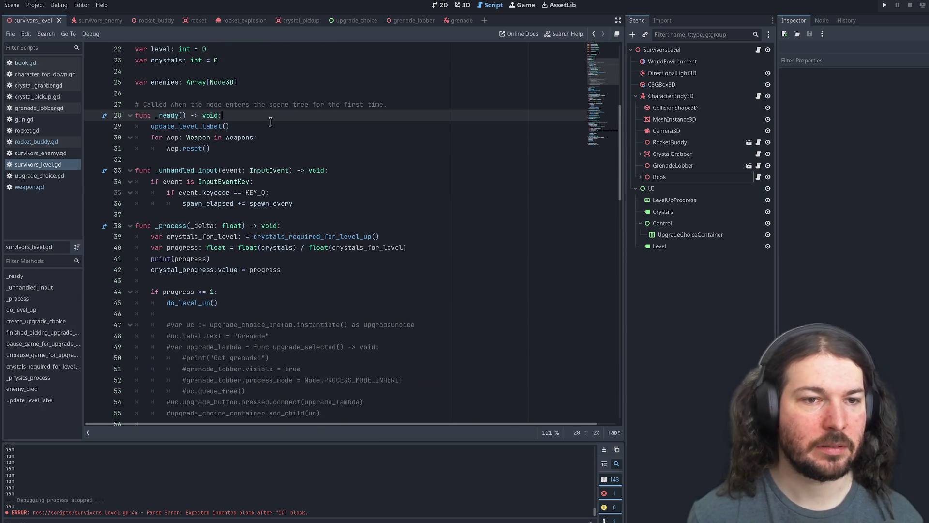
{"action": "key", "text": "Down"}
{"action": "key", "text": "Down"}
{"action": "key", "text": "Down"}
{"action": "key", "text": "Return"}
{"action": "key", "text": "BackSpace"}
{"action": "type", "text": "do"}
{"action": "key", "text": "Return"}
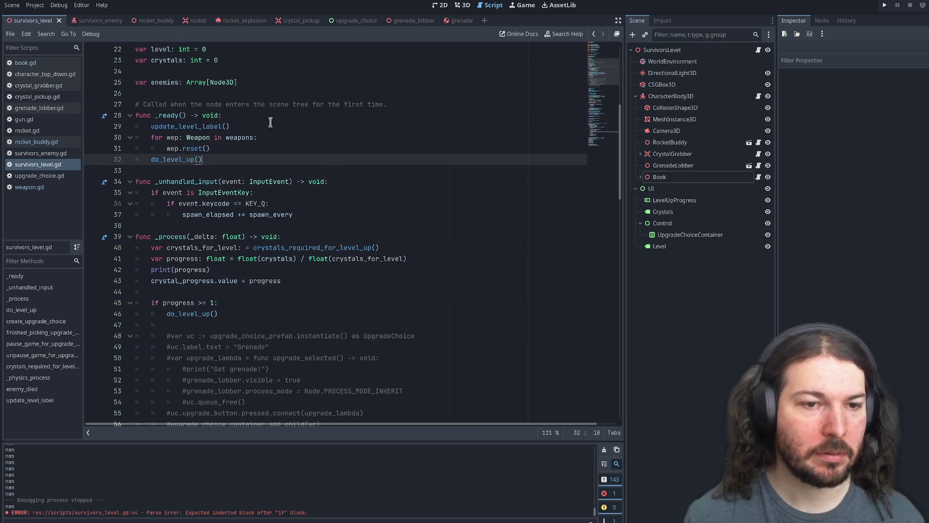
{"action": "scroll", "coordinate": [336, 302], "scroll_direction": "down", "scroll_amount": 8}
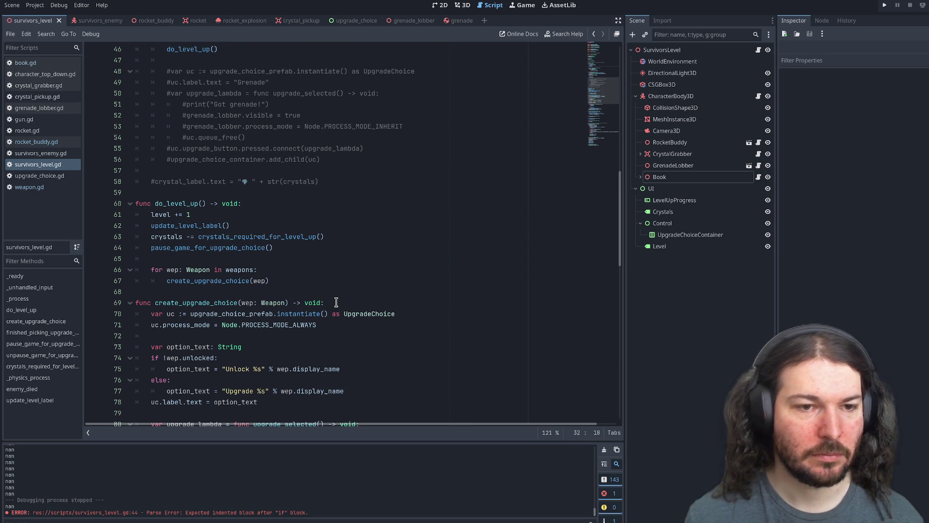
{"action": "scroll", "coordinate": [336, 302], "scroll_direction": "up", "scroll_amount": 6}
{"action": "scroll", "coordinate": [307, 272], "scroll_direction": "up", "scroll_amount": 4}
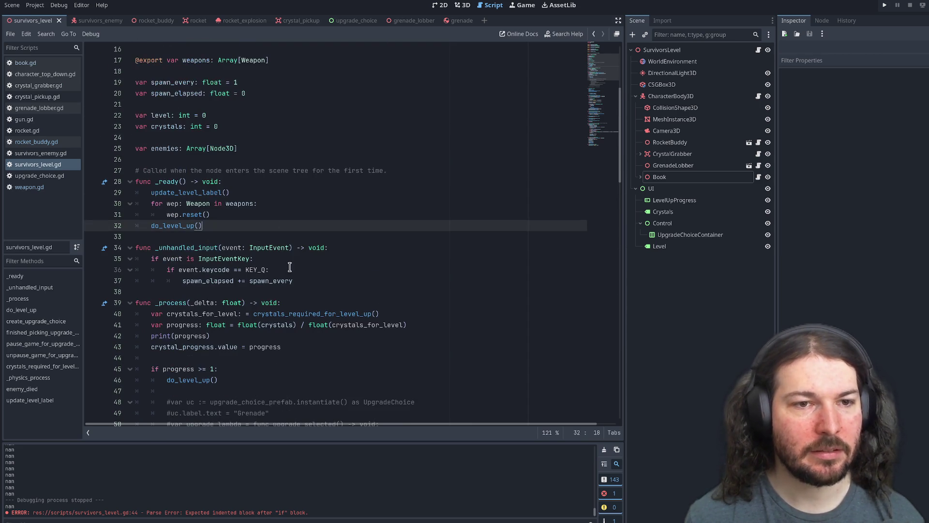
{"action": "left_click", "coordinate": [198, 237]}
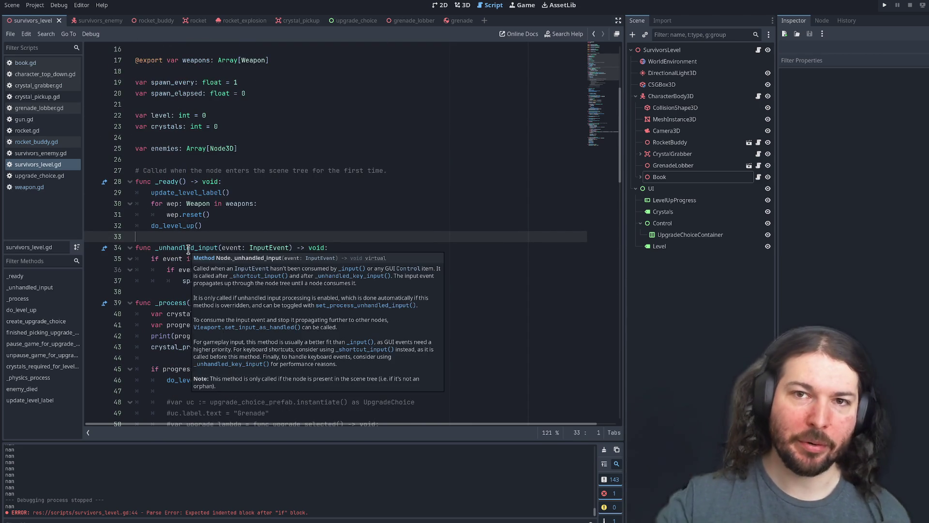
{"action": "key", "text": "F5"}
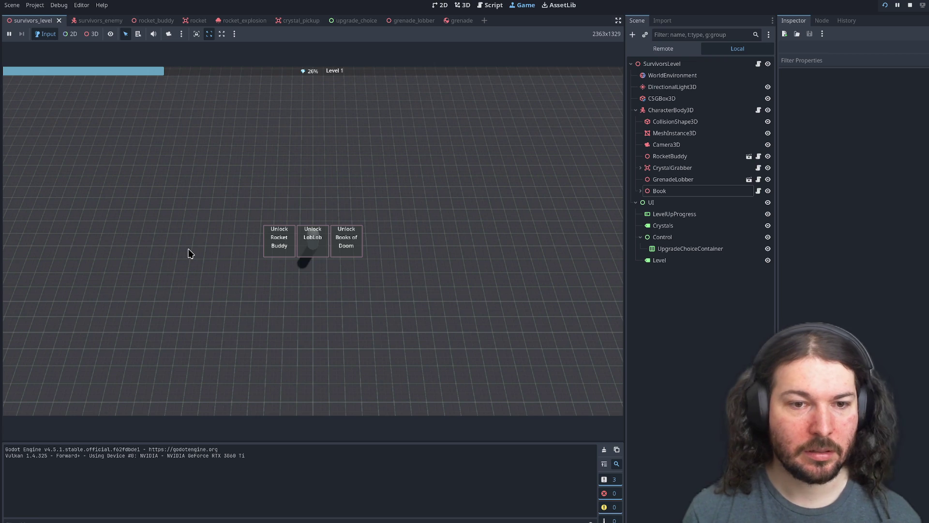
- Take the Rocket Buddy unlock in the running game, then stop the test run
{"action": "left_click", "coordinate": [286, 256]}
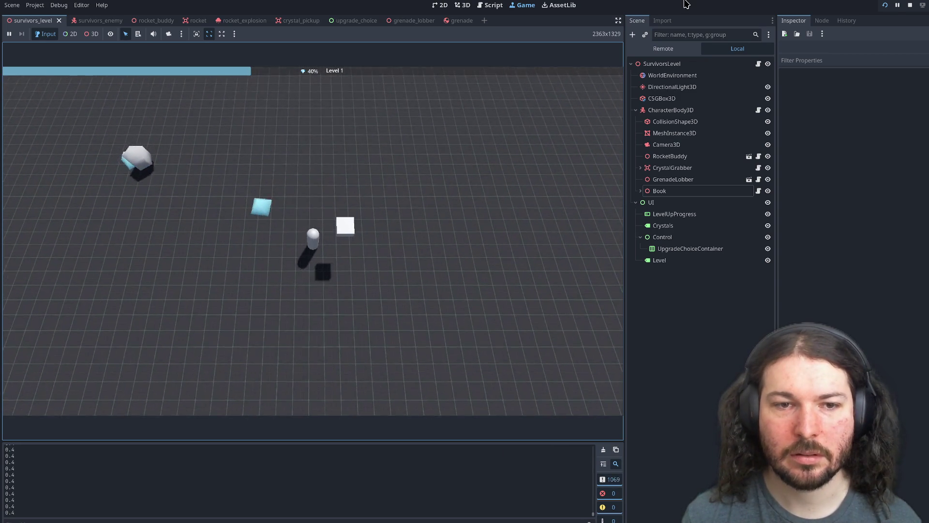
{"action": "left_click", "coordinate": [910, 5]}
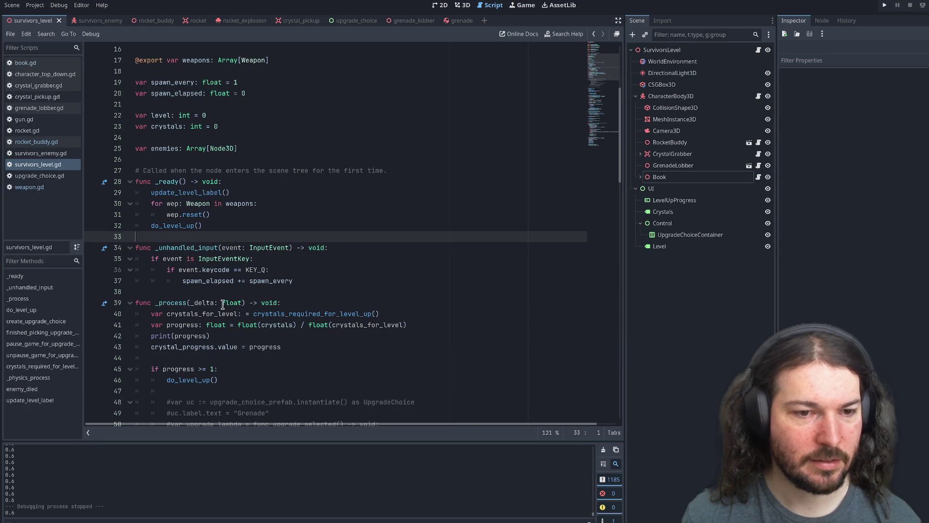
- Move the crystals -= crystals_required_for_level_up() line above level += 1 in do_level_up
{"action": "double_click", "coordinate": [286, 315]}
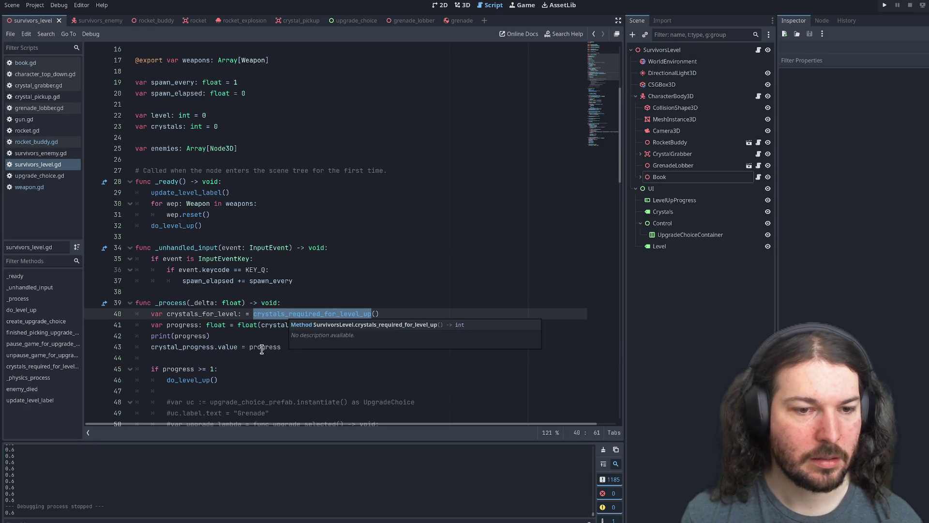
{"action": "scroll", "coordinate": [222, 219], "scroll_direction": "down", "scroll_amount": 5}
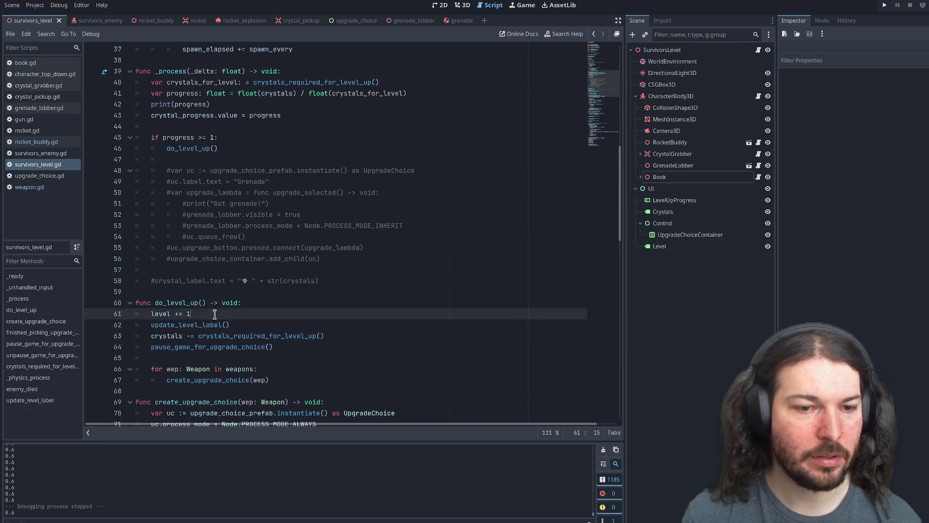
{"action": "double_click", "coordinate": [273, 336]}
{"action": "left_click", "coordinate": [271, 336]}
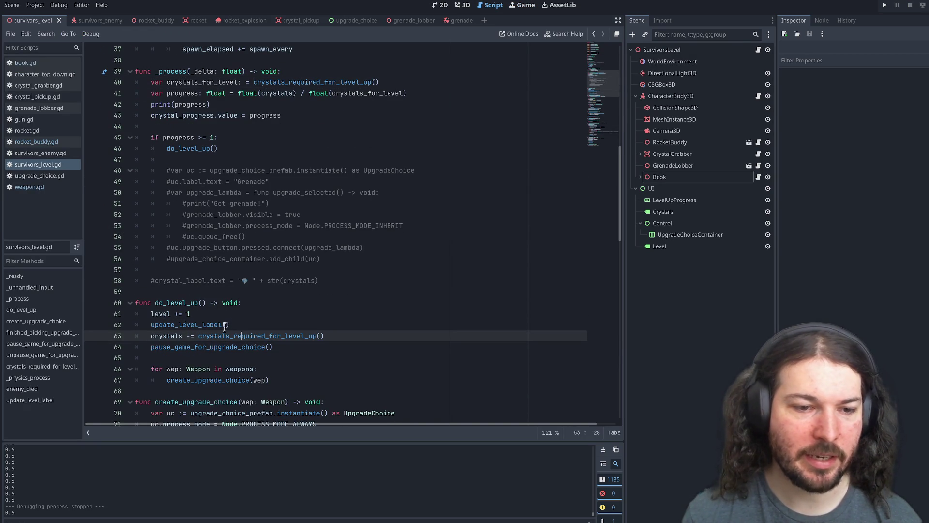
{"action": "left_click", "coordinate": [196, 314]}
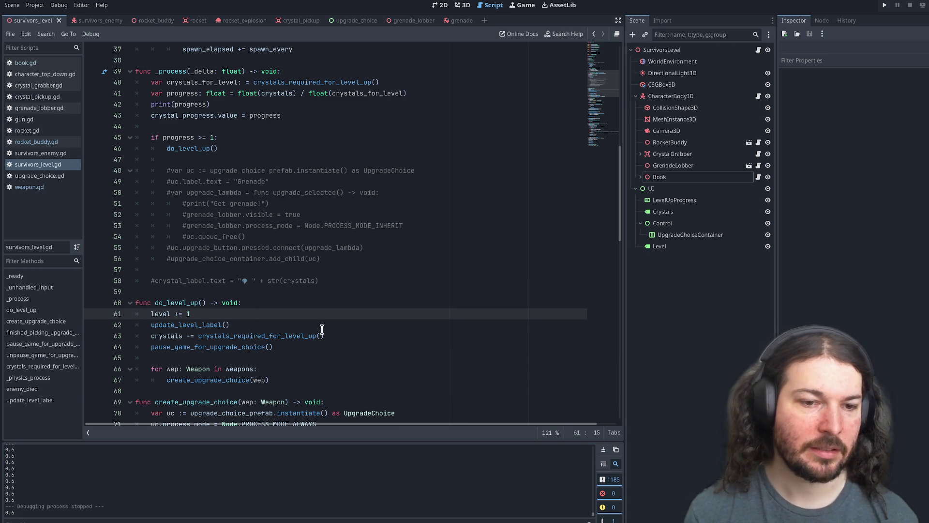
{"action": "key", "text": "Down"}
{"action": "key", "text": "Down"}
{"action": "key", "text": "alt+Up"}
{"action": "key", "text": "alt+Up"}
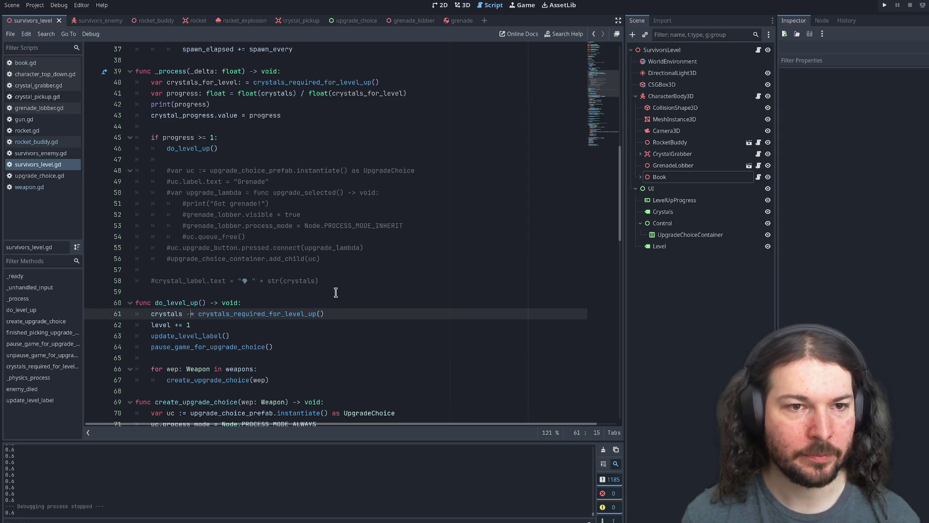
{"action": "scroll", "coordinate": [333, 298], "scroll_direction": "up", "scroll_amount": 6}
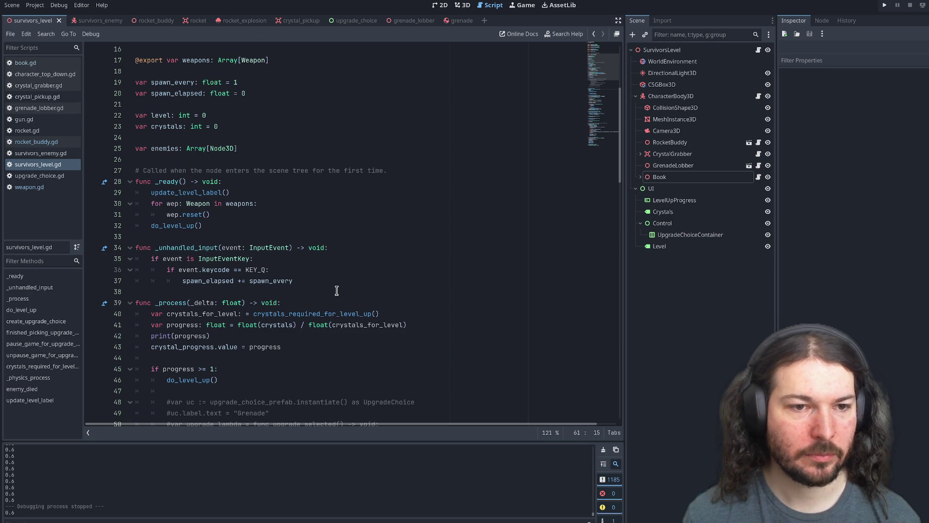
- Run the game, pick an upgrade choice, and stop the test run
{"action": "key", "text": "F5"}
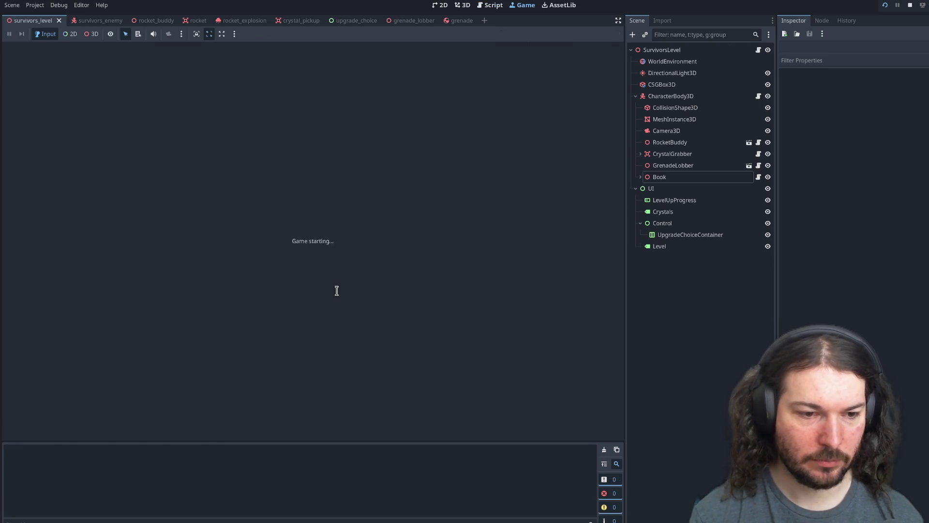
{"action": "left_click", "coordinate": [280, 247]}
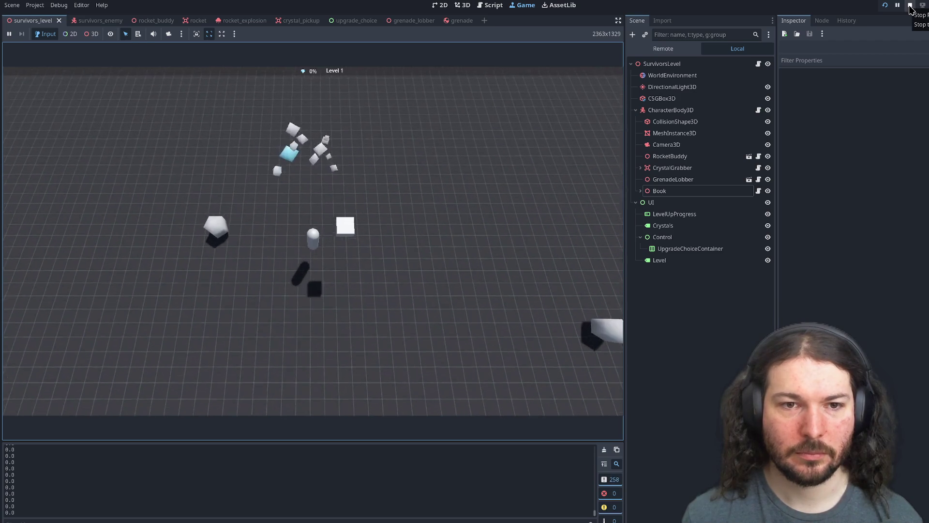
{"action": "left_click", "coordinate": [911, 5]}
{"action": "left_click", "coordinate": [282, 219]}
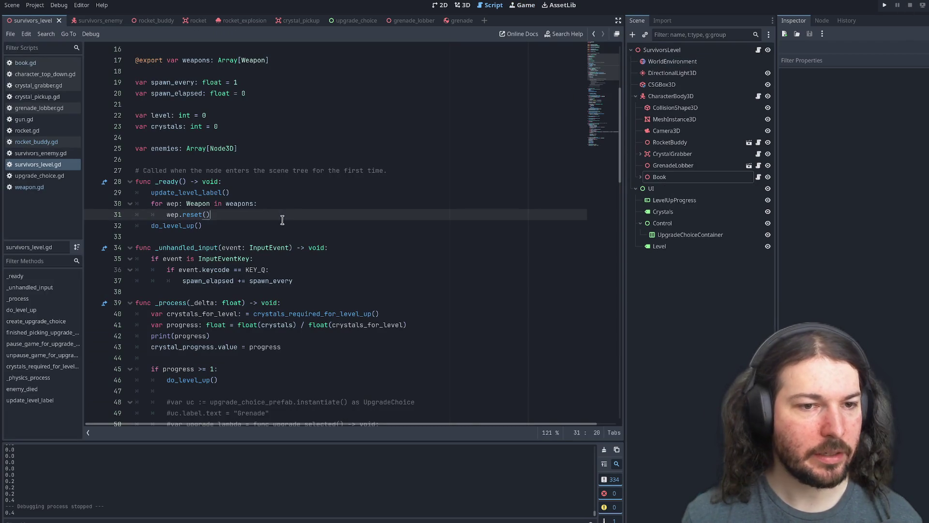
{"action": "left_click", "coordinate": [291, 227]}
- Replace the do_level_up() call in _ready with weapons[0].unlock() and save
{"action": "key", "text": "shift+Home"}
{"action": "key", "text": "BackSpace"}
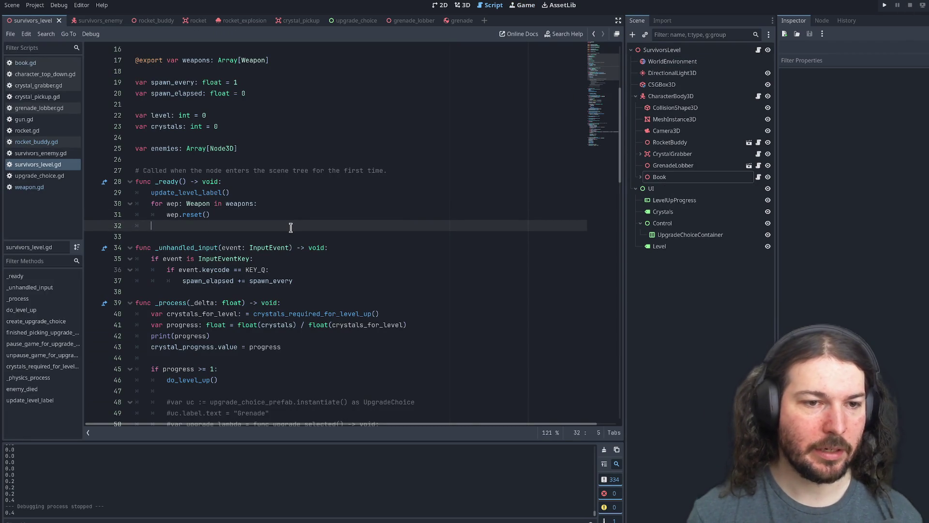
{"action": "key", "text": "Return"}
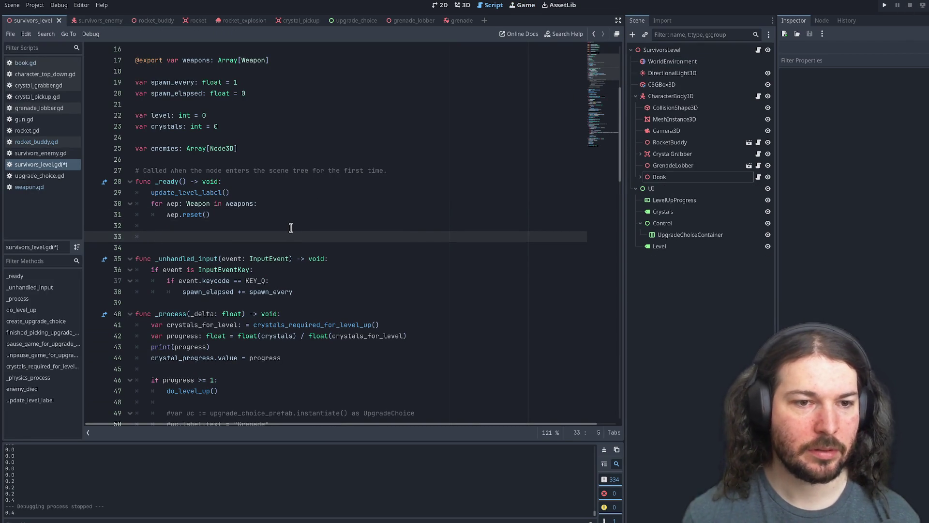
{"action": "type", "text": "weapons[0]"}
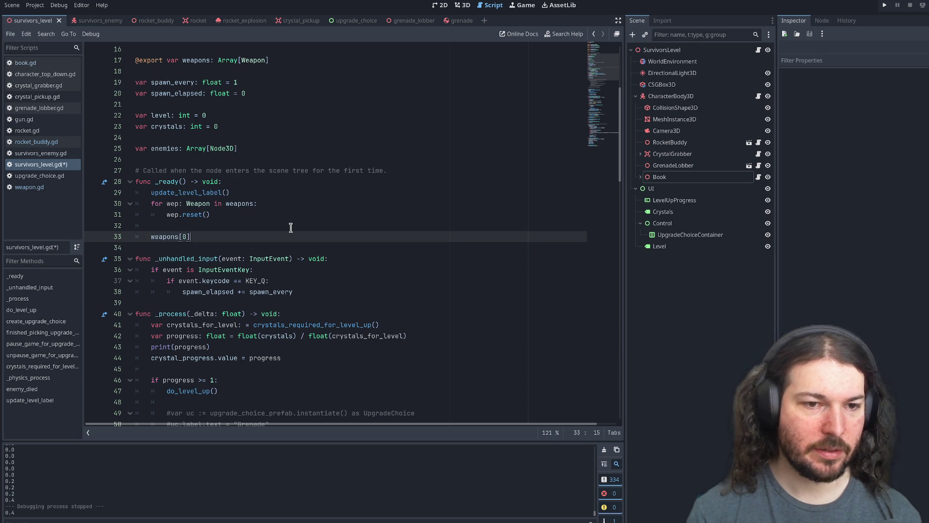
{"action": "type", "text": ".un"}
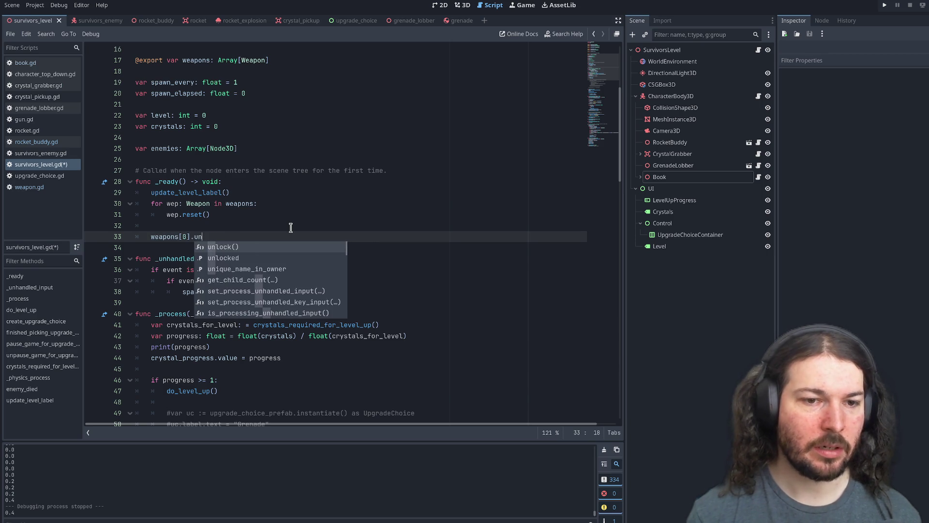
{"action": "key", "text": "Return"}
{"action": "key", "text": "ctrl+s"}
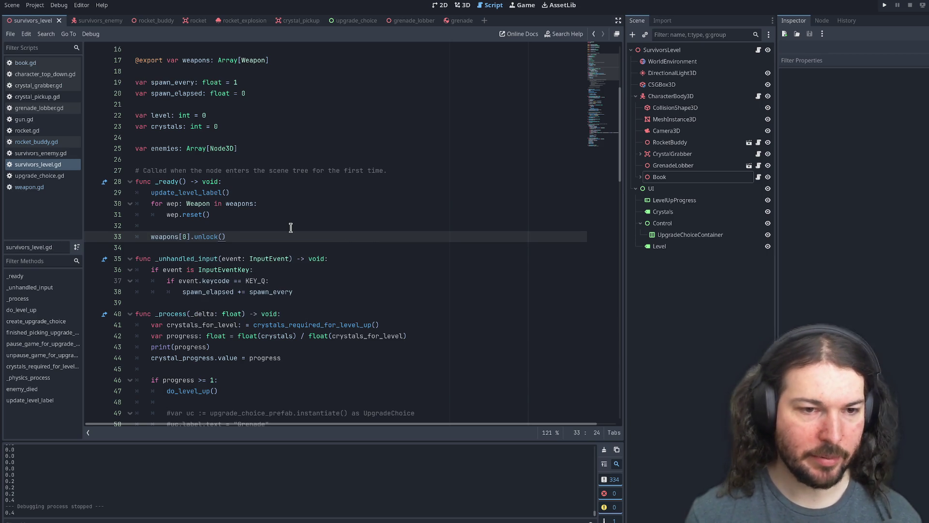
- Test-run the first-weapon unlock, stop the game, and go to the level declaration
{"action": "key", "text": "F5"}
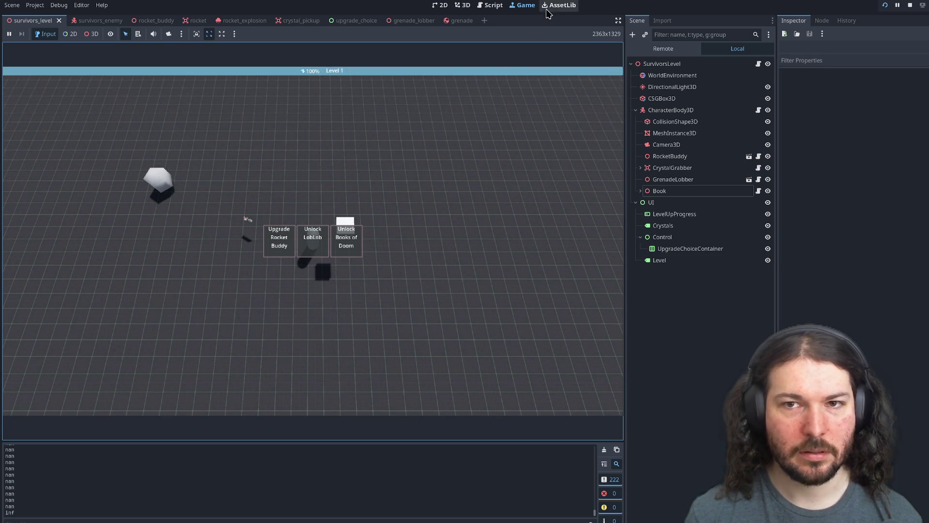
{"action": "left_click", "coordinate": [912, 5]}
{"action": "left_click", "coordinate": [239, 120]}
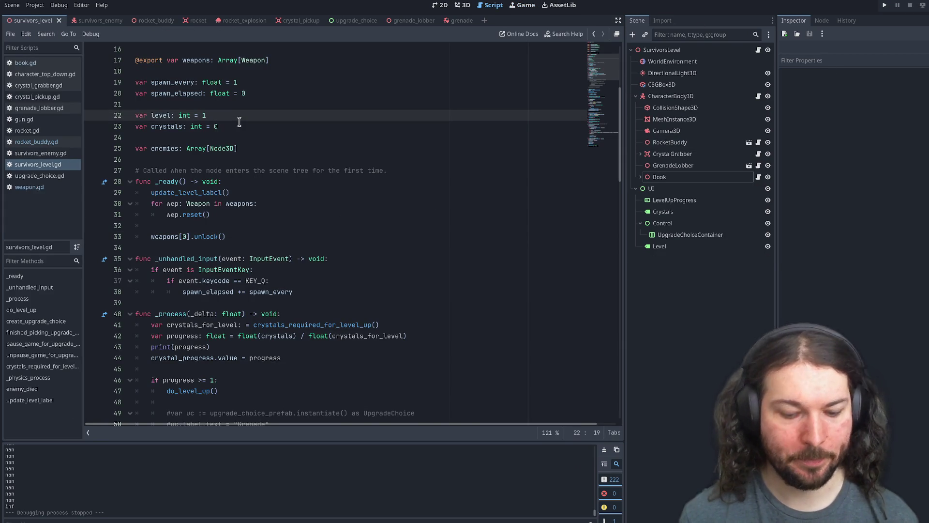
- Test-run the game again, then delete the print(progress) debug line from _process
{"action": "key", "text": "F5"}
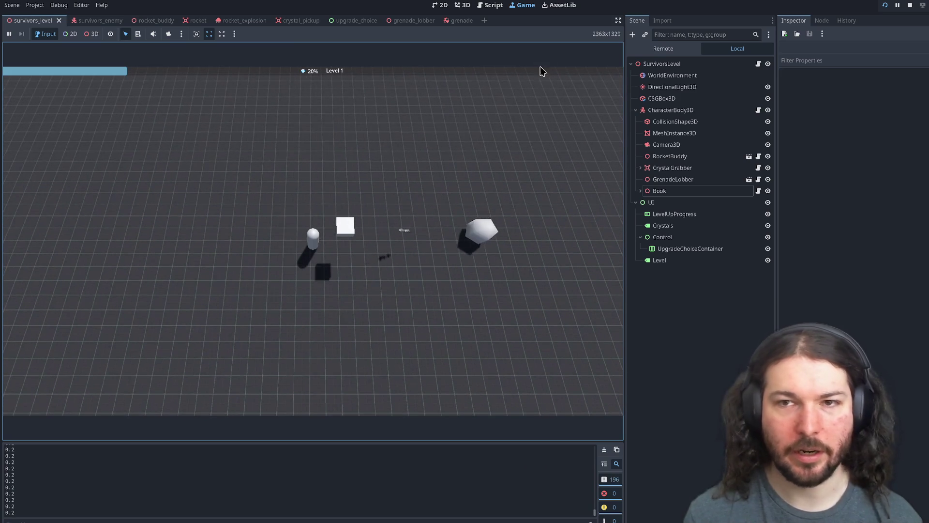
{"action": "key", "text": "F8"}
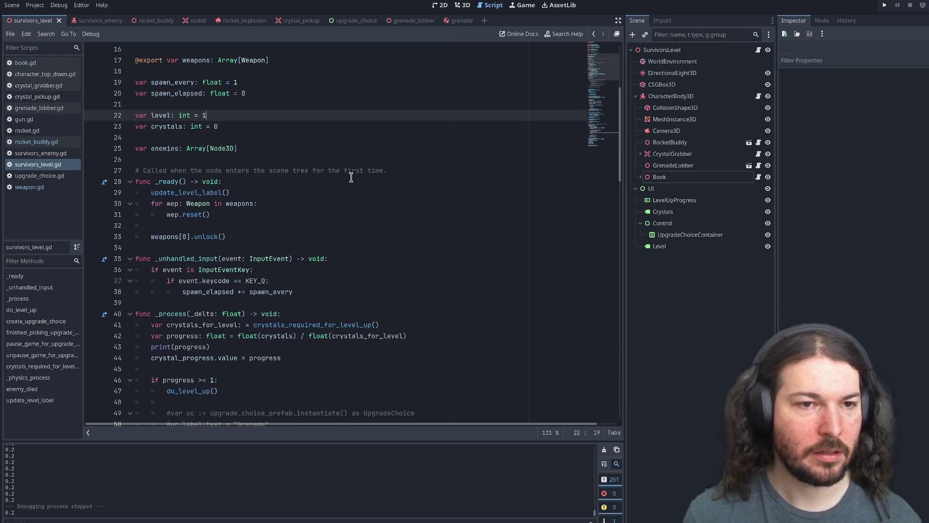
{"action": "scroll", "coordinate": [228, 257], "scroll_direction": "down", "scroll_amount": 4}
{"action": "left_click", "coordinate": [223, 217]}
{"action": "key", "text": "ctrl+shift+k"}
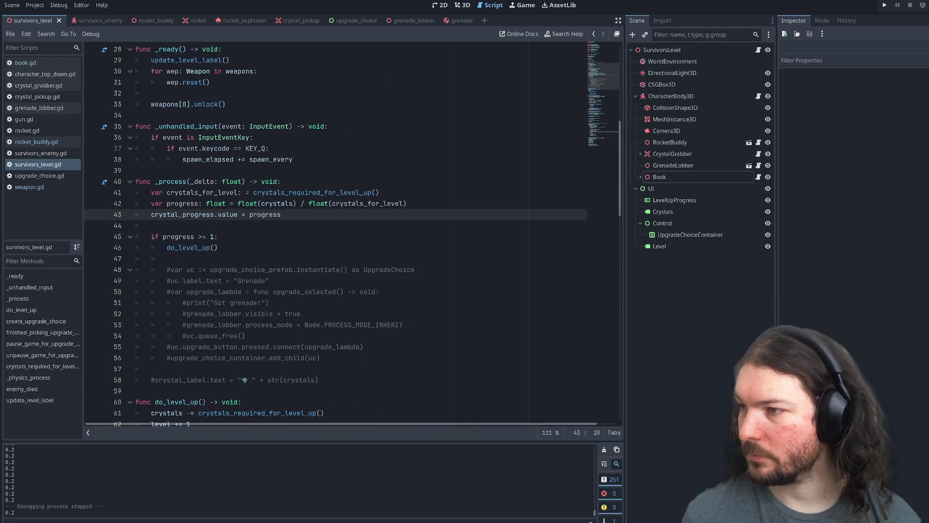
{"action": "left_click", "coordinate": [221, 225]}
{"action": "left_click", "coordinate": [234, 171]}
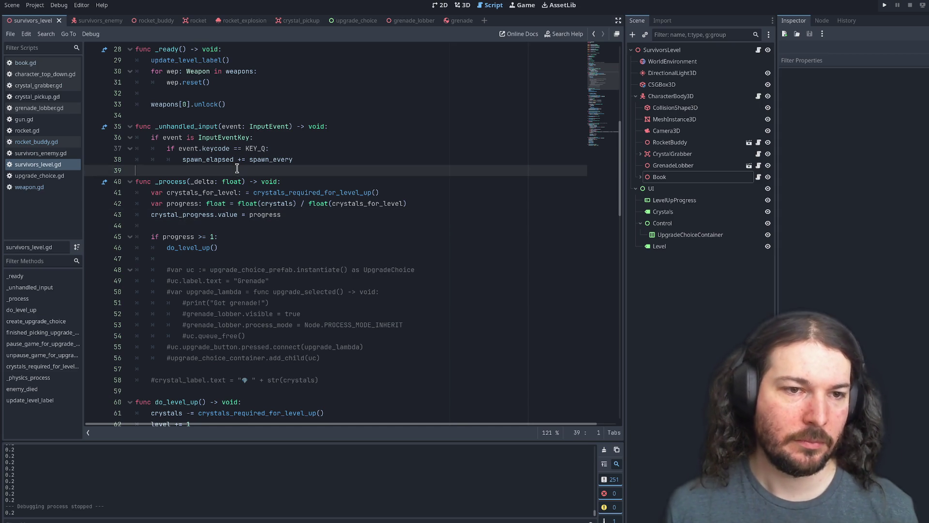
{"action": "left_click", "coordinate": [214, 116]}
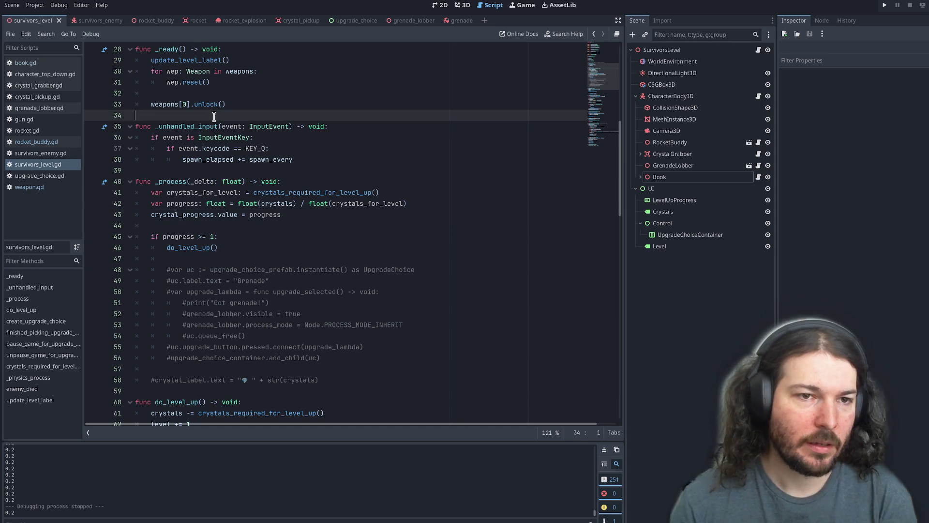
{"action": "left_click", "coordinate": [178, 92]}
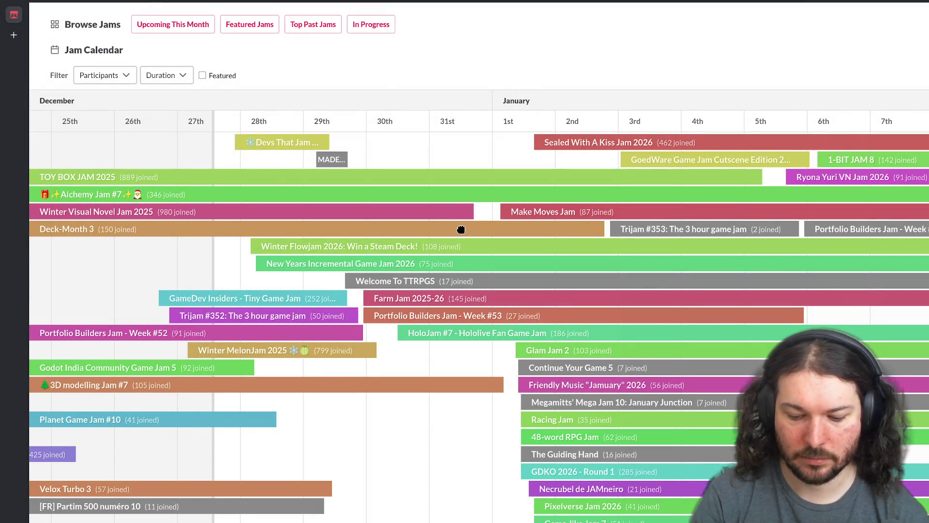
- Zoom the itch.io page out and pan the jam calendar back to earlier December dates
{"action": "key", "text": "ctrl+minus"}
{"action": "key", "text": "ctrl+minus"}
{"action": "key", "text": "ctrl+minus"}
{"action": "left_click_drag", "start_coordinate": [163, 121], "coordinate": [279, 130]}
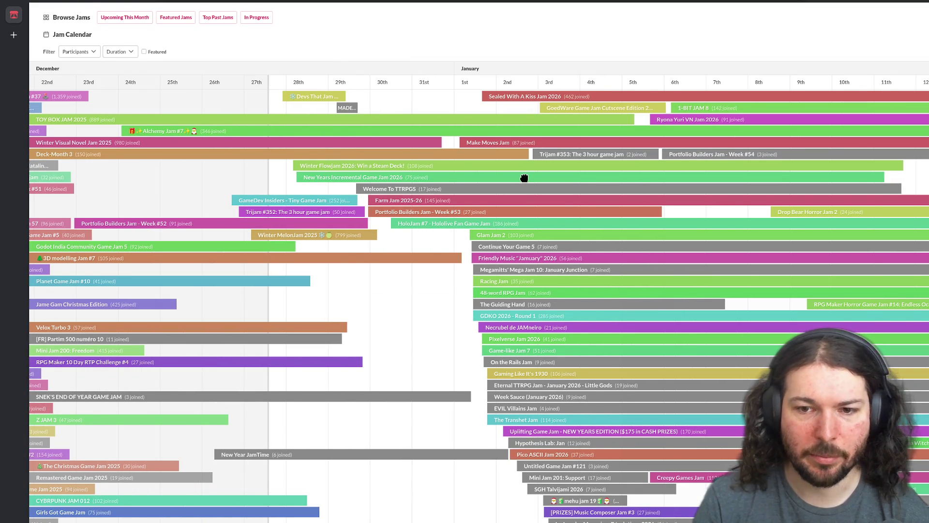
{"action": "left_click_drag", "start_coordinate": [474, 405], "coordinate": [282, 376]}
{"action": "scroll", "coordinate": [379, 321], "scroll_direction": "down", "scroll_amount": 5}
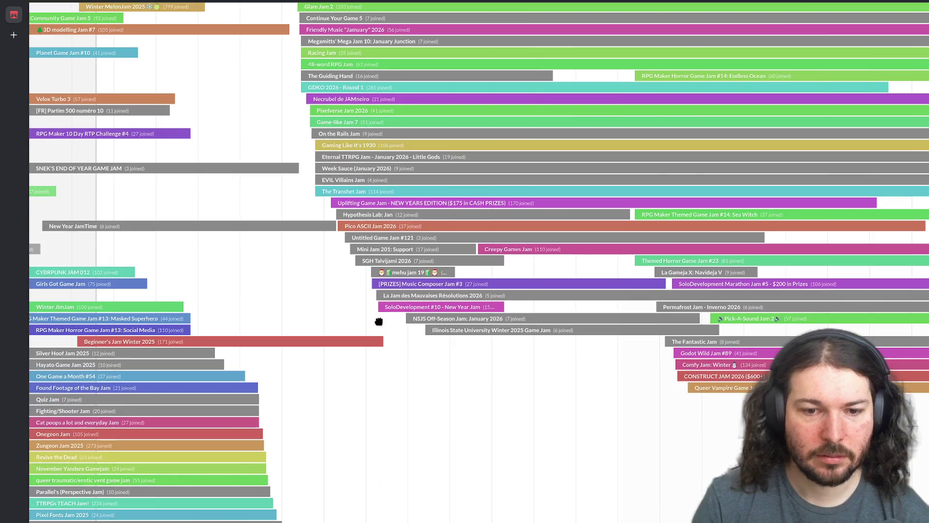
{"action": "scroll", "coordinate": [373, 339], "scroll_direction": "up", "scroll_amount": 6}
{"action": "scroll", "coordinate": [379, 339], "scroll_direction": "left", "scroll_amount": 3}
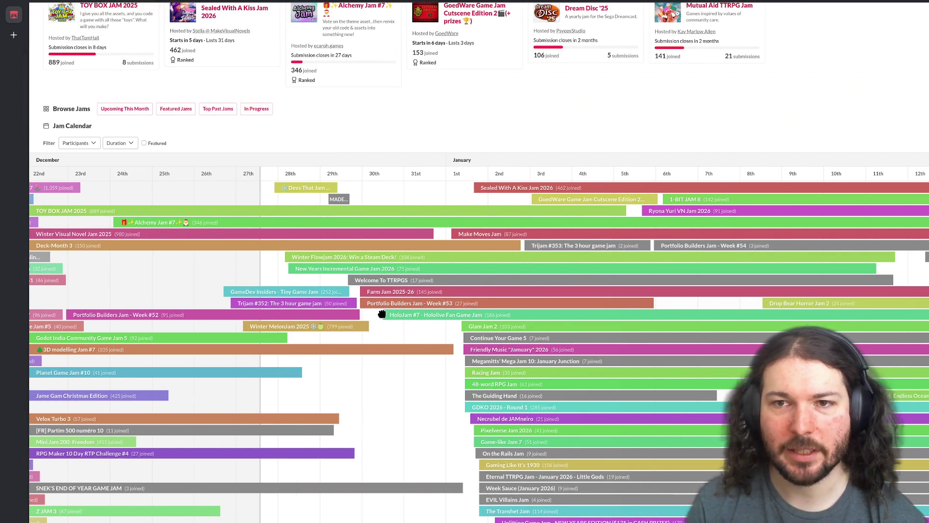
{"action": "scroll", "coordinate": [383, 315], "scroll_direction": "down", "scroll_amount": 4}
{"action": "scroll", "coordinate": [404, 298], "scroll_direction": "up", "scroll_amount": 1}
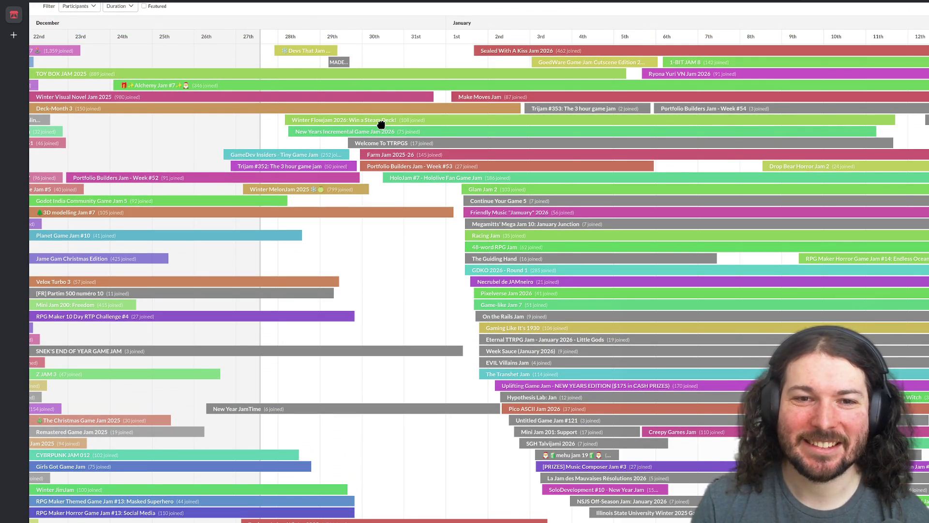
- Pan the jam calendar forward to bring January and February jams into view
{"action": "left_click_drag", "start_coordinate": [390, 128], "coordinate": [175, 184]}
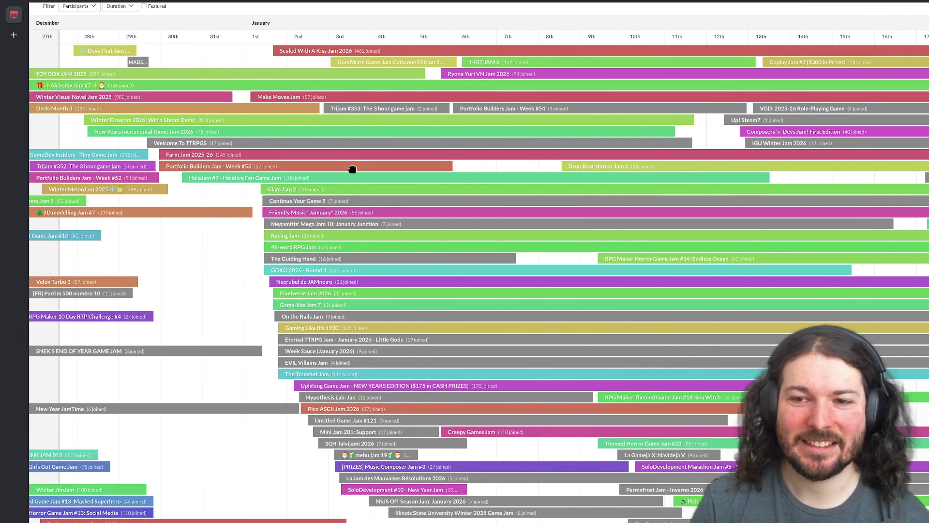
{"action": "left_click_drag", "start_coordinate": [297, 188], "coordinate": [377, 181]}
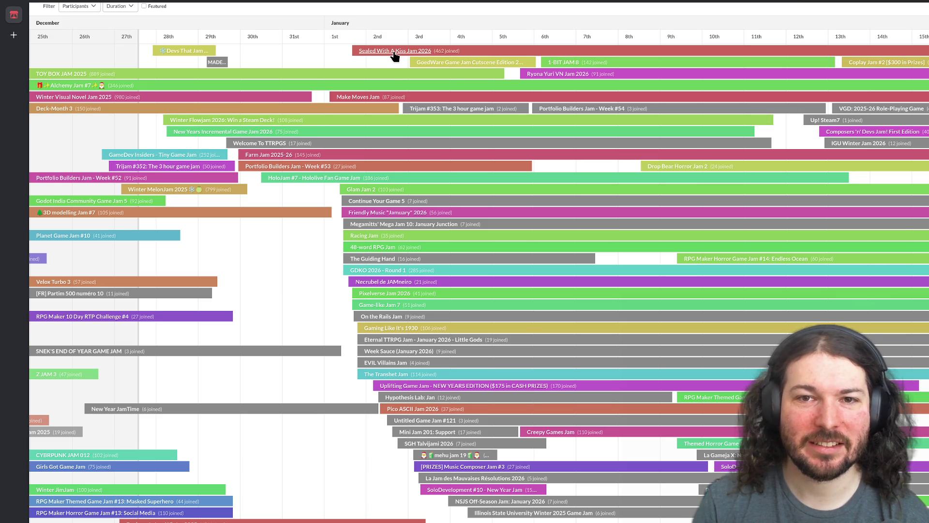
{"action": "left_click_drag", "start_coordinate": [364, 61], "coordinate": [402, 63]}
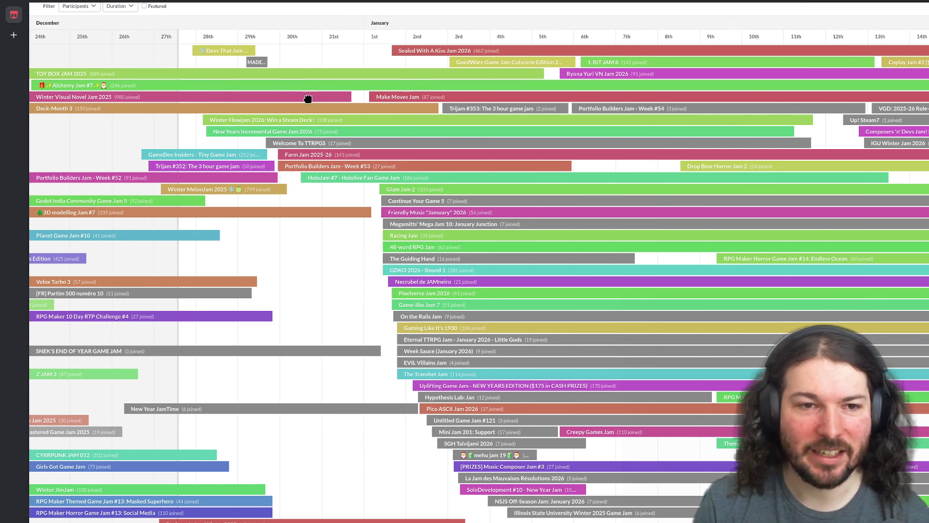
{"action": "scroll", "coordinate": [230, 102], "scroll_direction": "down", "scroll_amount": 5}
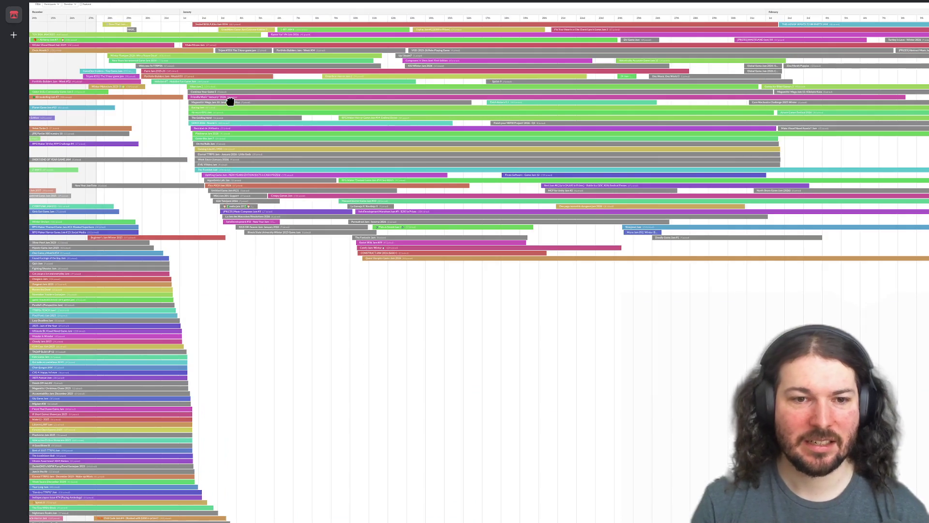
{"action": "left_click_drag", "start_coordinate": [696, 147], "coordinate": [330, 167]}
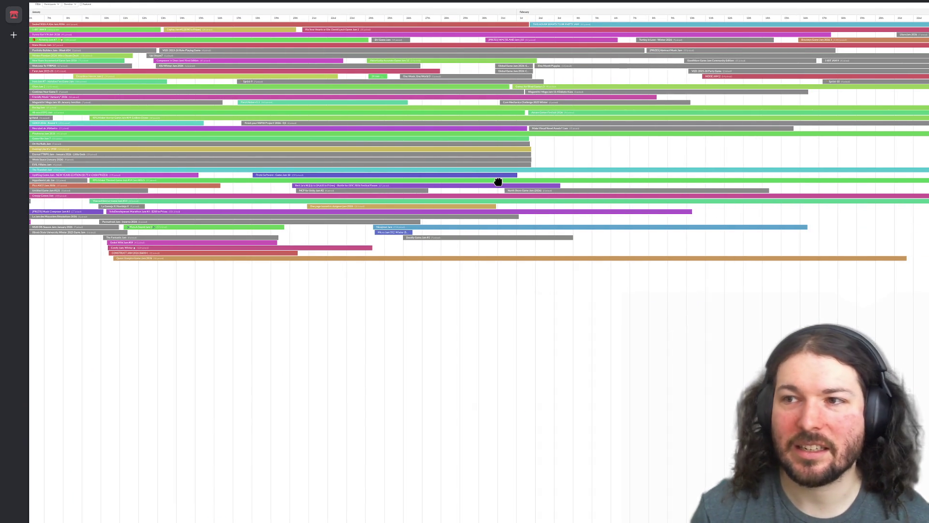
{"action": "scroll", "coordinate": [608, 139], "scroll_direction": "left", "scroll_amount": 10}
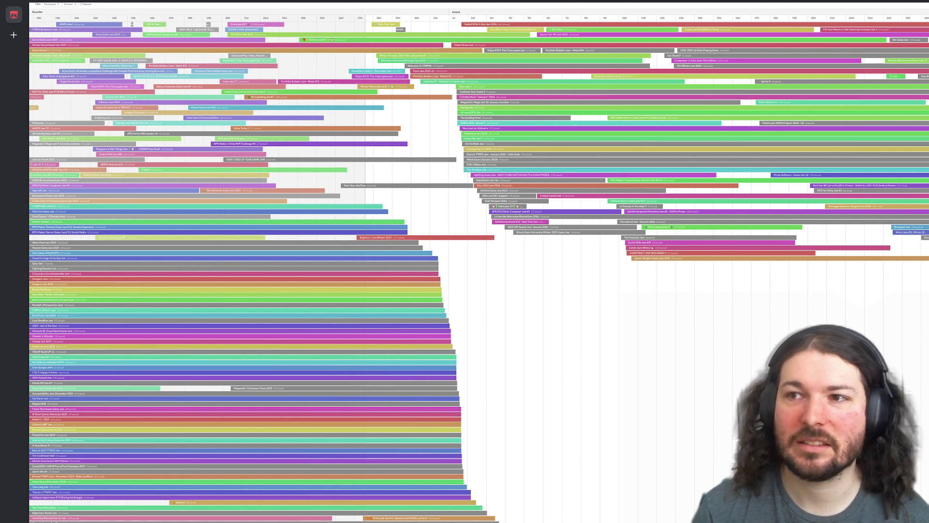
- Restore the page to normal zoom and scroll the calendar back into position
{"action": "key", "text": "ctrl+0"}
{"action": "scroll", "coordinate": [58, 184], "scroll_direction": "right", "scroll_amount": 15}
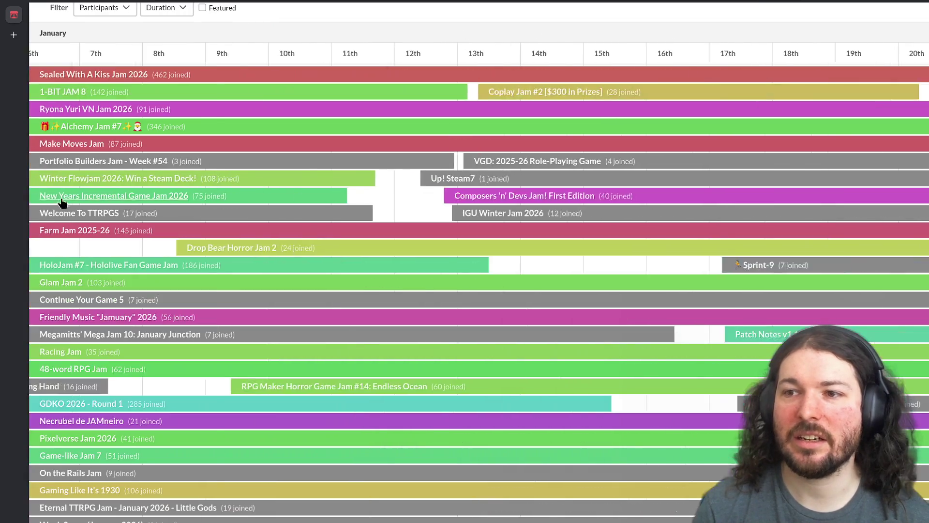
{"action": "scroll", "coordinate": [531, 189], "scroll_direction": "right", "scroll_amount": 20}
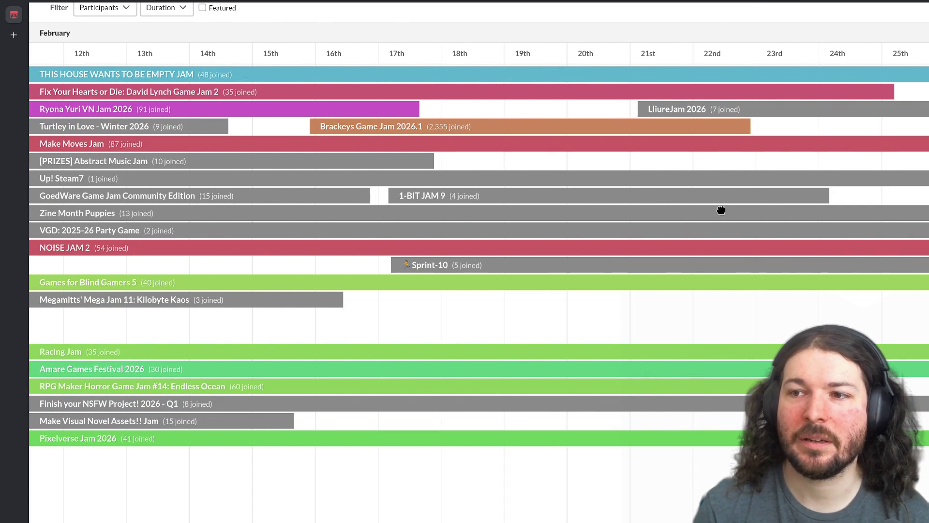
{"action": "scroll", "coordinate": [228, 158], "scroll_direction": "left", "scroll_amount": 18}
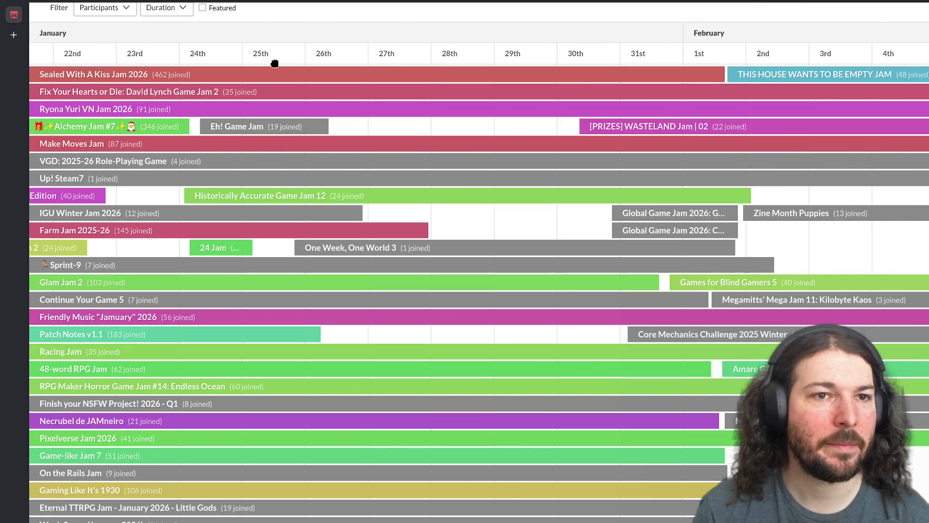
{"action": "scroll", "coordinate": [308, 54], "scroll_direction": "up", "scroll_amount": 5}
{"action": "scroll", "coordinate": [554, 223], "scroll_direction": "left", "scroll_amount": 20}
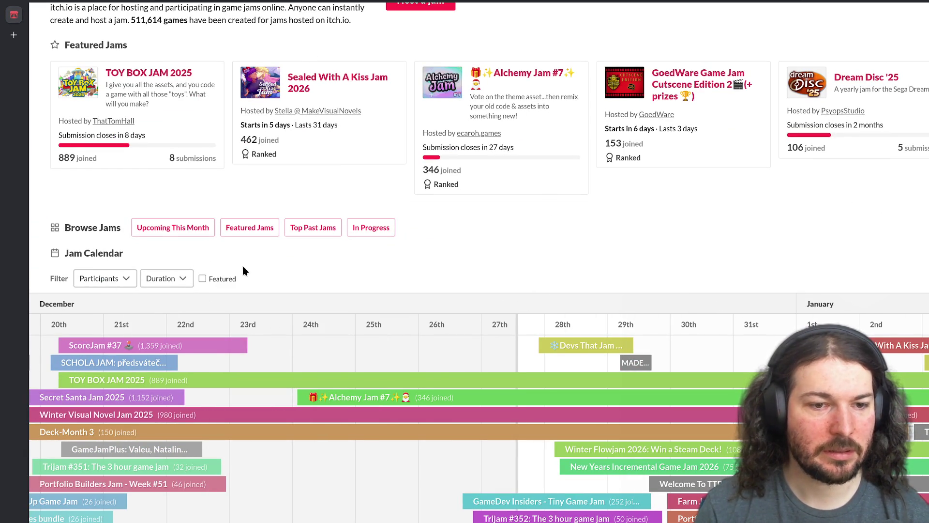
- Show only featured jams, pan through January to mid-February, then open a new tab
{"action": "left_click", "coordinate": [202, 279]}
{"action": "scroll", "coordinate": [332, 253], "scroll_direction": "down", "scroll_amount": 2}
{"action": "left_click_drag", "start_coordinate": [902, 298], "coordinate": [378, 330]}
{"action": "left_click_drag", "start_coordinate": [644, 326], "coordinate": [425, 297]}
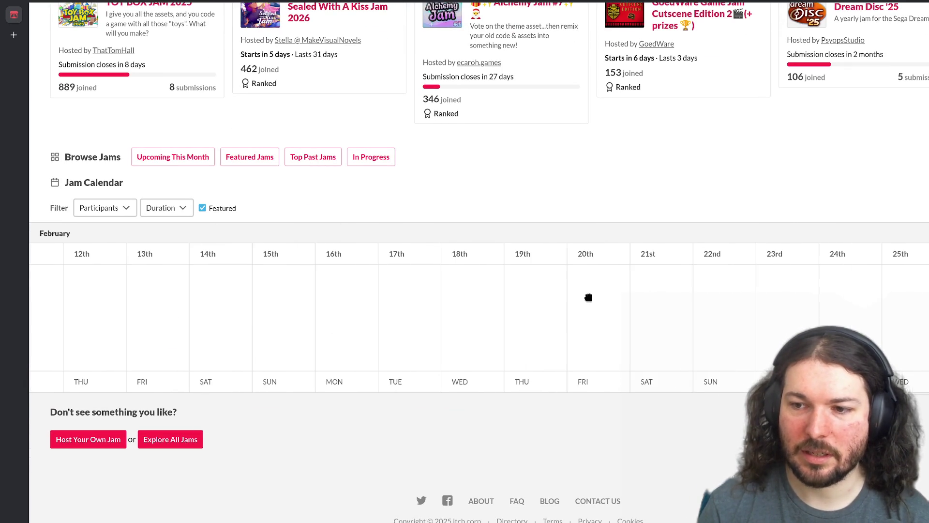
{"action": "mouse_move", "coordinate": [145, 310]}
{"action": "left_mouse_down"}
{"action": "mouse_move", "coordinate": [535, 301]}
{"action": "mouse_move", "coordinate": [889, 277]}
{"action": "left_mouse_up"}
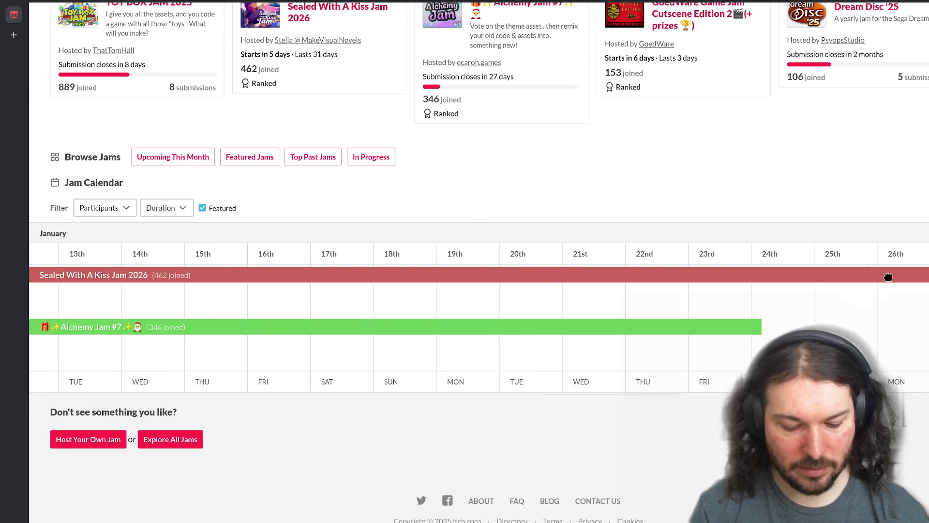
{"action": "key", "text": "ctrl+t"}
- Search 'ludum dare', check the site's schedule for Ludum Dare 57 (April 4–7, 2025), then close the tab
{"action": "type", "text": "ludum dare"}
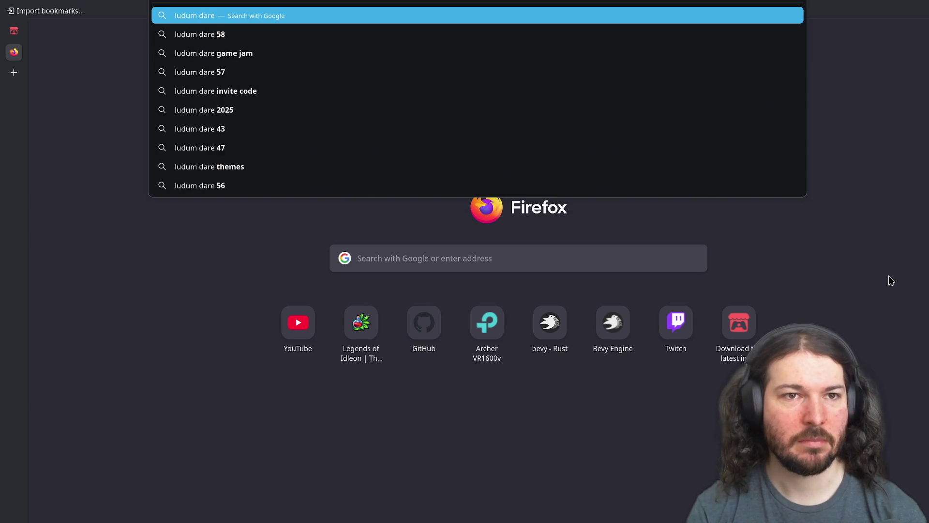
{"action": "key", "text": "Return"}
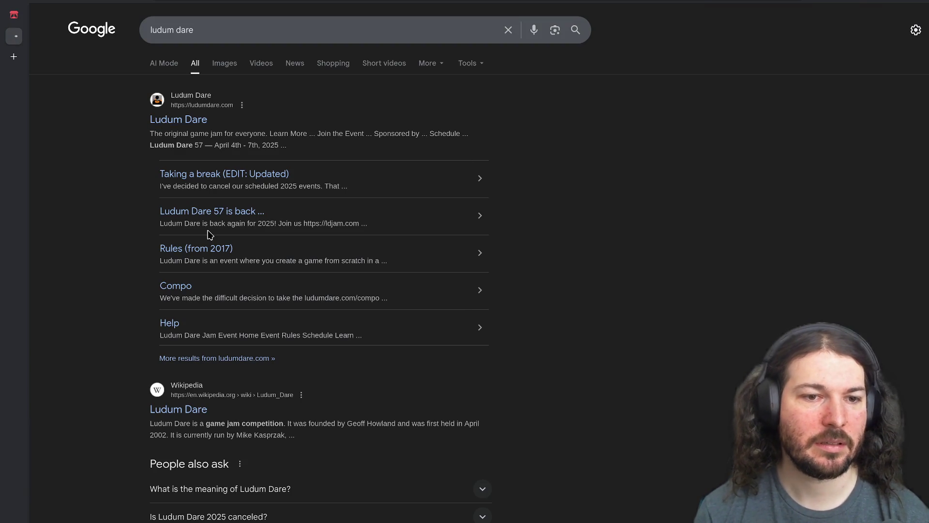
{"action": "left_click", "coordinate": [210, 235]}
{"action": "scroll", "coordinate": [503, 334], "scroll_direction": "down", "scroll_amount": 5}
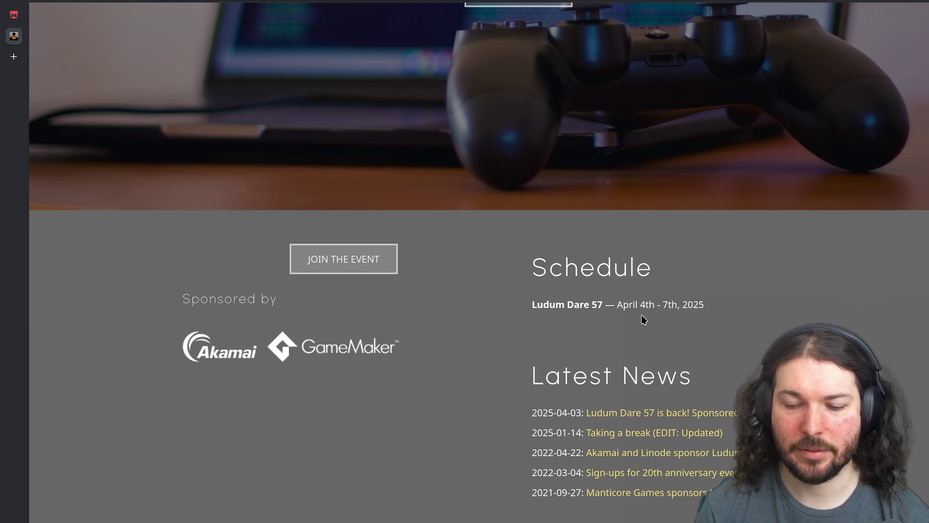
{"action": "middle_click", "coordinate": [13, 32]}
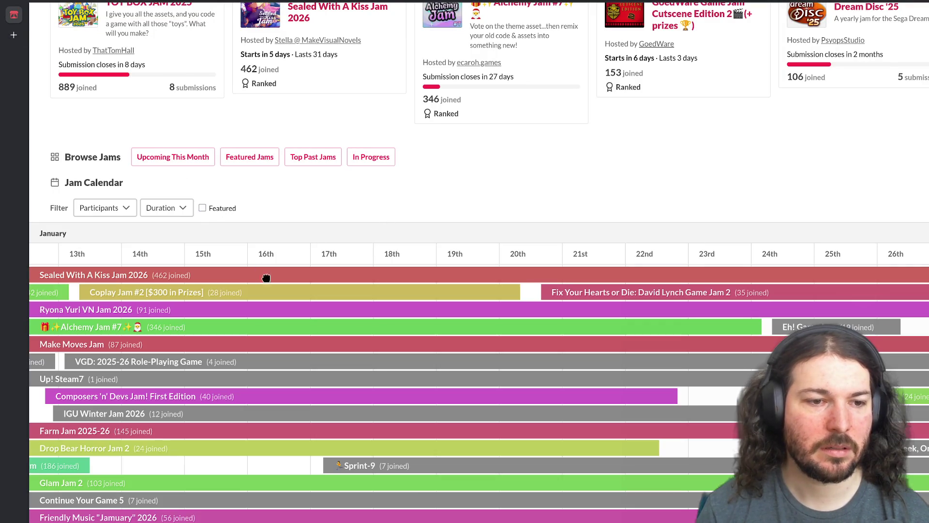
- Re-apply the Featured filter and pan the calendar to around New Year
{"action": "left_click", "coordinate": [202, 208]}
{"action": "left_click_drag", "start_coordinate": [168, 336], "coordinate": [580, 329]}
{"action": "left_click_drag", "start_coordinate": [446, 328], "coordinate": [705, 334]}
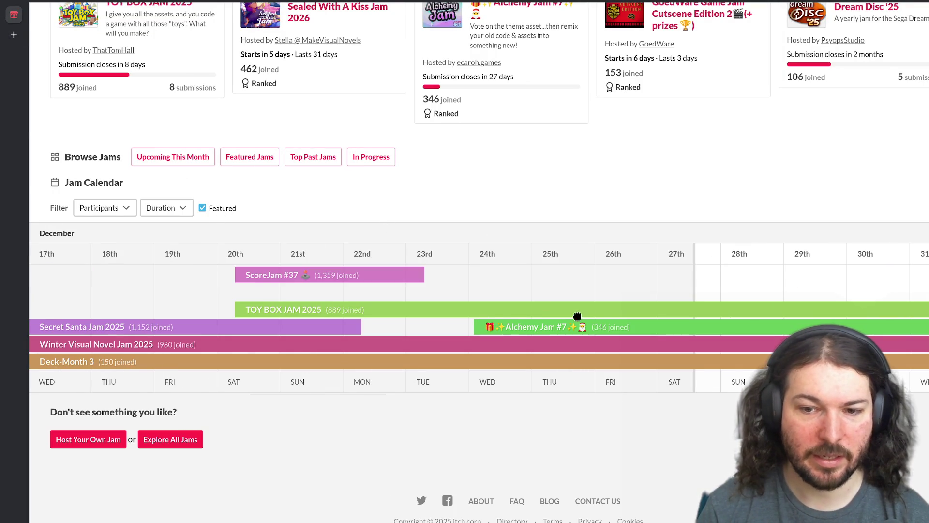
{"action": "left_click_drag", "start_coordinate": [704, 285], "coordinate": [600, 290]}
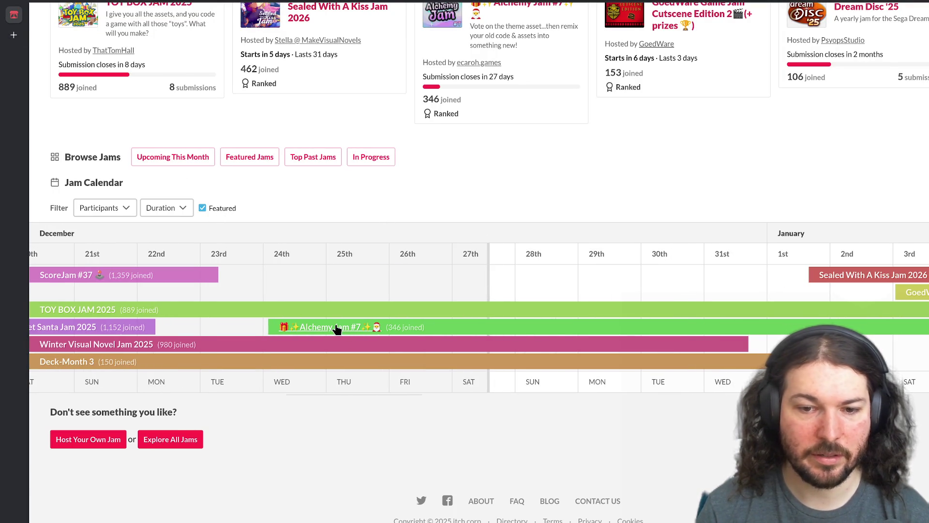
{"action": "left_click_drag", "start_coordinate": [519, 296], "coordinate": [250, 285]}
- Read the Alchemy Jam #7 page's note about the pixel art asset, then close it
{"action": "left_click", "coordinate": [359, 290]}
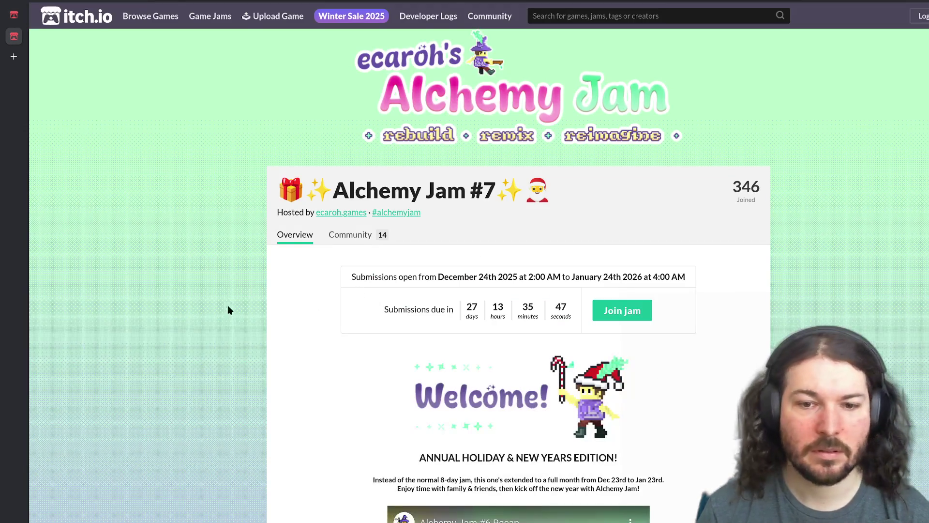
{"action": "scroll", "coordinate": [243, 326], "scroll_direction": "down", "scroll_amount": 8}
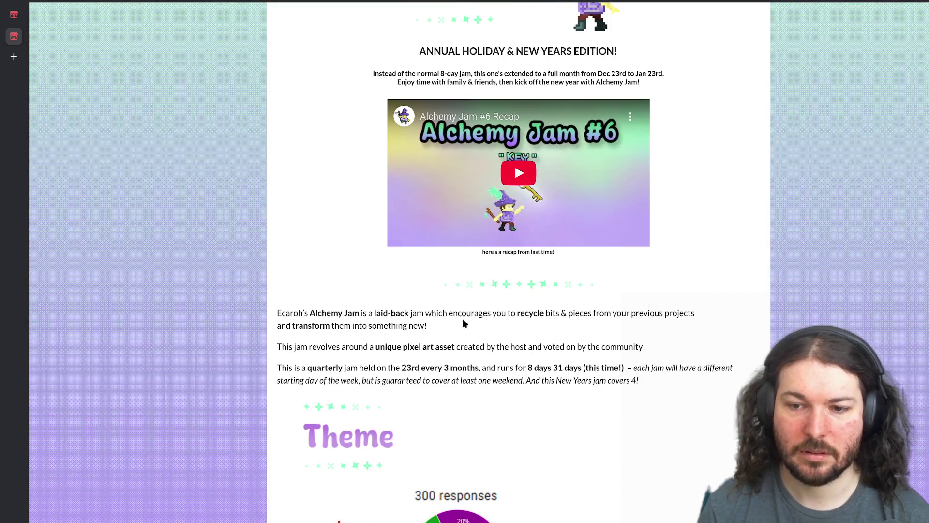
{"action": "mouse_move", "coordinate": [278, 347]}
{"action": "left_mouse_down"}
{"action": "mouse_move", "coordinate": [539, 400]}
{"action": "mouse_move", "coordinate": [494, 357]}
{"action": "left_mouse_up"}
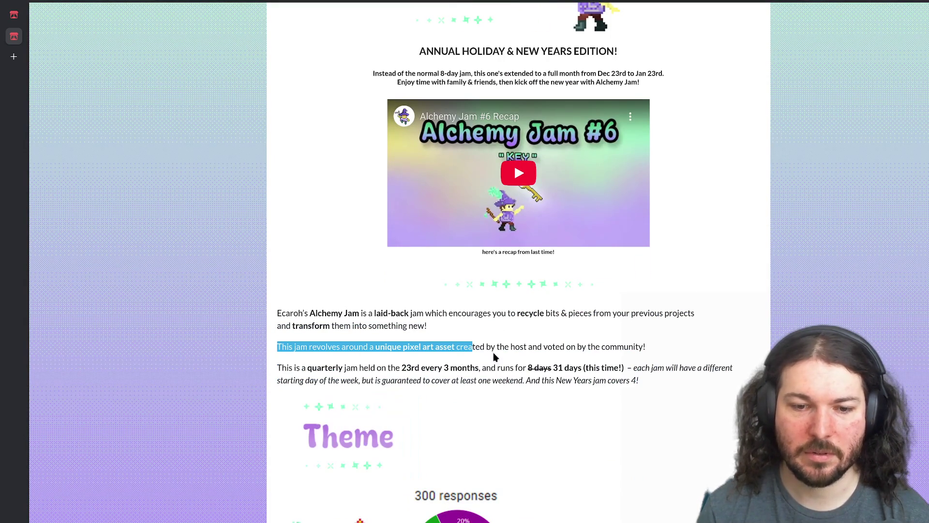
{"action": "left_click", "coordinate": [532, 364]}
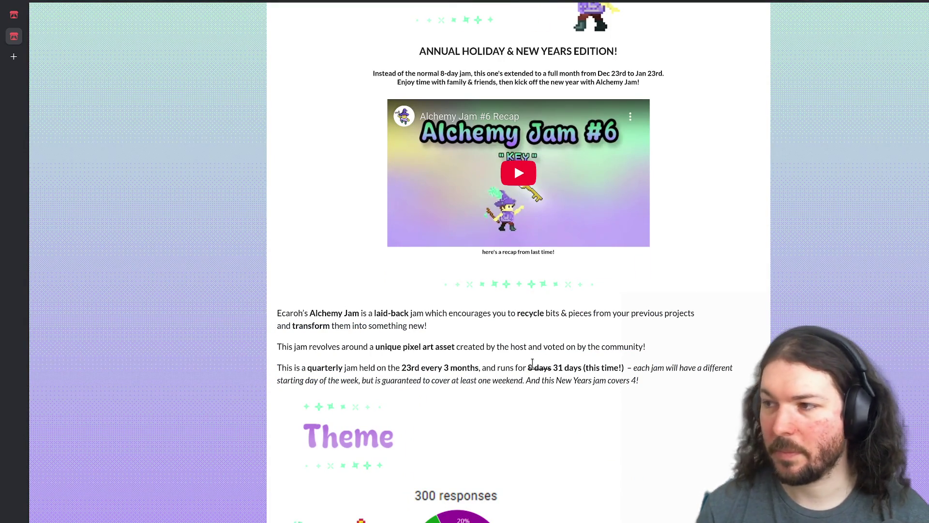
{"action": "key", "text": "ctrl+w"}
- Show all jams and browse later January ones like Godot Wild Jam #89, then return to Godot
{"action": "scroll", "coordinate": [600, 321], "scroll_direction": "right", "scroll_amount": 10}
{"action": "mouse_move", "coordinate": [659, 362]}
{"action": "left_mouse_down"}
{"action": "mouse_move", "coordinate": [367, 349]}
{"action": "mouse_move", "coordinate": [350, 319]}
{"action": "mouse_move", "coordinate": [778, 330]}
{"action": "mouse_move", "coordinate": [145, 311]}
{"action": "mouse_move", "coordinate": [500, 333]}
{"action": "mouse_move", "coordinate": [189, 263]}
{"action": "left_mouse_up"}
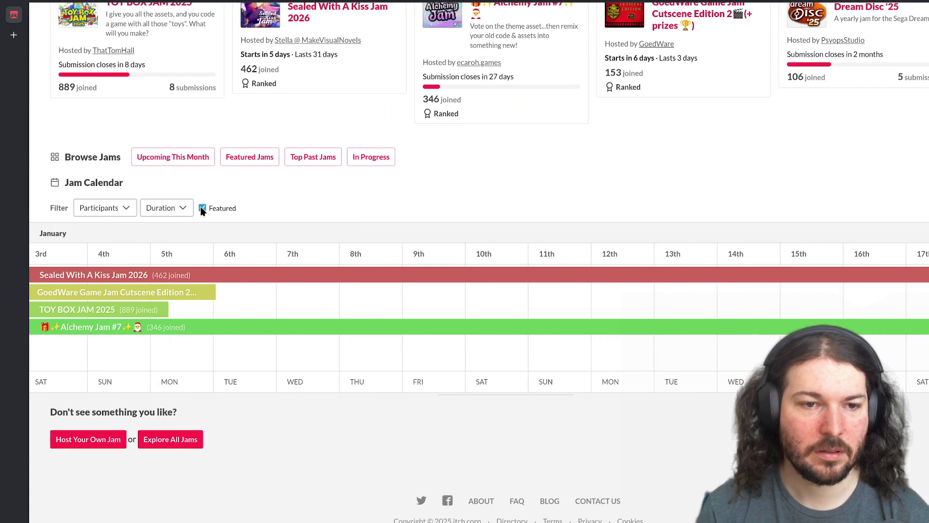
{"action": "left_click", "coordinate": [202, 208]}
{"action": "scroll", "coordinate": [300, 216], "scroll_direction": "down", "scroll_amount": 4}
{"action": "left_click_drag", "start_coordinate": [277, 243], "coordinate": [546, 259]}
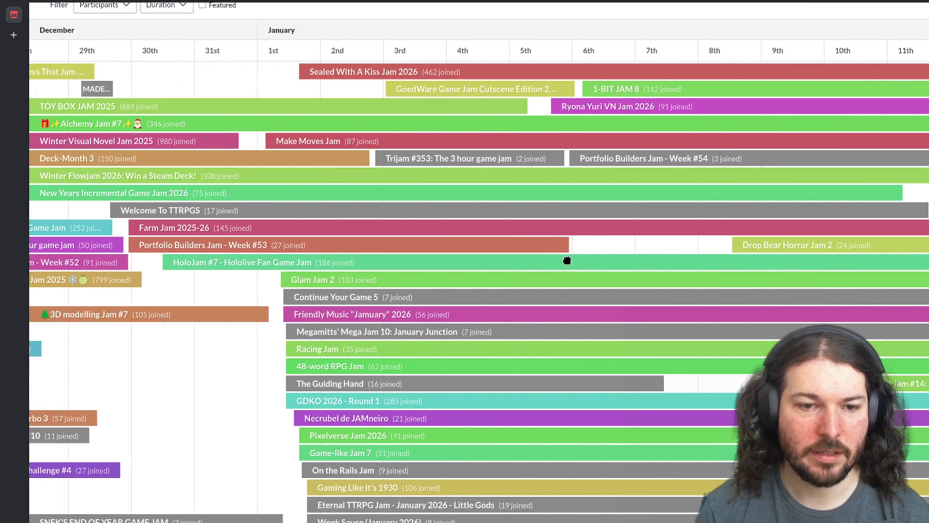
{"action": "scroll", "coordinate": [505, 279], "scroll_direction": "down", "scroll_amount": 4}
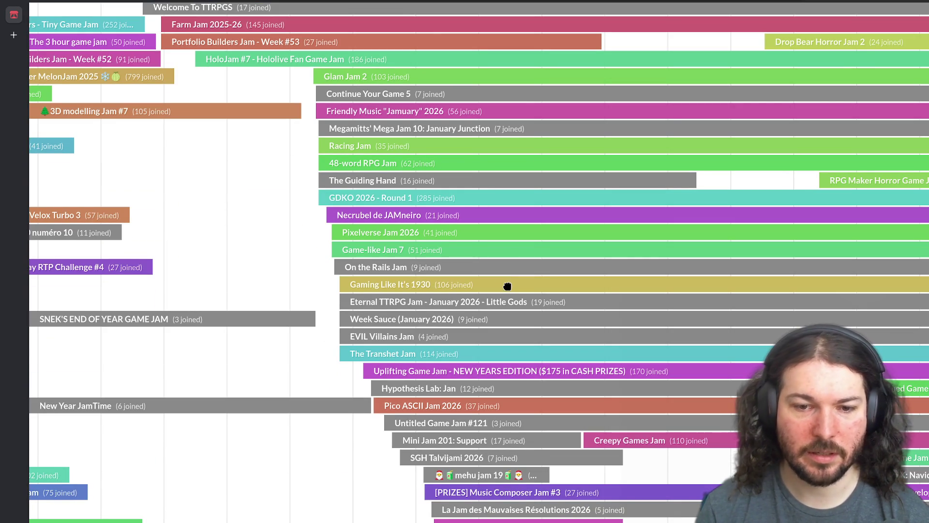
{"action": "scroll", "coordinate": [553, 282], "scroll_direction": "down", "scroll_amount": 1}
{"action": "left_click_drag", "start_coordinate": [622, 288], "coordinate": [362, 269]}
{"action": "scroll", "coordinate": [355, 264], "scroll_direction": "down", "scroll_amount": 2}
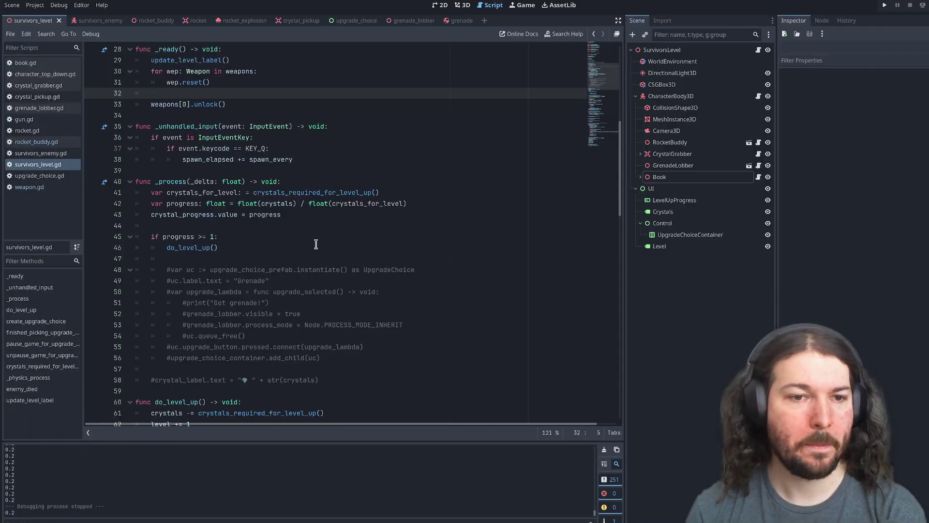
{"action": "left_click", "coordinate": [316, 244]}
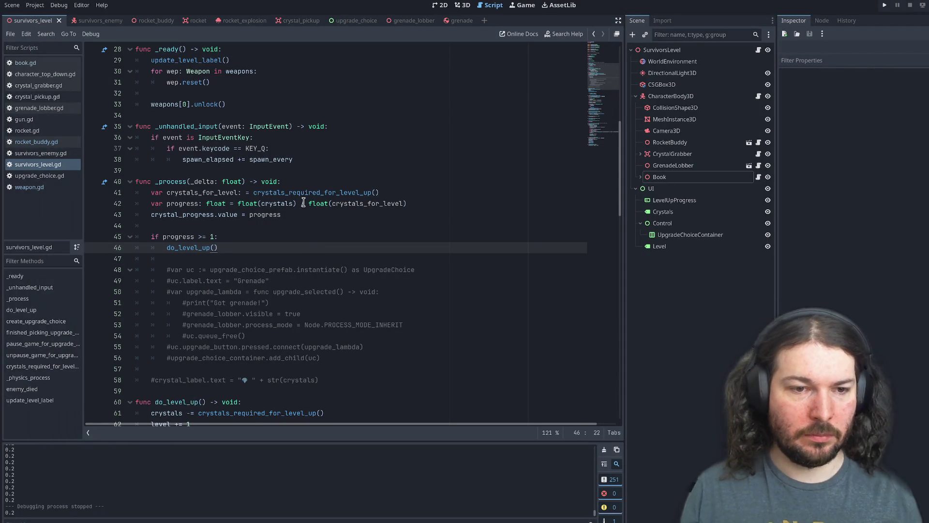
- Delete the _ready function's description comment line in survivors_level.gd
{"action": "scroll", "coordinate": [304, 203], "scroll_direction": "down", "scroll_amount": 2}
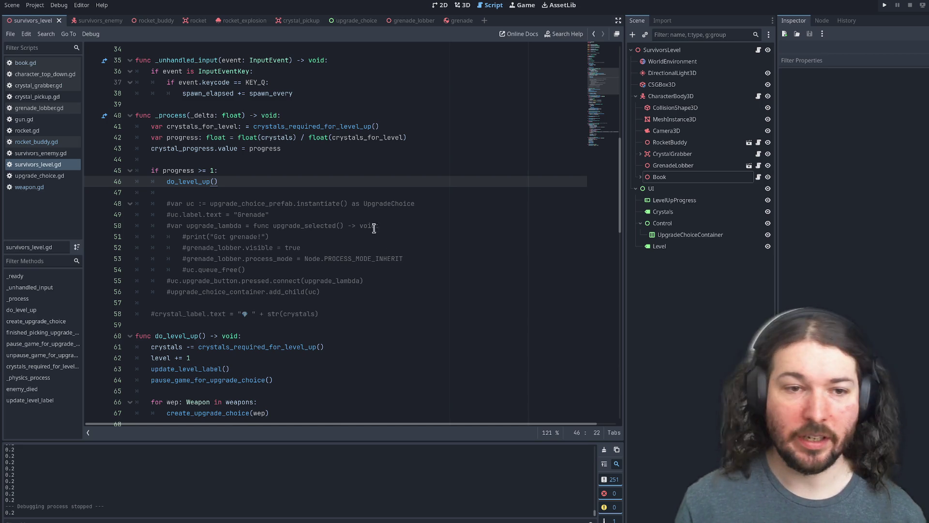
{"action": "left_click", "coordinate": [315, 170]}
{"action": "left_click", "coordinate": [307, 160]}
{"action": "left_click", "coordinate": [323, 111]}
{"action": "left_click", "coordinate": [357, 106]}
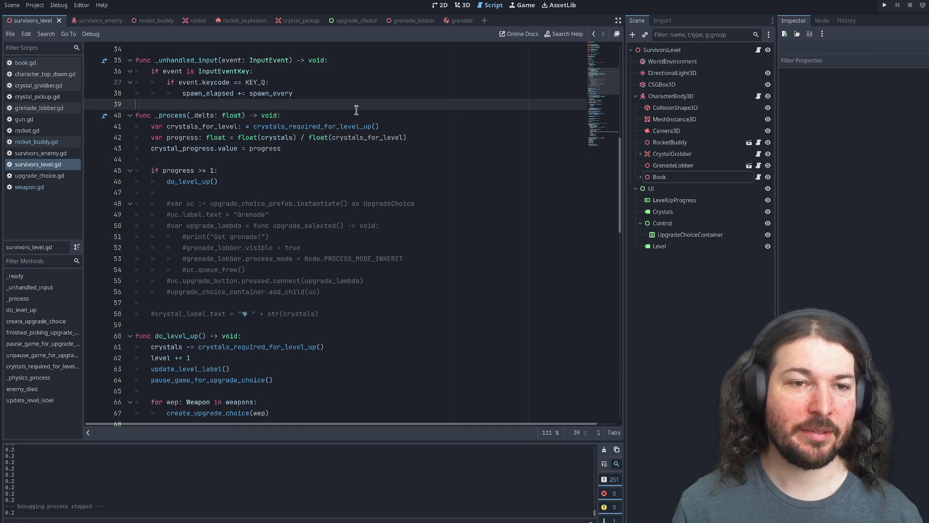
{"action": "scroll", "coordinate": [328, 129], "scroll_direction": "up", "scroll_amount": 5}
{"action": "left_click", "coordinate": [222, 216]}
{"action": "left_click", "coordinate": [221, 194]}
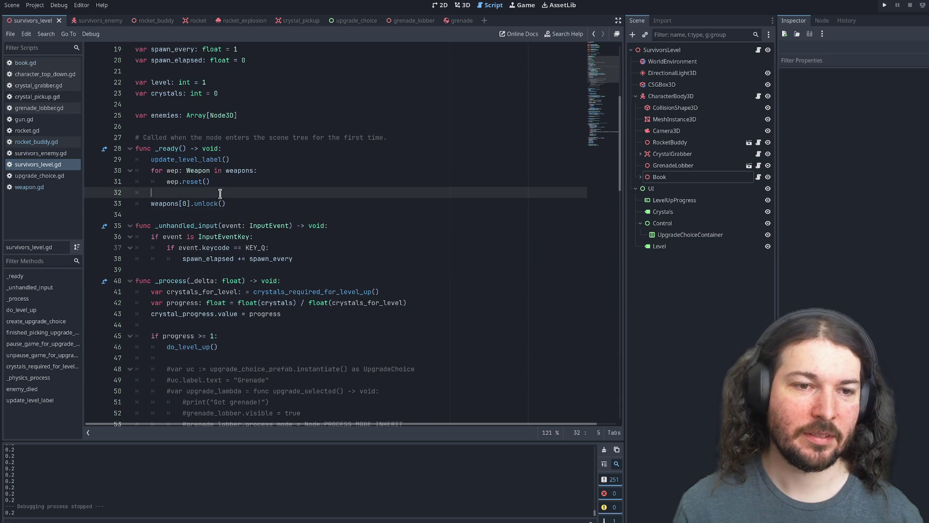
{"action": "left_click", "coordinate": [219, 125]}
{"action": "left_click", "coordinate": [248, 140]}
{"action": "key", "text": "ctrl+shift+k"}
- Remove the commented-out upgrade-choice block in _process, save the script, and show the 3D view
{"action": "scroll", "coordinate": [247, 174], "scroll_direction": "down", "scroll_amount": 5}
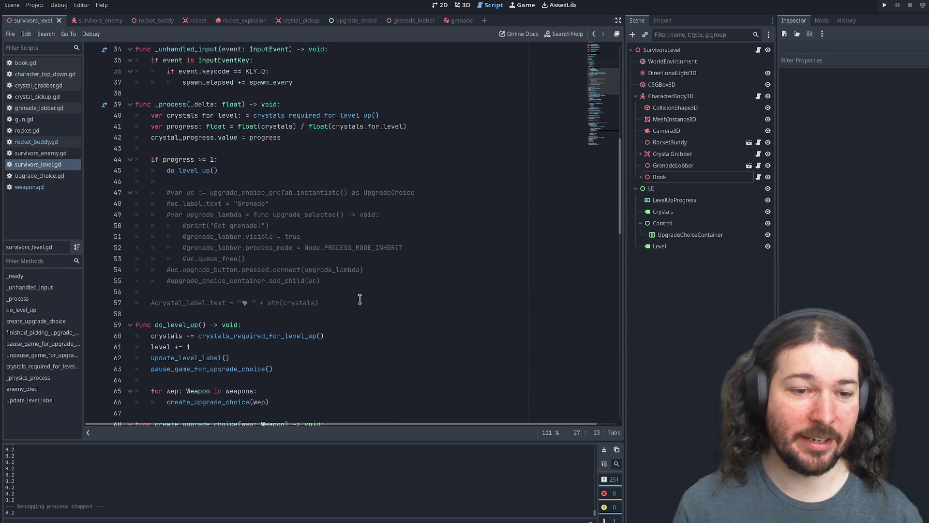
{"action": "mouse_move", "coordinate": [350, 303]}
{"action": "left_mouse_down"}
{"action": "mouse_move", "coordinate": [97, 172]}
{"action": "mouse_move", "coordinate": [93, 181]}
{"action": "left_mouse_up"}
{"action": "key", "text": "Delete"}
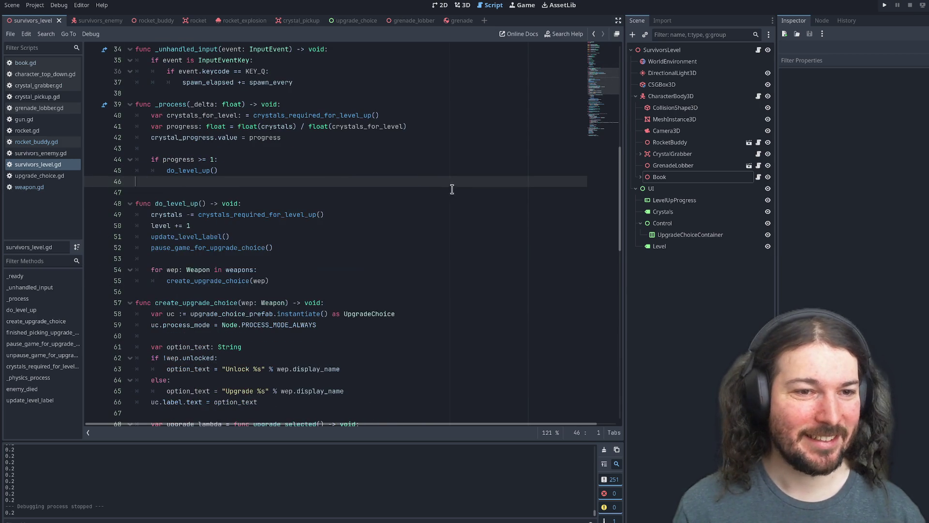
{"action": "key", "text": "Down"}
{"action": "key", "text": "ctrl+s"}
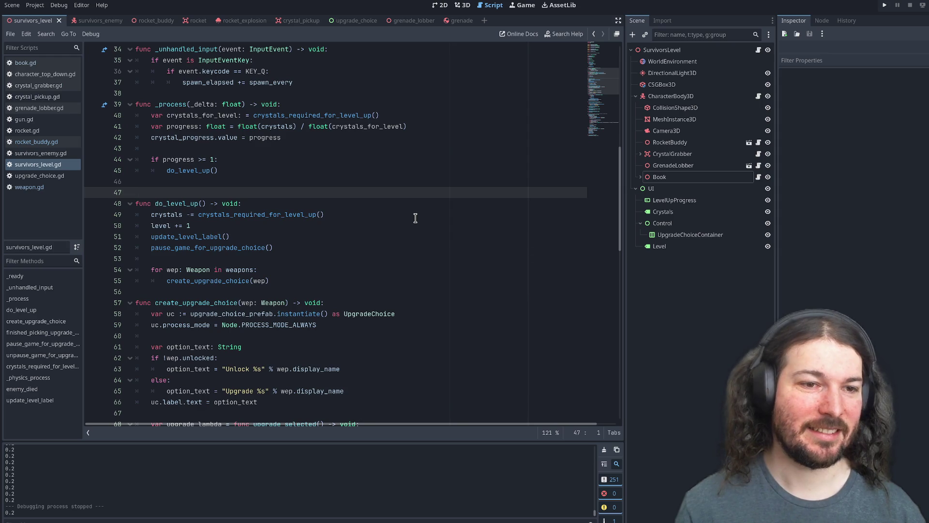
{"action": "scroll", "coordinate": [414, 216], "scroll_direction": "up", "scroll_amount": 5}
{"action": "scroll", "coordinate": [413, 168], "scroll_direction": "up", "scroll_amount": 1}
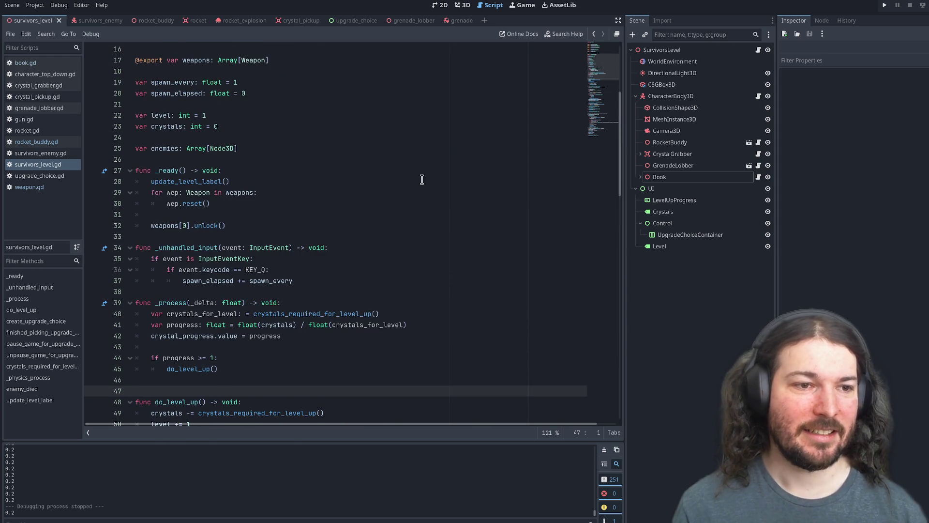
{"action": "left_click", "coordinate": [464, 6]}
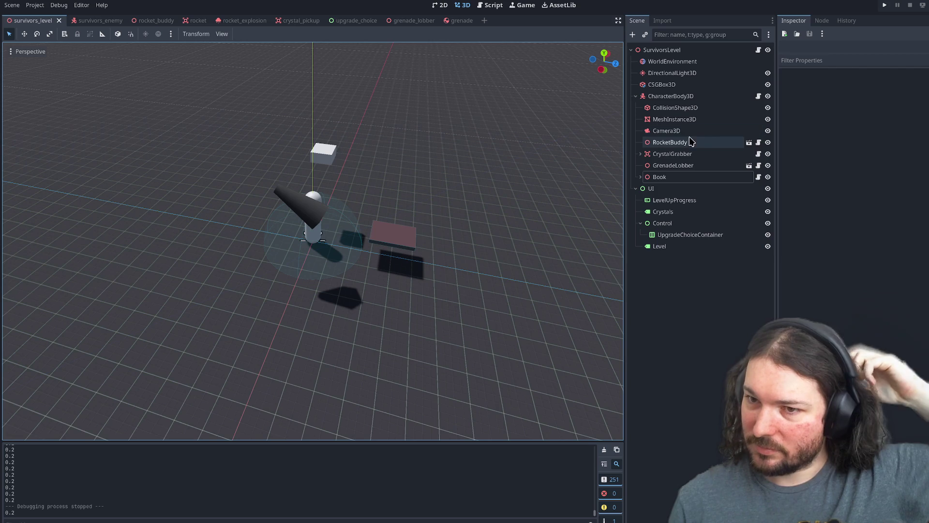
- Inspect the CrystalGrabber, UI, GrenadeLobber and Book nodes, select the player CharacterBody3D, then open the Project menu
{"action": "left_click", "coordinate": [680, 153]}
{"action": "left_click", "coordinate": [684, 183]}
{"action": "left_click", "coordinate": [675, 165]}
{"action": "left_click", "coordinate": [678, 177]}
{"action": "left_click", "coordinate": [676, 165]}
{"action": "left_click", "coordinate": [672, 97]}
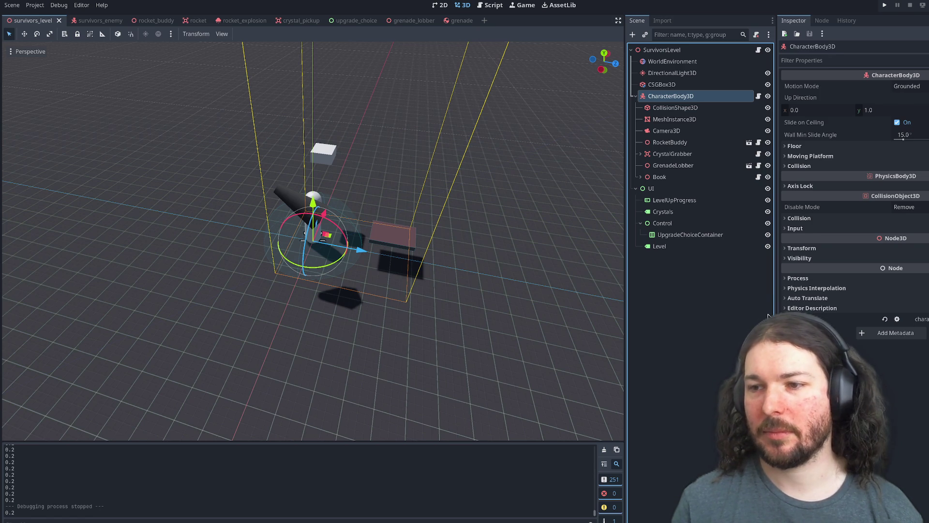
{"action": "left_click", "coordinate": [37, 6]}
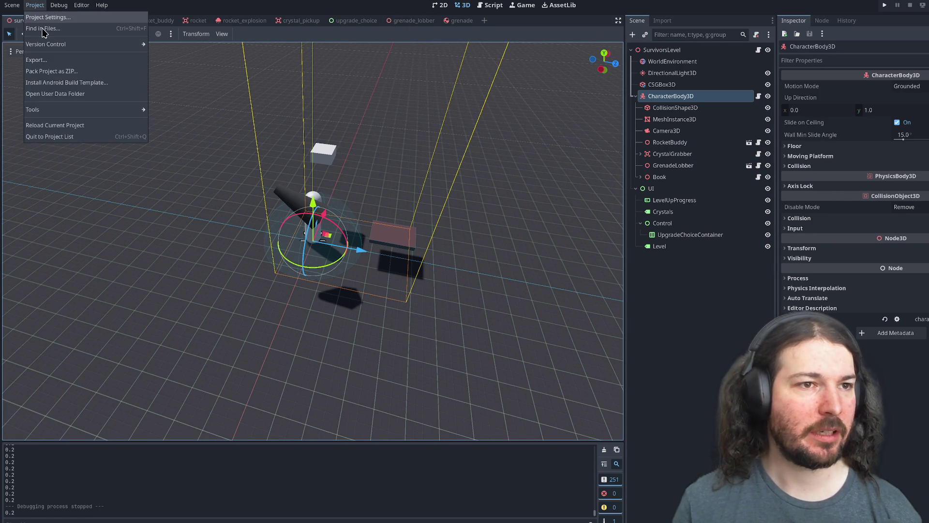
{"action": "left_click", "coordinate": [46, 16]}
{"action": "type", "text": "physics"}
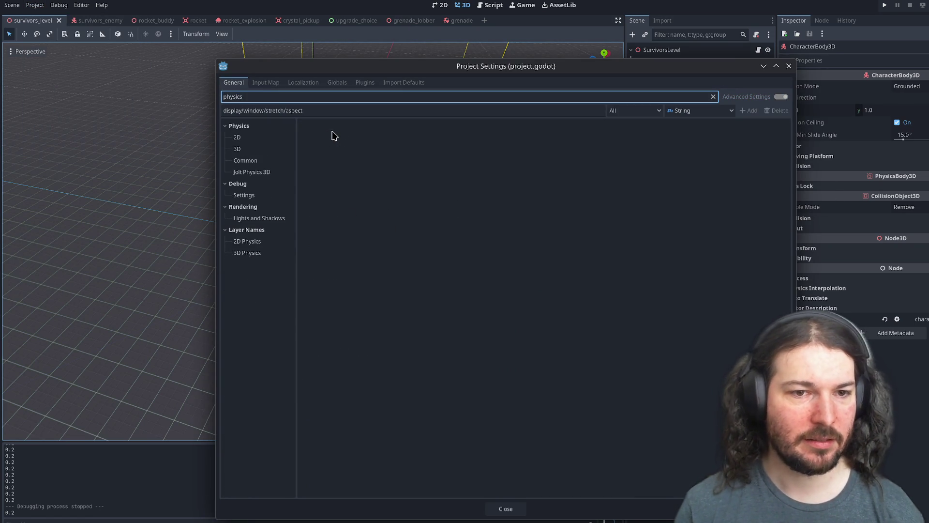
{"action": "left_click", "coordinate": [250, 149]}
{"action": "left_click", "coordinate": [254, 138]}
{"action": "left_click", "coordinate": [258, 161]}
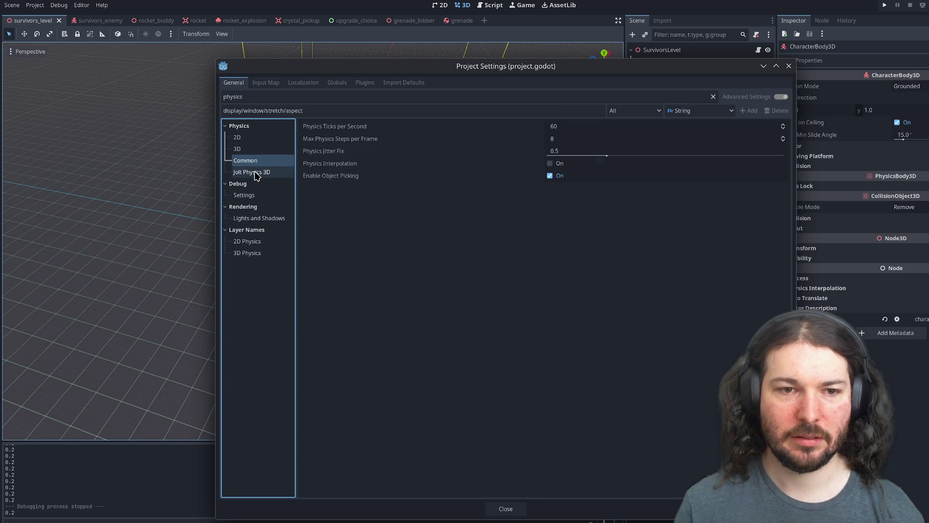
{"action": "left_click", "coordinate": [257, 174]}
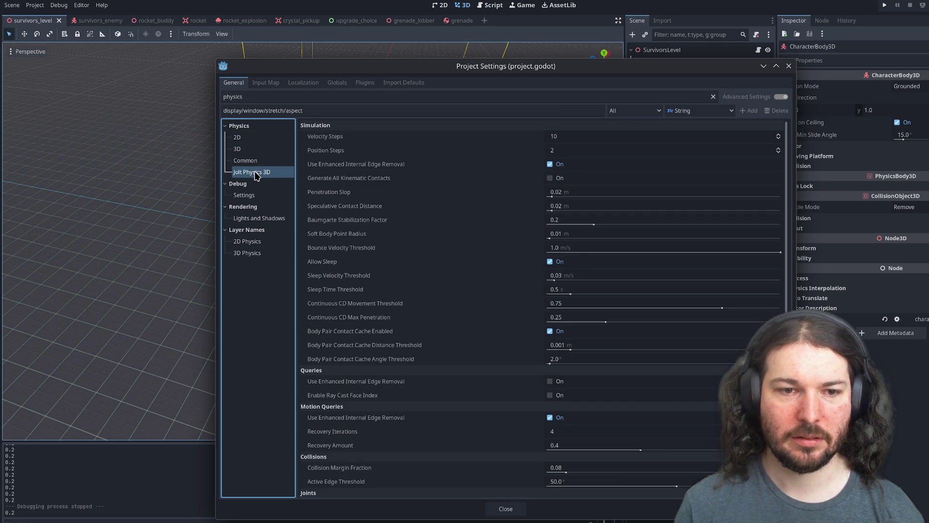
{"action": "left_click", "coordinate": [259, 253]}
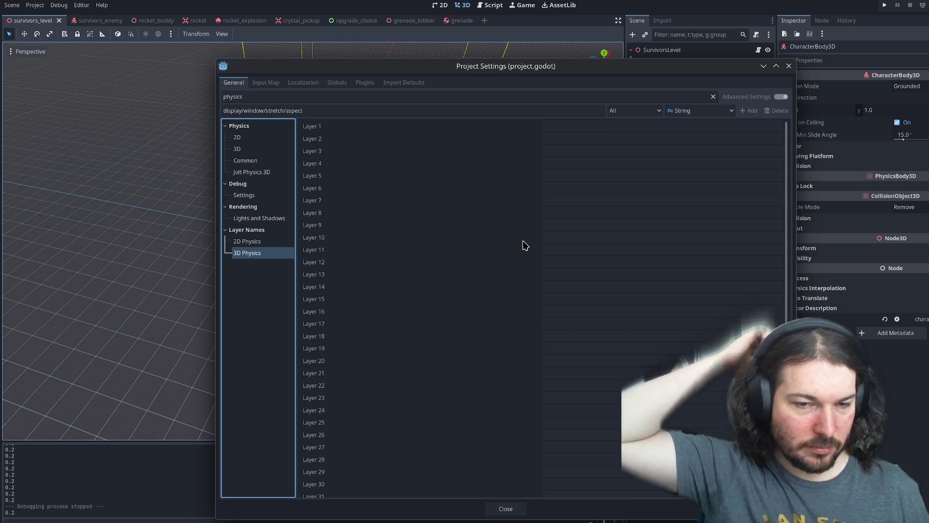
{"action": "left_click", "coordinate": [789, 68]}
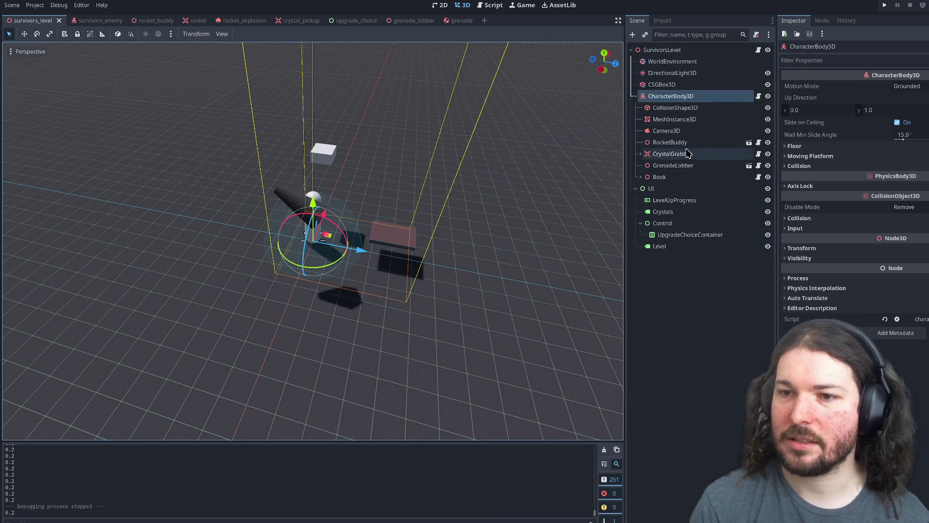
- Check the player's CollisionShape3D and its body's collision layer and mask, then return to survivors_level.gd
{"action": "left_click", "coordinate": [683, 110]}
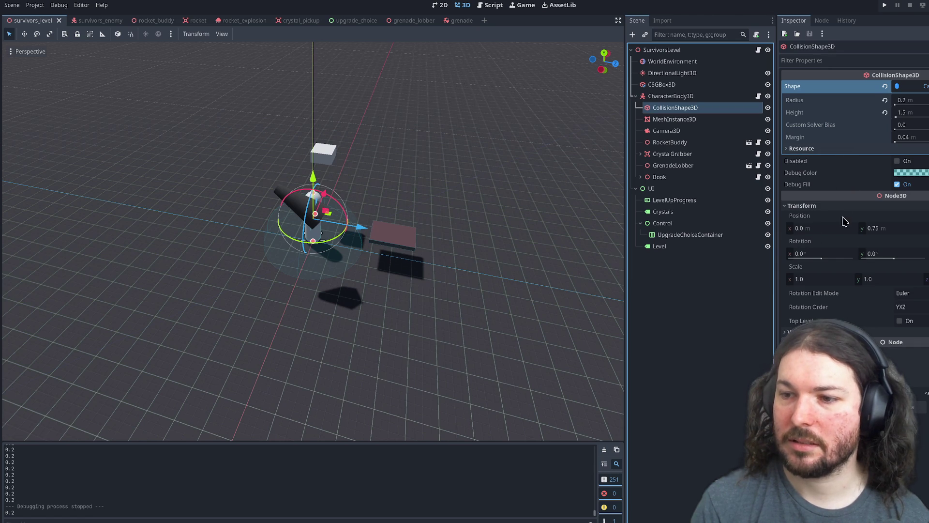
{"action": "left_click", "coordinate": [695, 96]}
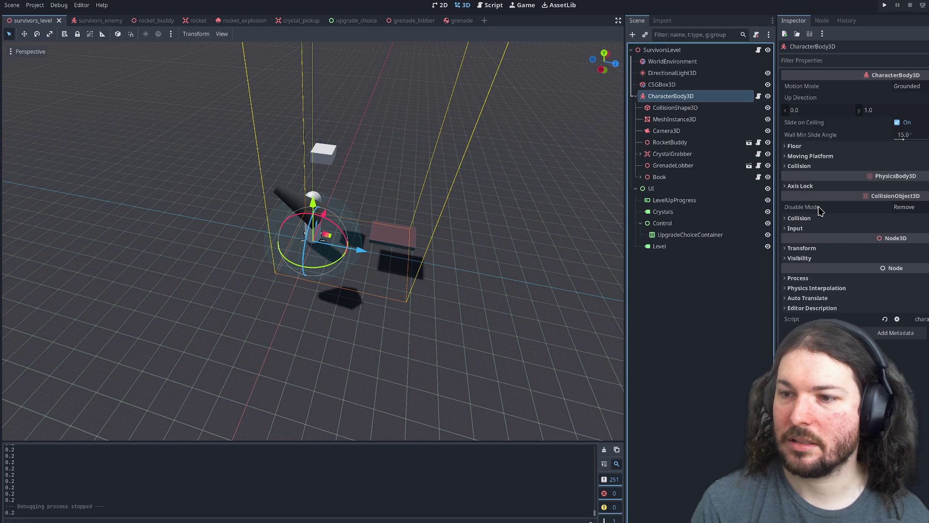
{"action": "left_click", "coordinate": [816, 219]}
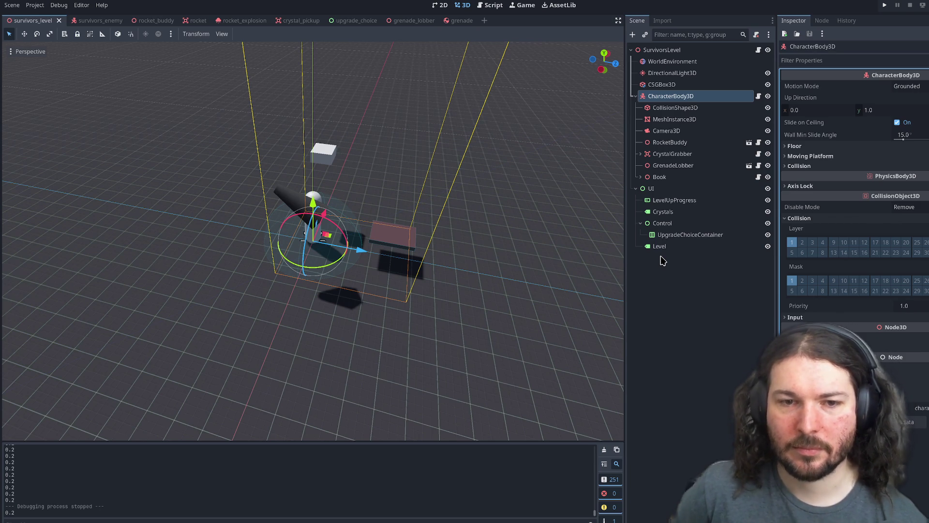
{"action": "left_click", "coordinate": [490, 5]}
{"action": "scroll", "coordinate": [364, 194], "scroll_direction": "up", "scroll_amount": 5}
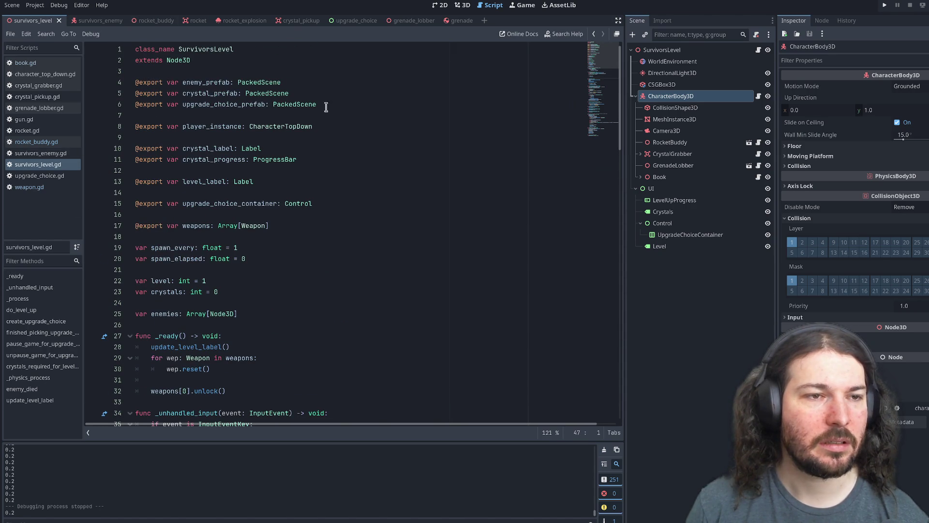
- Add '# Environment for player/enemies to move on' below extends Node3D, followed by a bare '#' line
{"action": "left_click", "coordinate": [315, 74]}
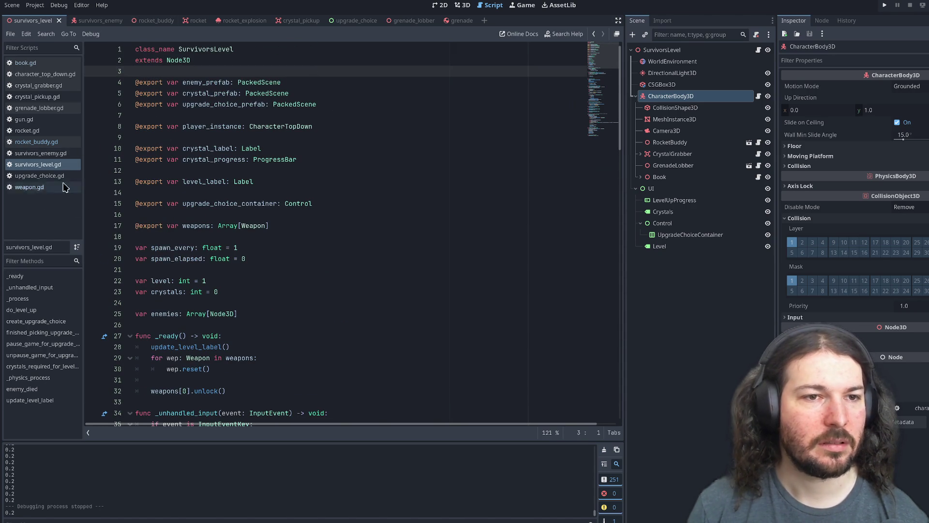
{"action": "key", "text": "Return"}
{"action": "key", "text": "Return"}
{"action": "key", "text": "Up"}
{"action": "type", "text": "#"}
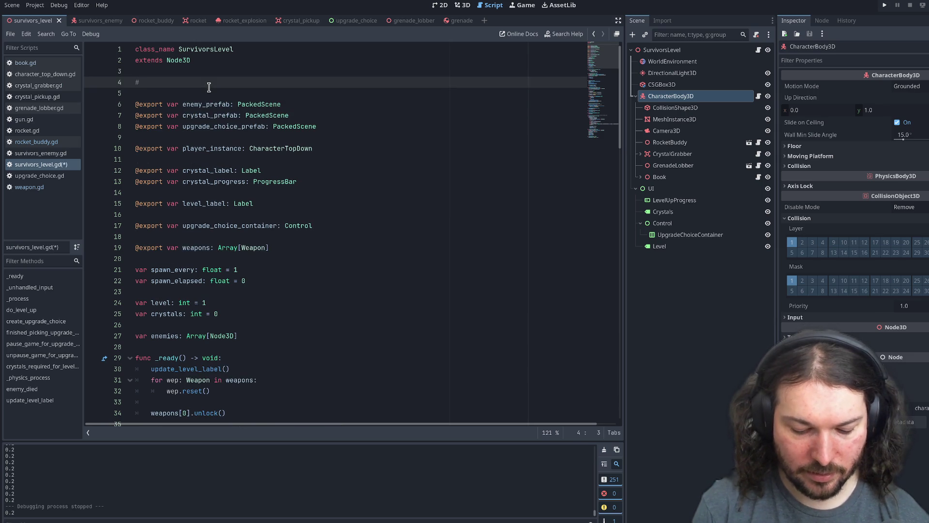
{"action": "type", "text": "F"}
{"action": "type", "text": "Environment for al"}
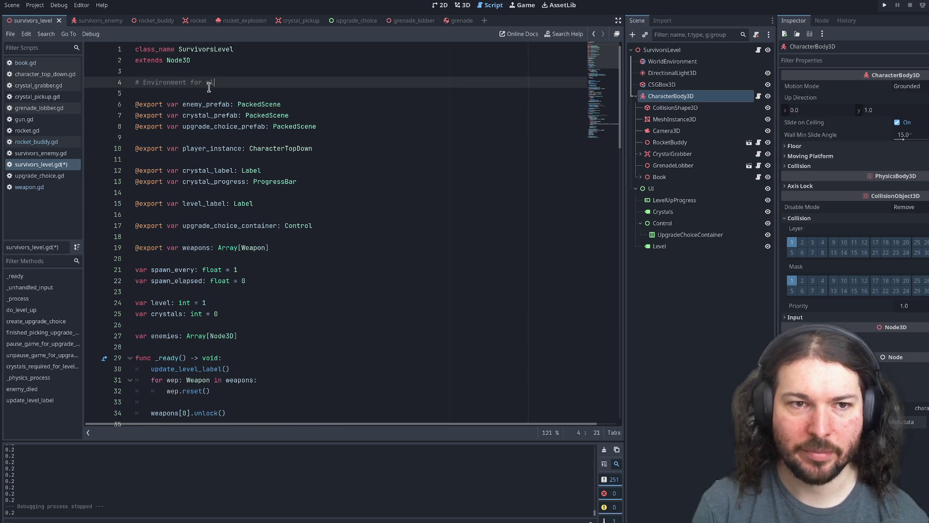
{"action": "type", "text": "ayer to move on"}
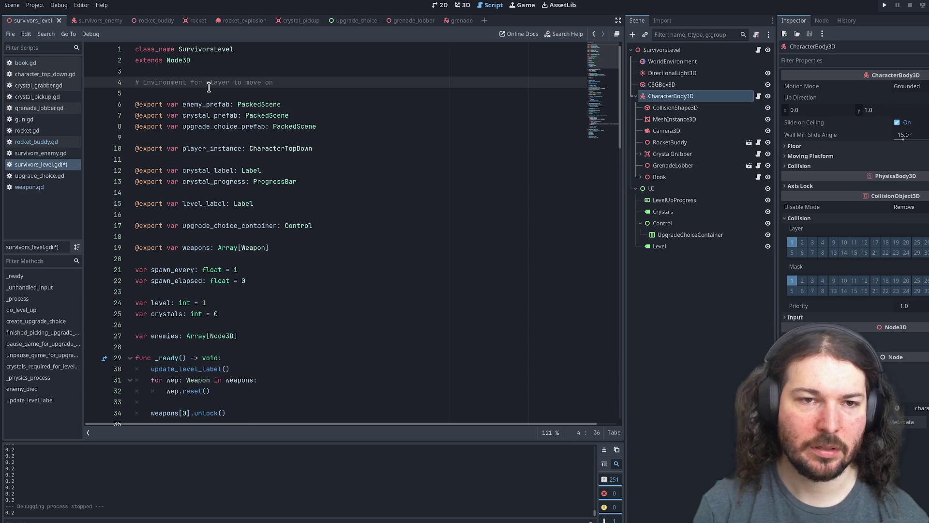
{"action": "type", "text": "/enemies"}
{"action": "key", "text": "End"}
{"action": "key", "text": "Return"}
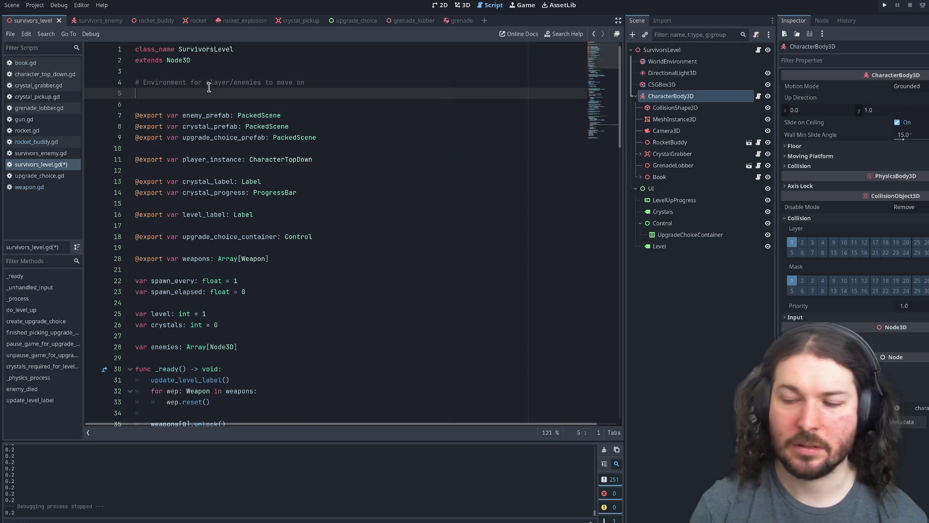
{"action": "type", "text": "#@"}
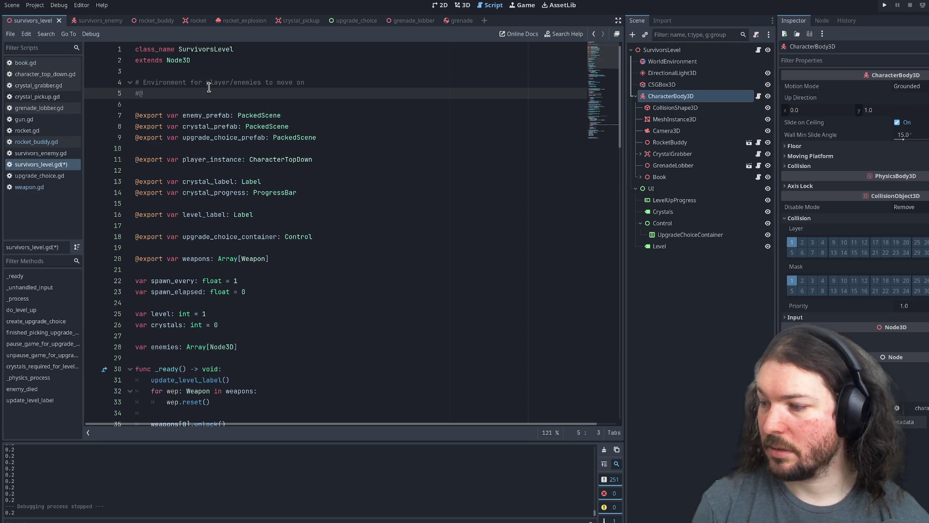
{"action": "key", "text": "BackSpace"}
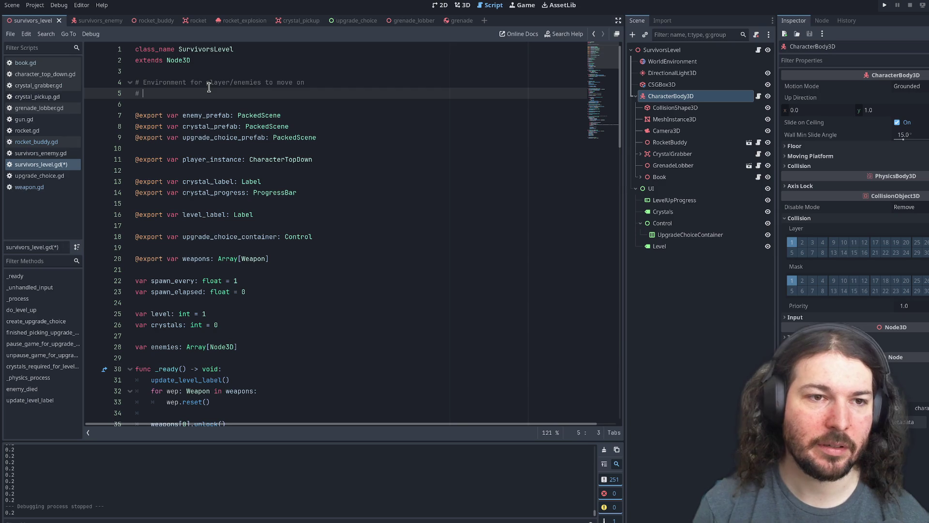
{"action": "key", "text": "BackSpace"}
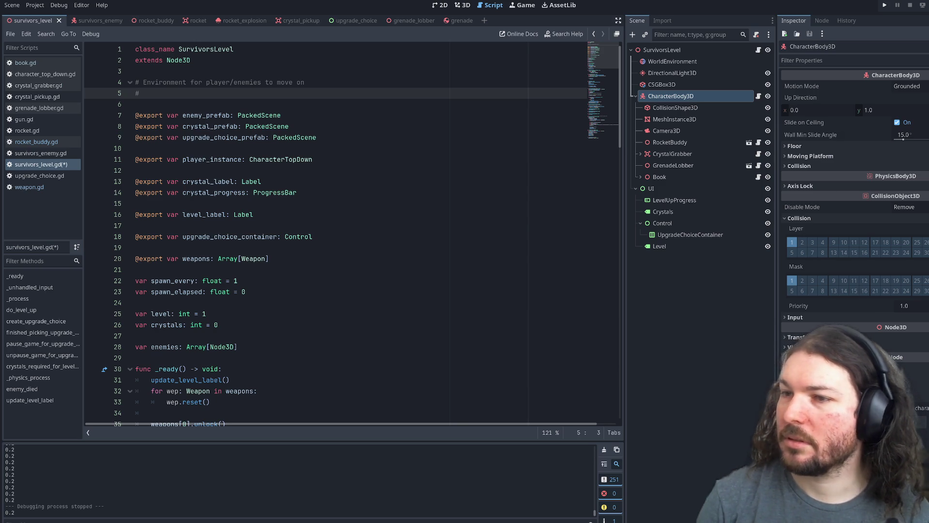
- Bring the browser showing Global Game Jam 2026 events and key dates to the front
{"action": "key", "text": "alt+Tab"}
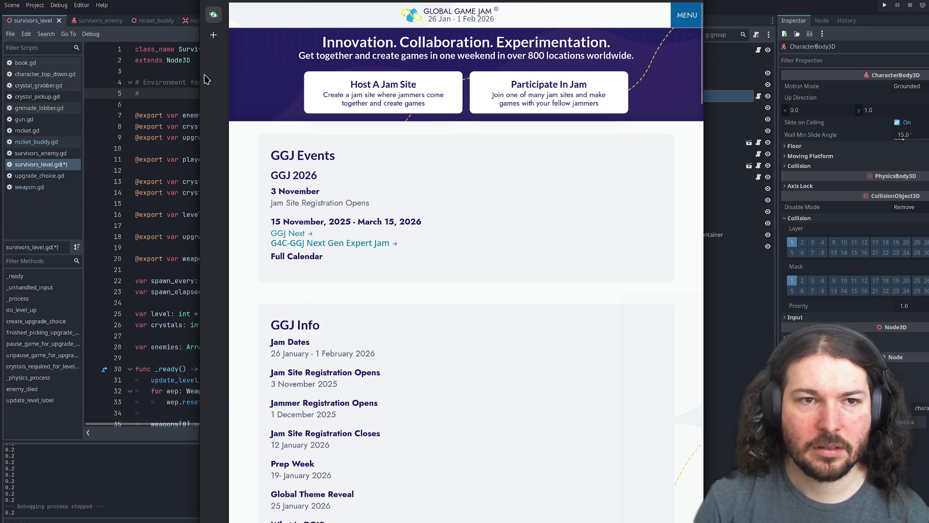
- Load the itch.io Game Jams page in a new tab from the 'game jam' suggestion
{"action": "left_click", "coordinate": [213, 35]}
{"action": "type", "text": "game jam"}
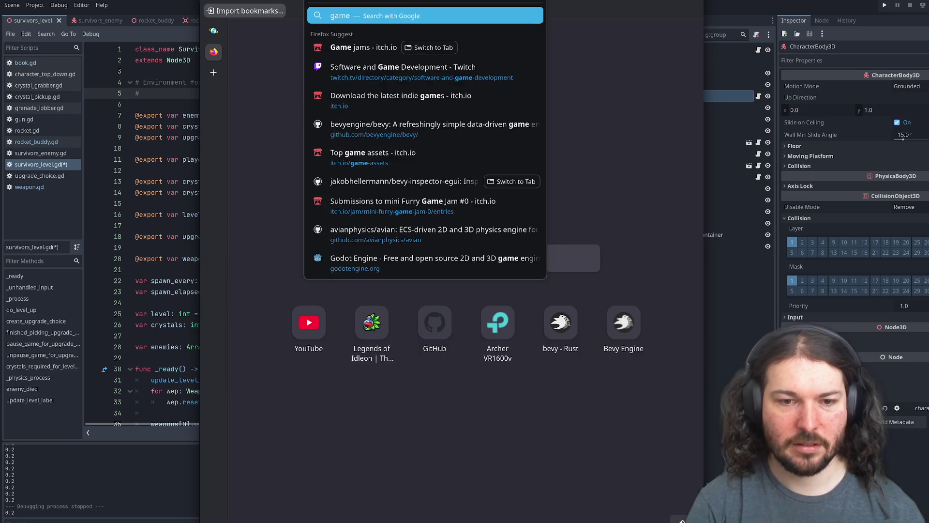
{"action": "key", "text": "Down"}
{"action": "key", "text": "Down"}
{"action": "key", "text": "Down"}
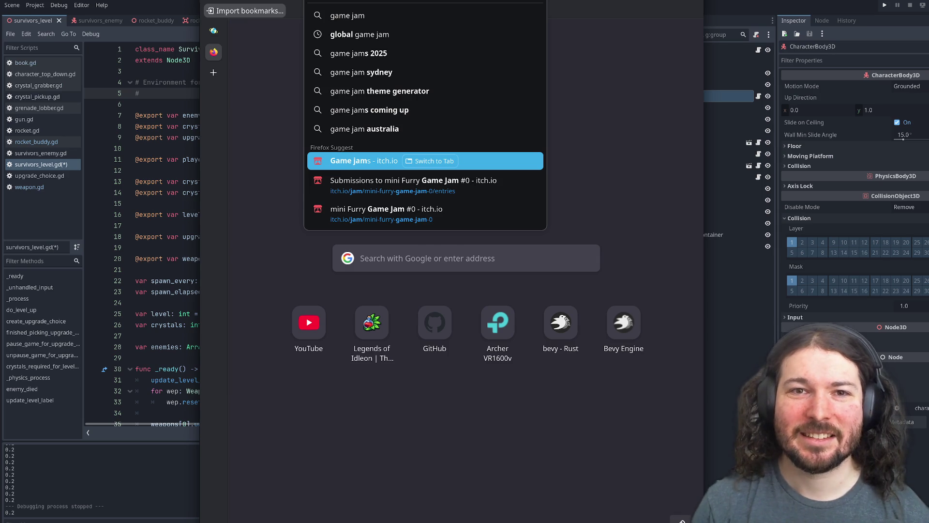
{"action": "type", "text": "a"}
{"action": "key", "text": "BackSpace"}
{"action": "key", "text": "Return"}
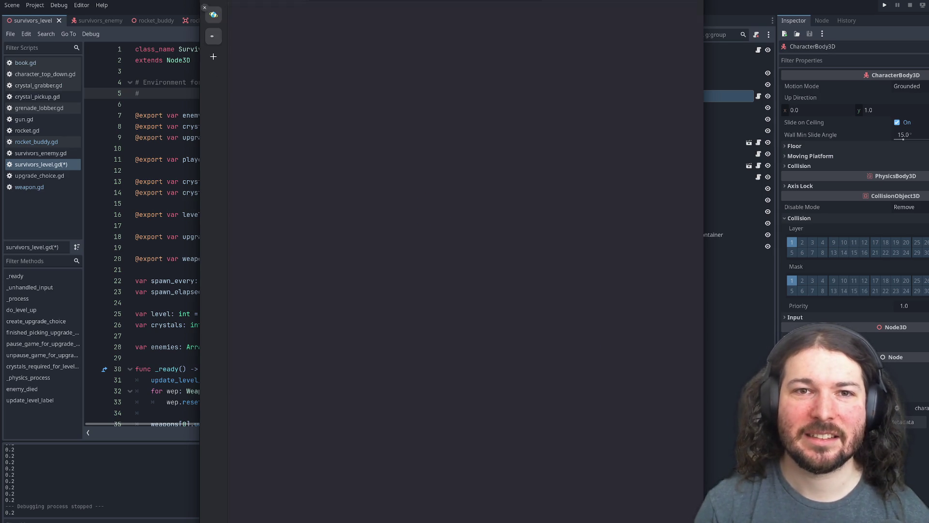
{"action": "scroll", "coordinate": [396, 197], "scroll_direction": "down", "scroll_amount": 5}
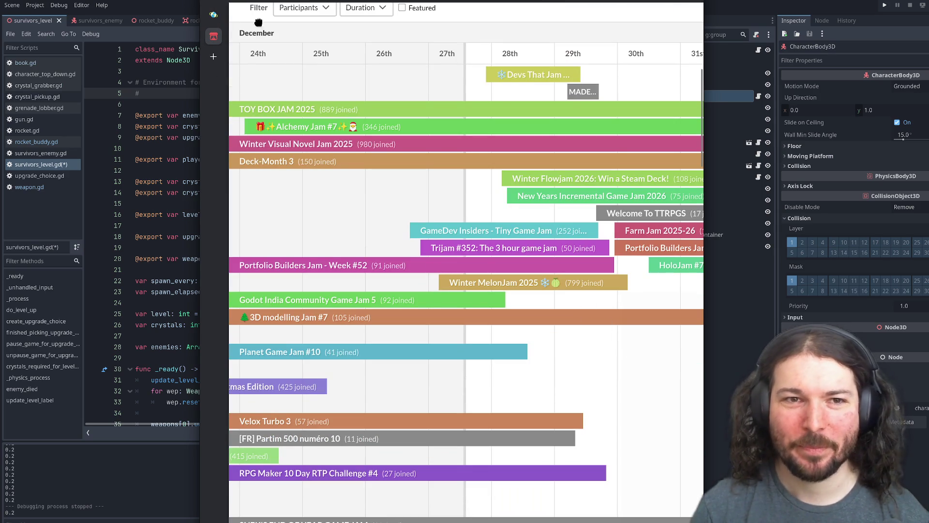
- Pan the jam calendar from December into January and scroll through the listings
{"action": "left_click", "coordinate": [213, 14]}
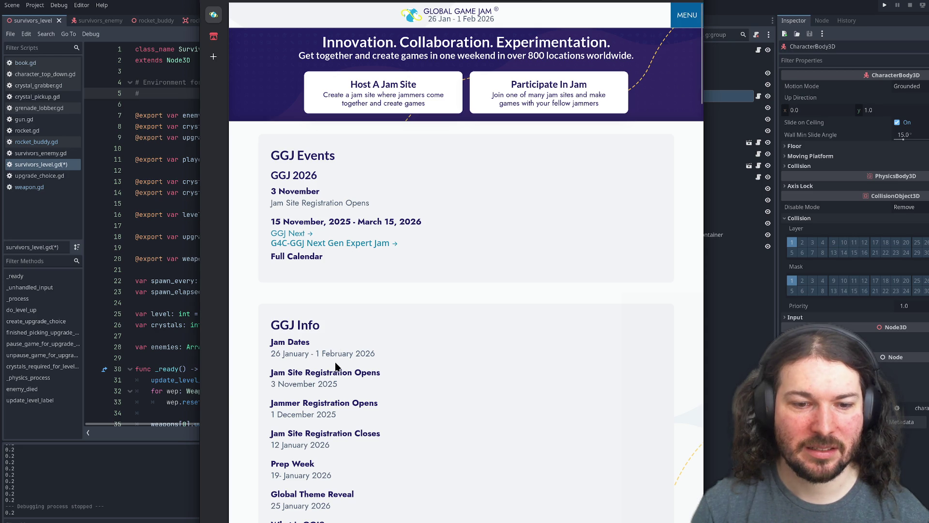
{"action": "scroll", "coordinate": [369, 451], "scroll_direction": "down", "scroll_amount": 2}
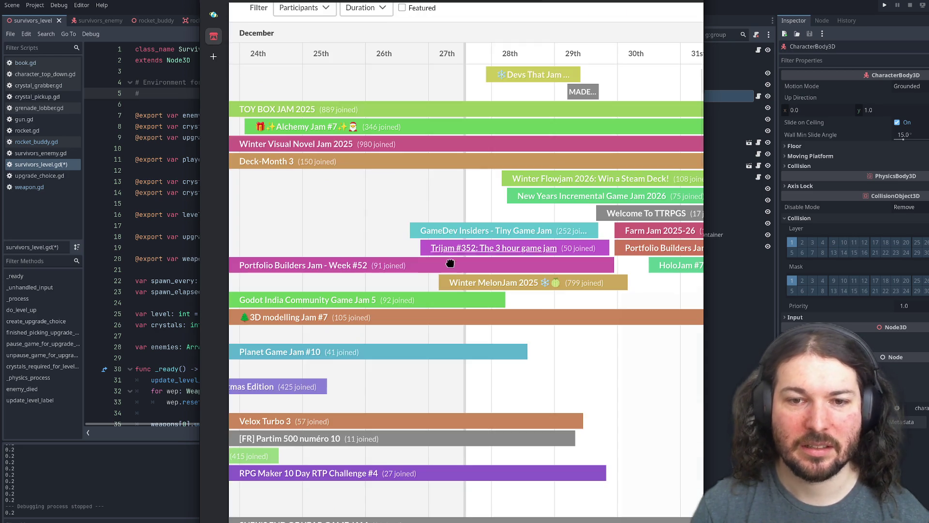
{"action": "mouse_move", "coordinate": [568, 315]}
{"action": "left_mouse_down"}
{"action": "mouse_move", "coordinate": [399, 317]}
{"action": "mouse_move", "coordinate": [223, 385]}
{"action": "left_mouse_up"}
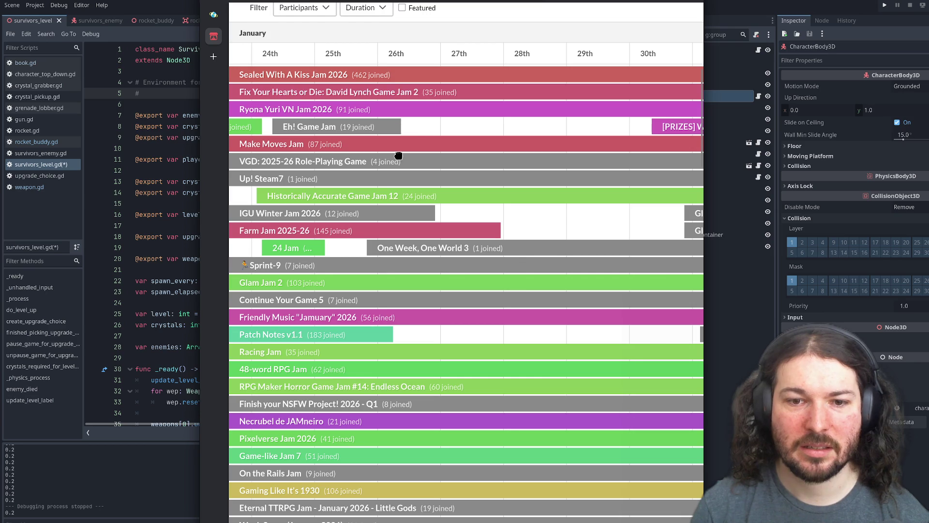
{"action": "scroll", "coordinate": [402, 198], "scroll_direction": "down", "scroll_amount": 8}
{"action": "scroll", "coordinate": [401, 197], "scroll_direction": "down", "scroll_amount": 4}
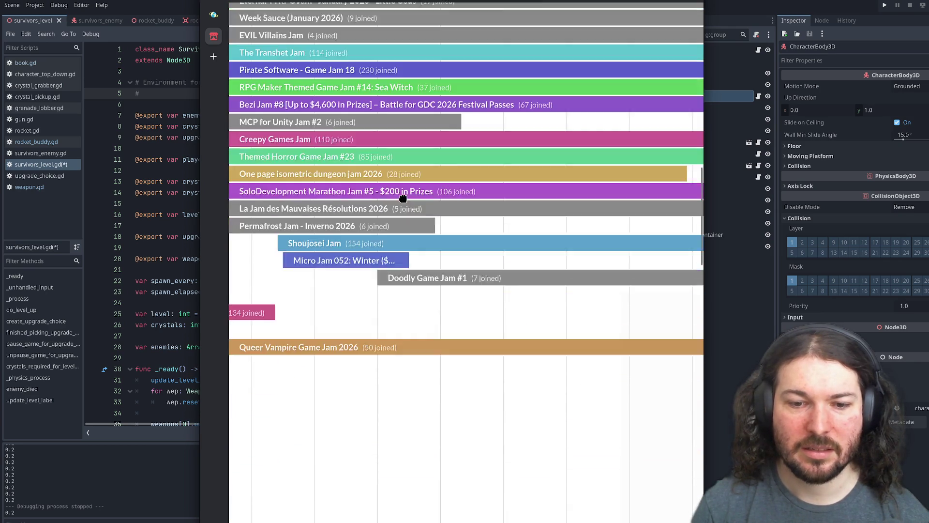
{"action": "scroll", "coordinate": [404, 216], "scroll_direction": "up", "scroll_amount": 17}
{"action": "scroll", "coordinate": [419, 254], "scroll_direction": "down", "scroll_amount": 10}
{"action": "scroll", "coordinate": [419, 254], "scroll_direction": "down", "scroll_amount": 5}
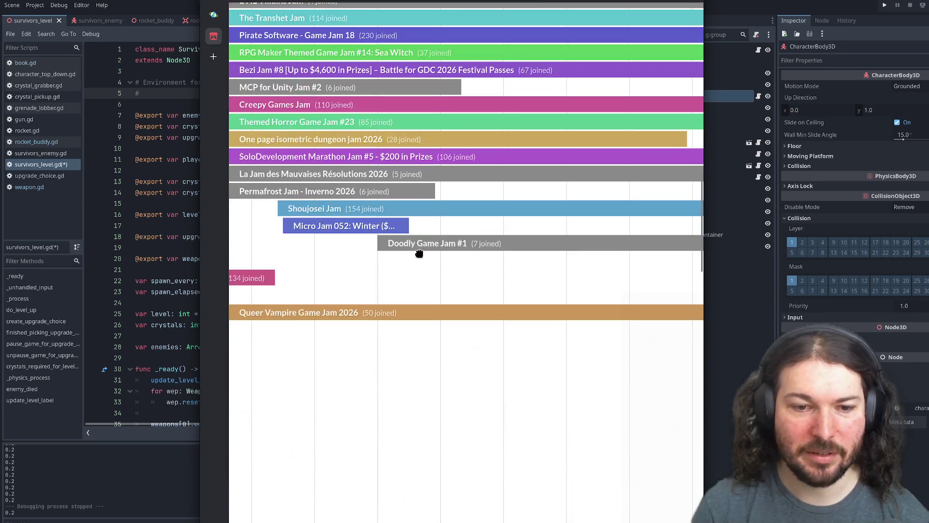
{"action": "scroll", "coordinate": [420, 253], "scroll_direction": "up", "scroll_amount": 15}
- Close the itch.io tab, maximise the browser, and scroll to the top of the Global Game Jam homepage
{"action": "key", "text": "ctrl+w"}
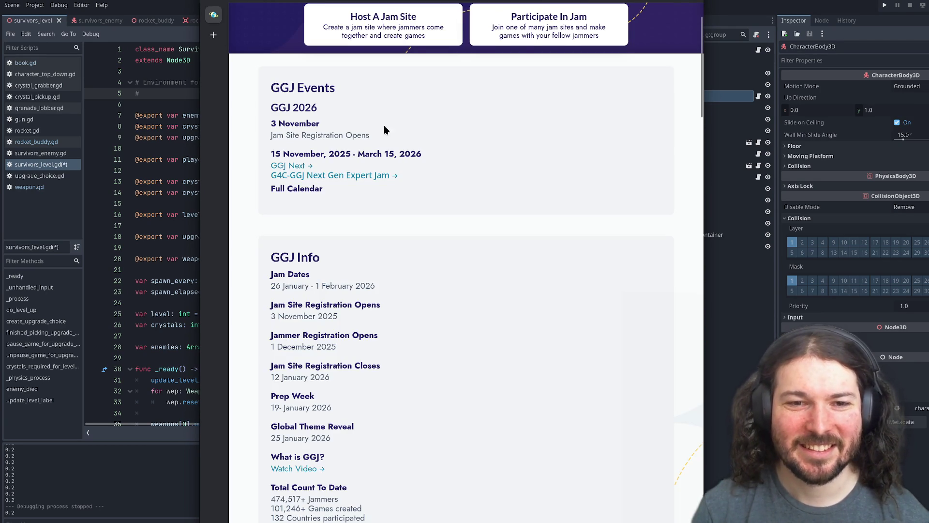
{"action": "key", "text": "super+Up"}
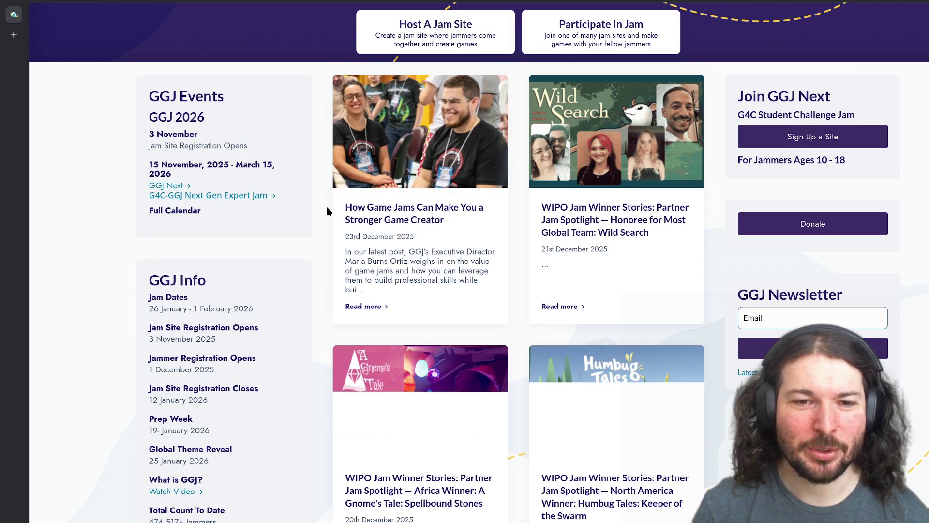
{"action": "scroll", "coordinate": [325, 208], "scroll_direction": "up", "scroll_amount": 3}
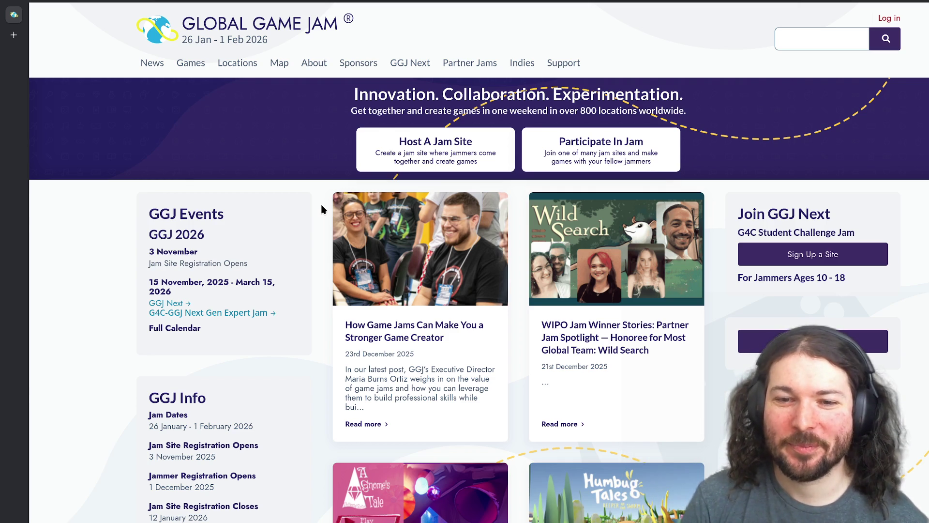
{"action": "mouse_move", "coordinate": [380, 31]}
{"action": "left_mouse_down"}
{"action": "mouse_move", "coordinate": [54, 56]}
{"action": "mouse_move", "coordinate": [112, 154]}
{"action": "left_mouse_up"}
{"action": "left_click", "coordinate": [112, 154]}
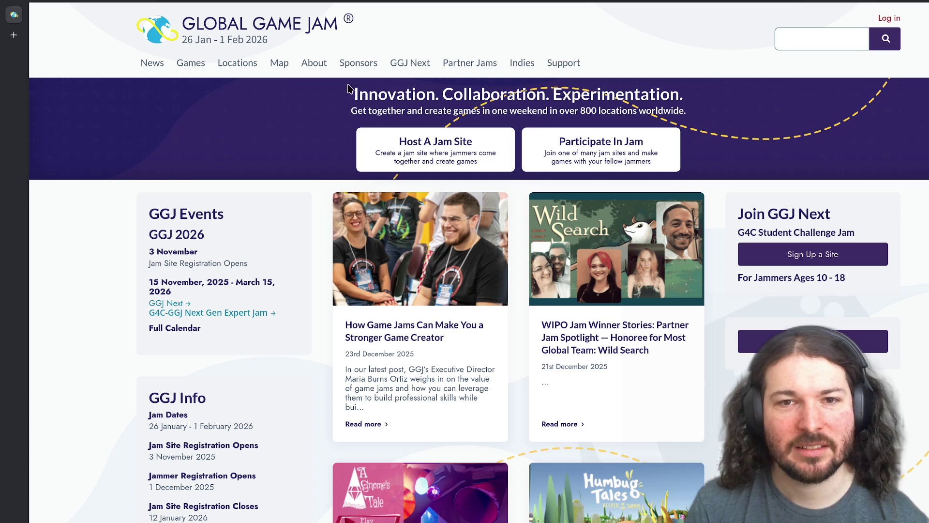
{"action": "left_click", "coordinate": [200, 69]}
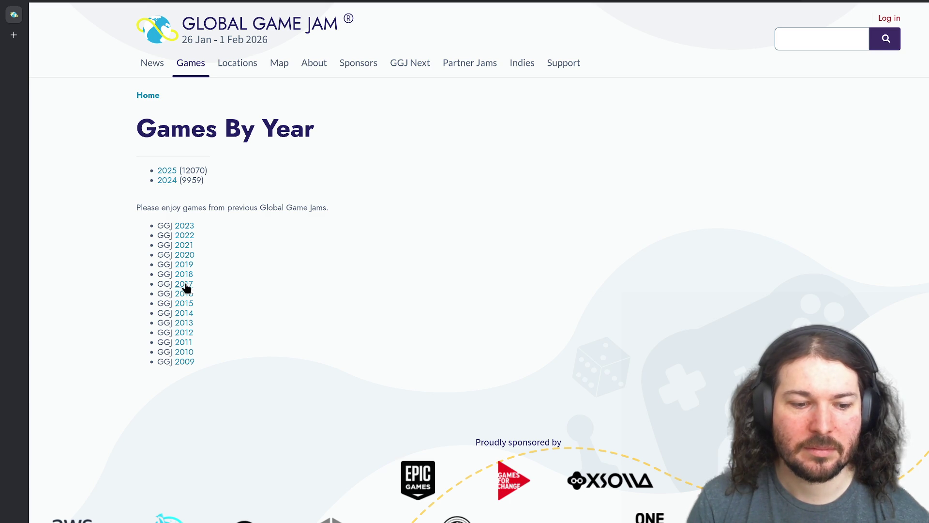
{"action": "left_click", "coordinate": [818, 34]}
{"action": "type", "text": "wave"}
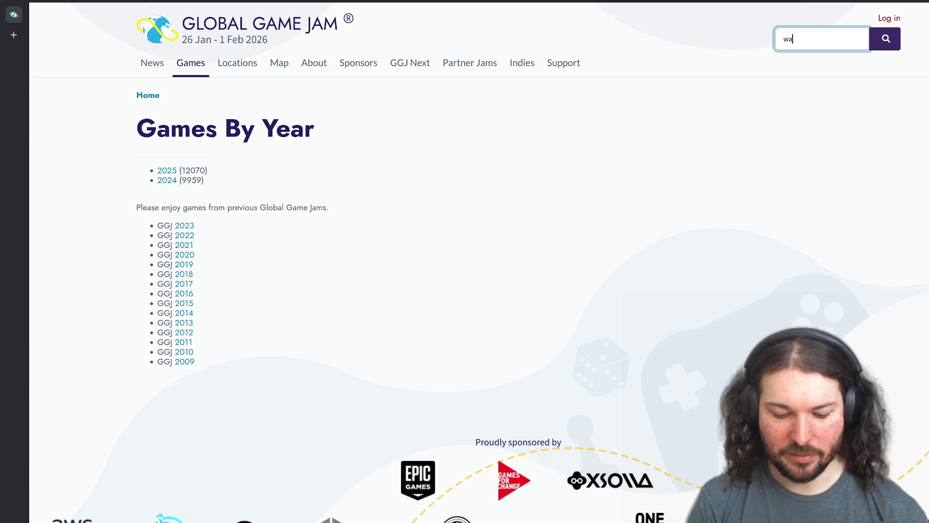
{"action": "type", "text": "ball"}
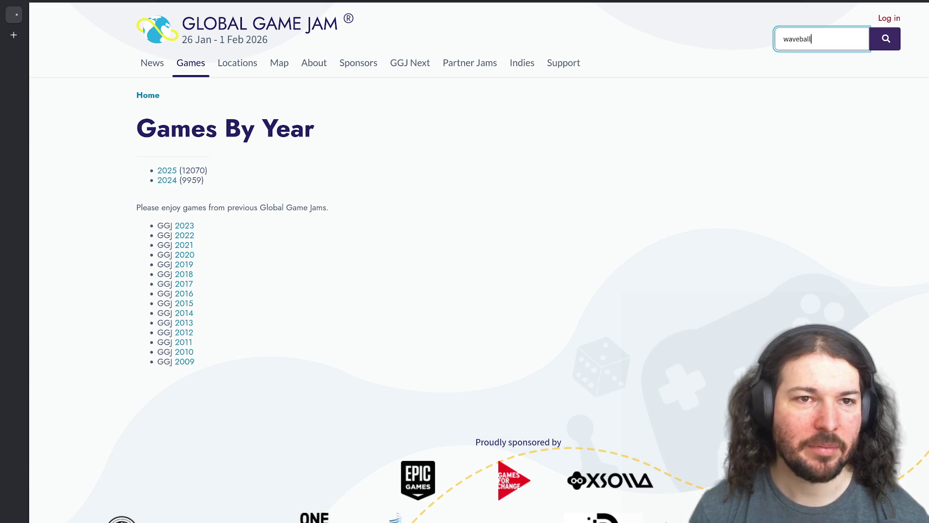
{"action": "key", "text": "Return"}
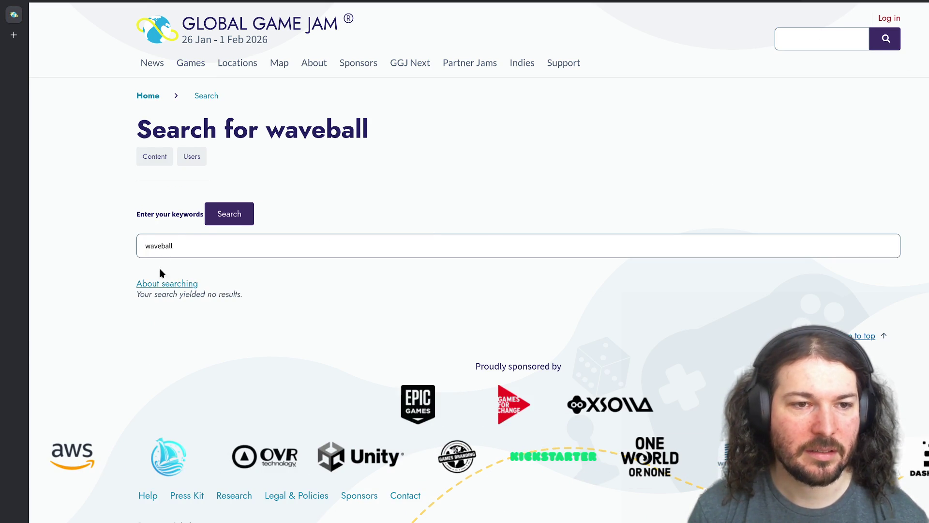
{"action": "left_click", "coordinate": [265, 244]}
{"action": "key", "text": "BackSpace"}
{"action": "key", "text": "BackSpace"}
{"action": "key", "text": "BackSpace"}
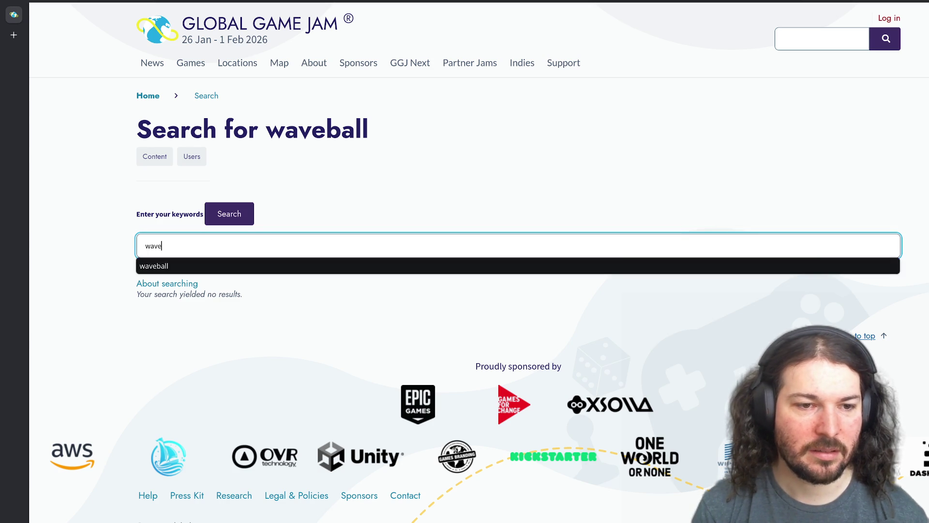
{"action": "key", "text": "Escape"}
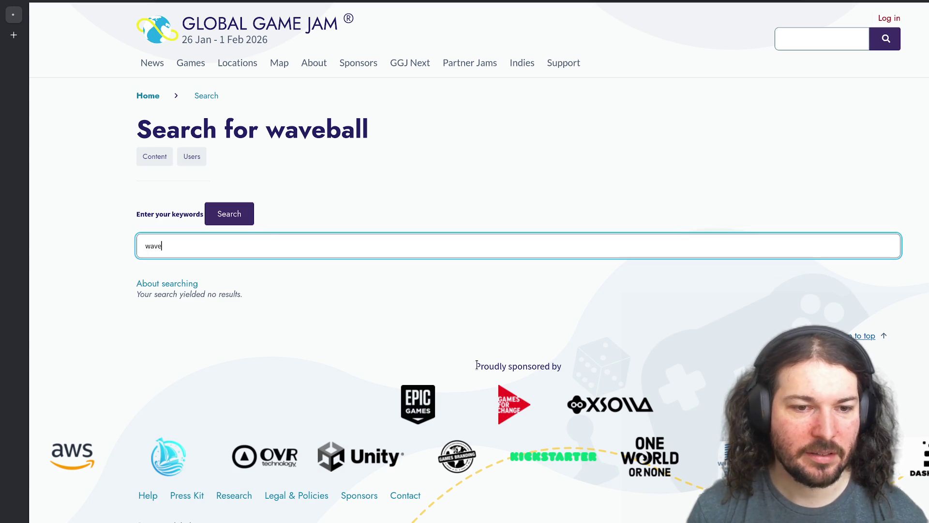
{"action": "key", "text": "Return"}
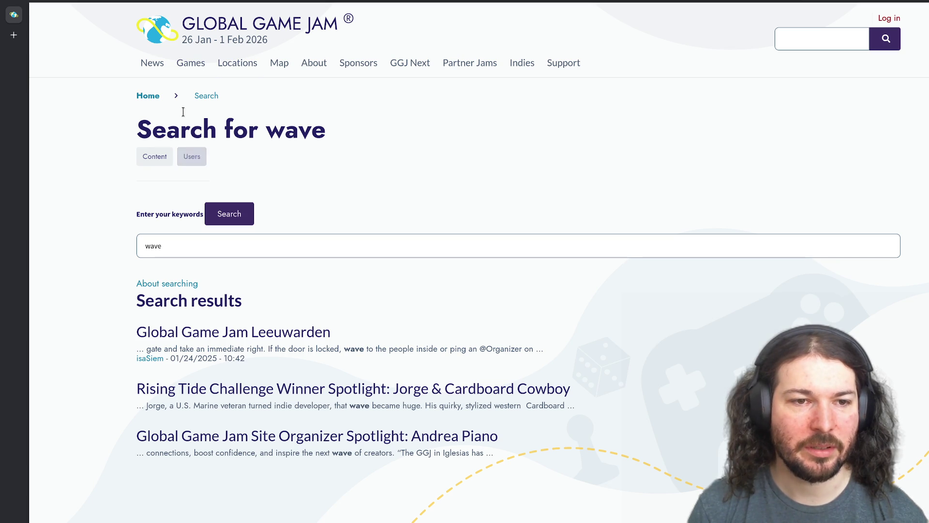
{"action": "left_click", "coordinate": [191, 68]}
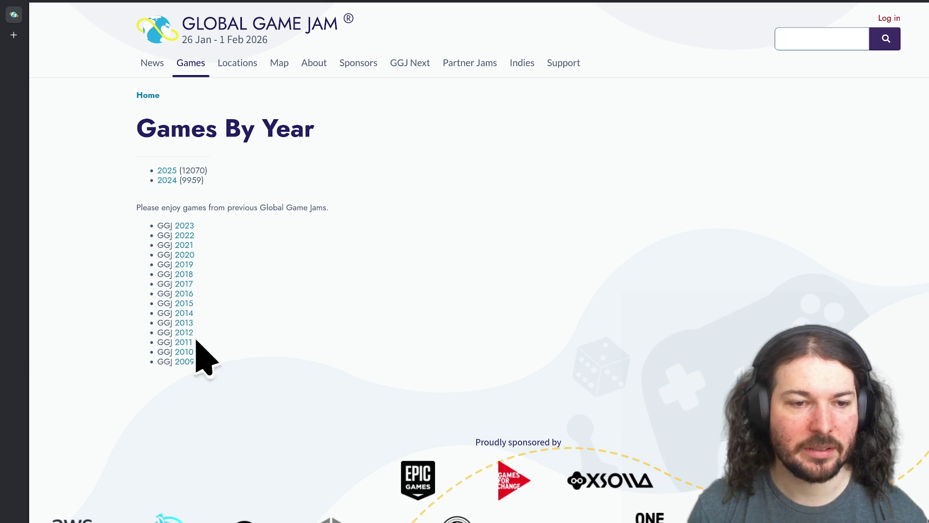
{"action": "middle_click", "coordinate": [186, 322]}
{"action": "key", "text": "ctrl+Tab"}
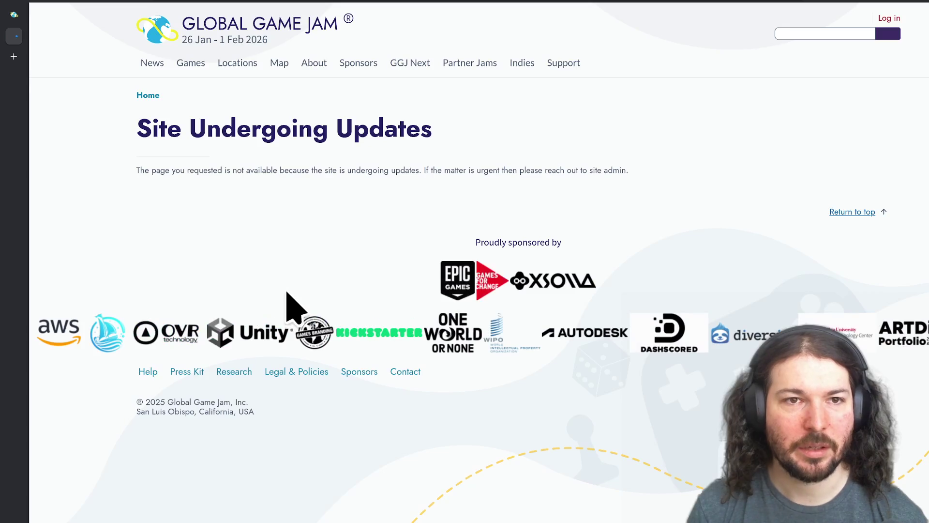
{"action": "mouse_move", "coordinate": [222, 128]}
{"action": "left_mouse_down"}
{"action": "mouse_move", "coordinate": [239, 128]}
{"action": "mouse_move", "coordinate": [315, 228]}
{"action": "left_mouse_up"}
{"action": "left_click", "coordinate": [315, 237]}
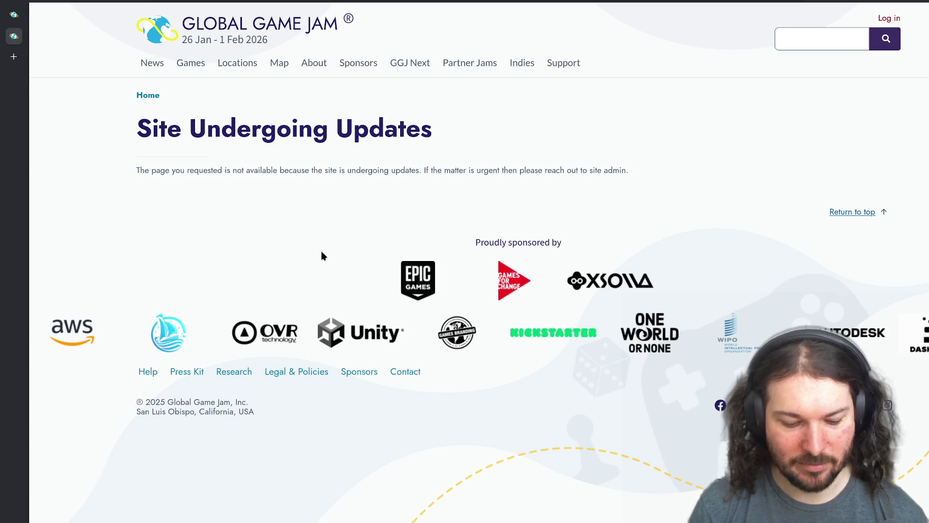
{"action": "key", "text": "ctrl+w"}
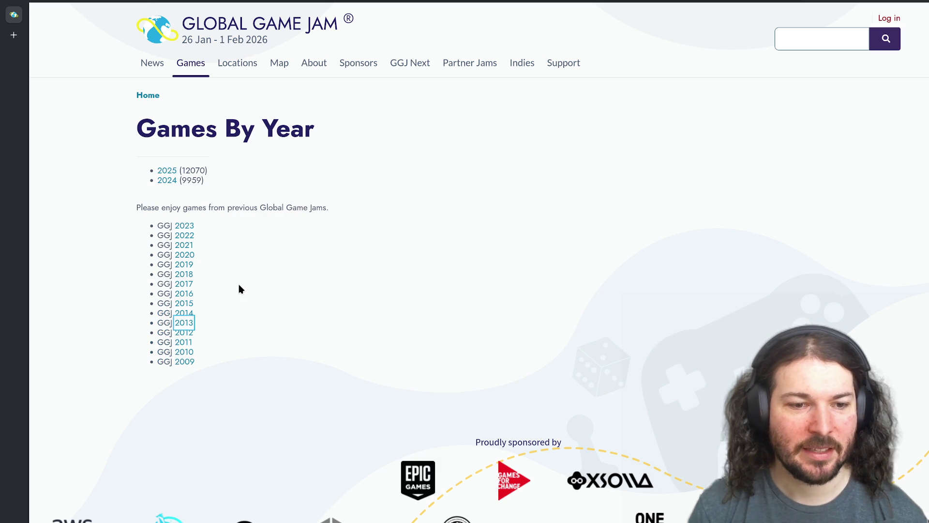
{"action": "left_click", "coordinate": [222, 35]}
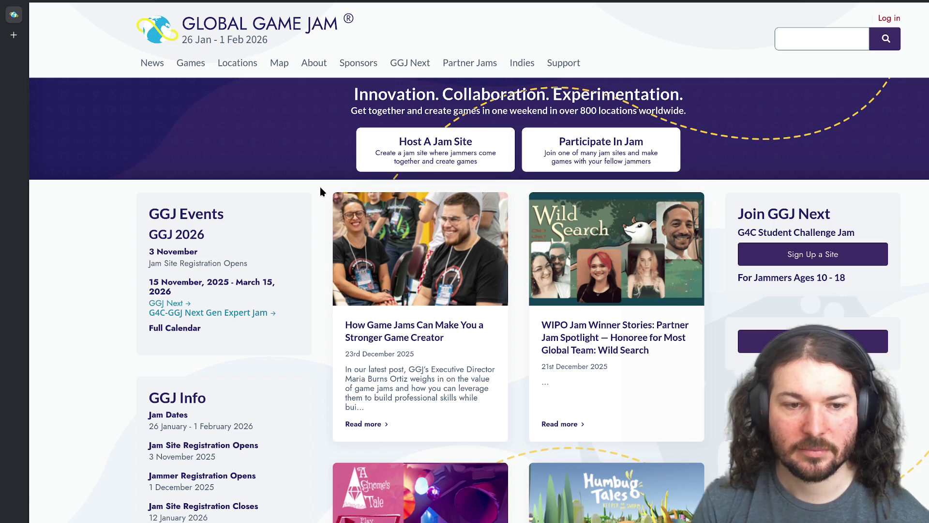
- Filter the 2026 jam site list to Australia
{"action": "scroll", "coordinate": [321, 191], "scroll_direction": "down", "scroll_amount": 12}
{"action": "scroll", "coordinate": [325, 203], "scroll_direction": "up", "scroll_amount": 5}
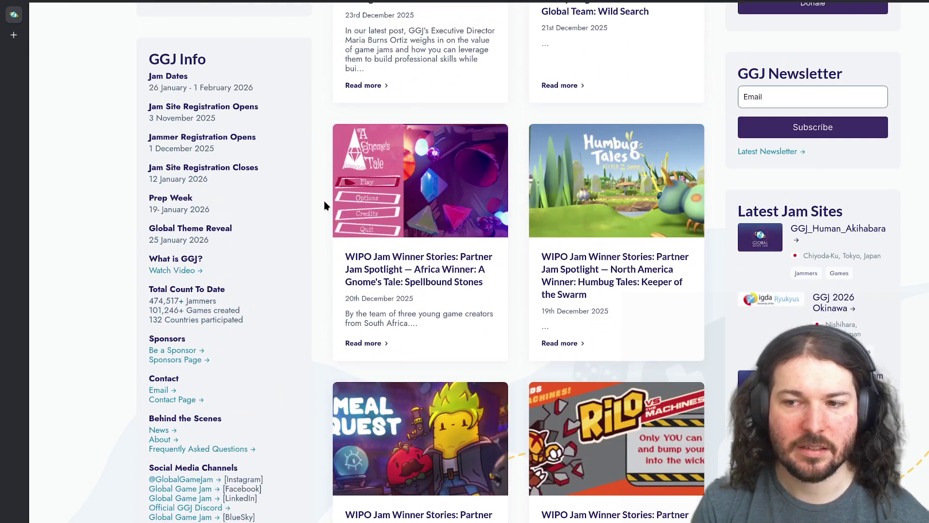
{"action": "scroll", "coordinate": [323, 202], "scroll_direction": "up", "scroll_amount": 4}
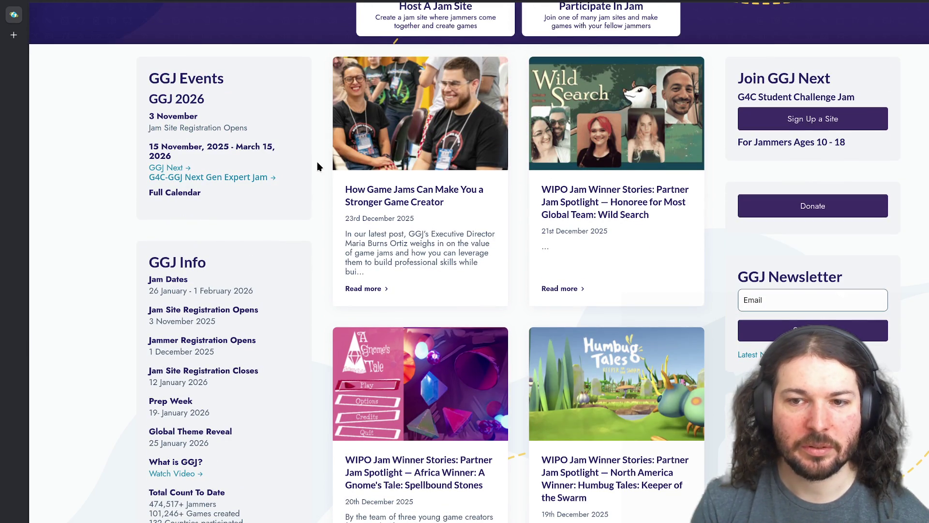
{"action": "scroll", "coordinate": [200, 140], "scroll_direction": "up", "scroll_amount": 3}
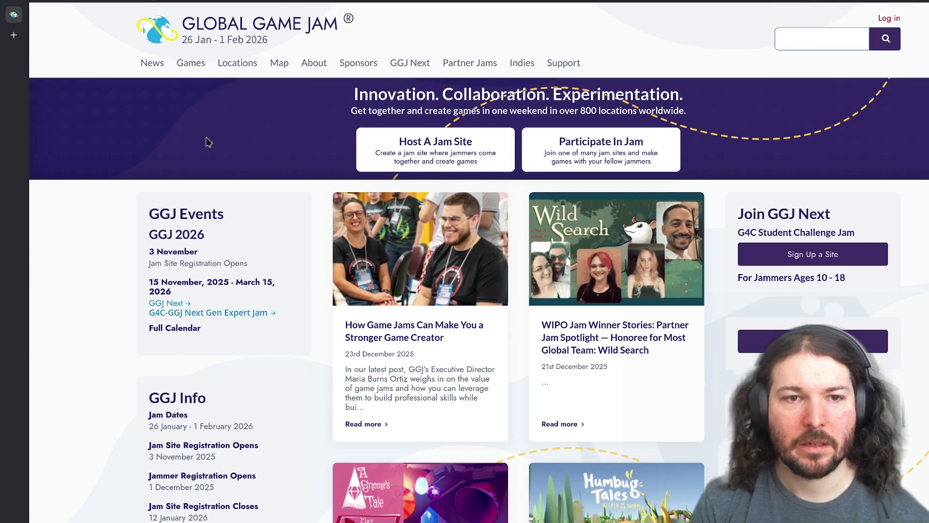
{"action": "left_click", "coordinate": [237, 64]}
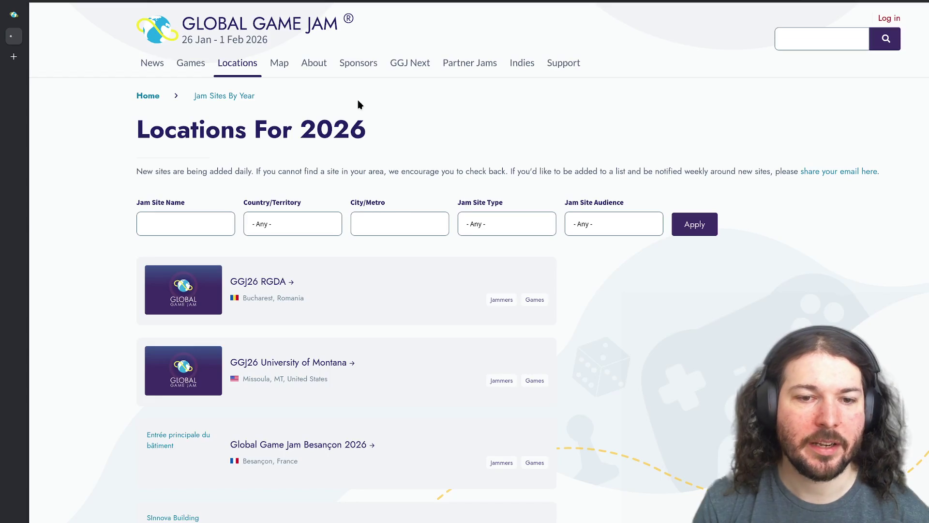
{"action": "left_click", "coordinate": [295, 229]}
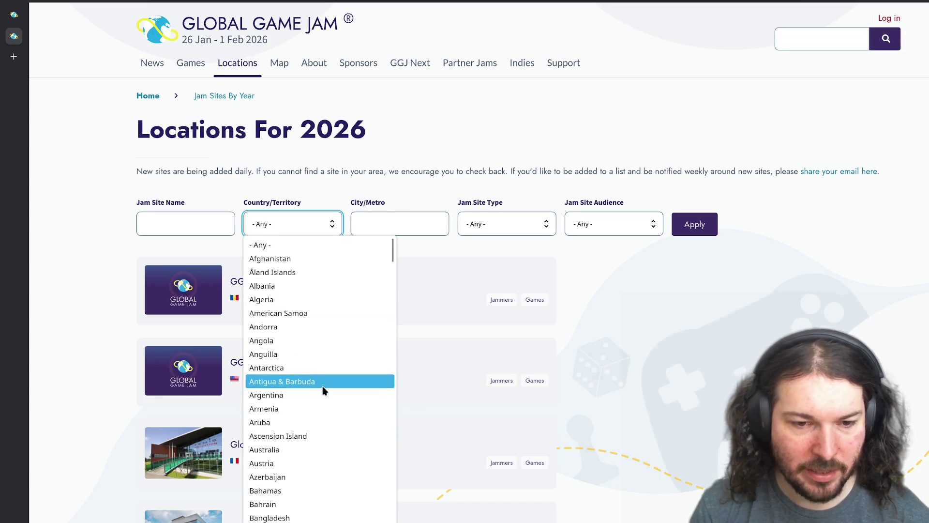
{"action": "left_click", "coordinate": [322, 450]}
{"action": "left_click", "coordinate": [676, 235]}
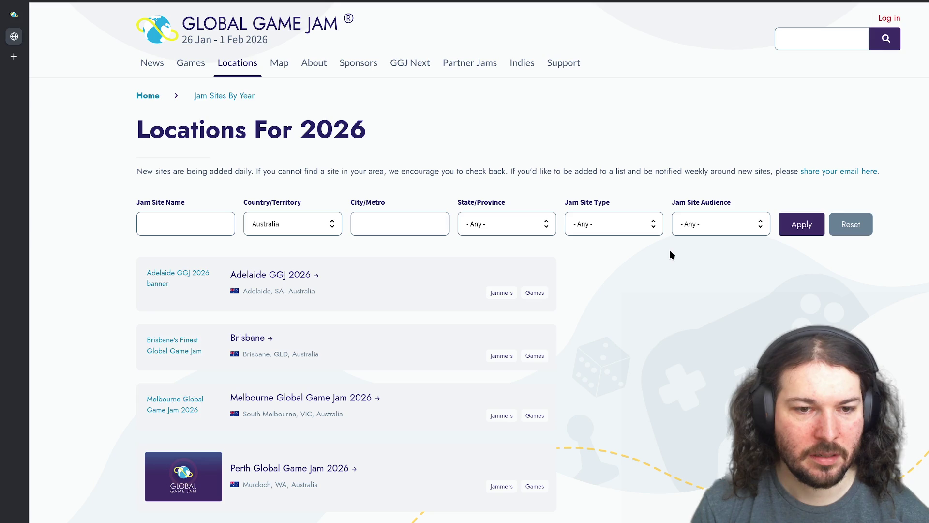
- Open the TAFE NSW St Leonards Campus and Torrens Surry Hills site pages in new tabs
{"action": "scroll", "coordinate": [383, 279], "scroll_direction": "down", "scroll_amount": 2}
{"action": "scroll", "coordinate": [383, 275], "scroll_direction": "down", "scroll_amount": 5}
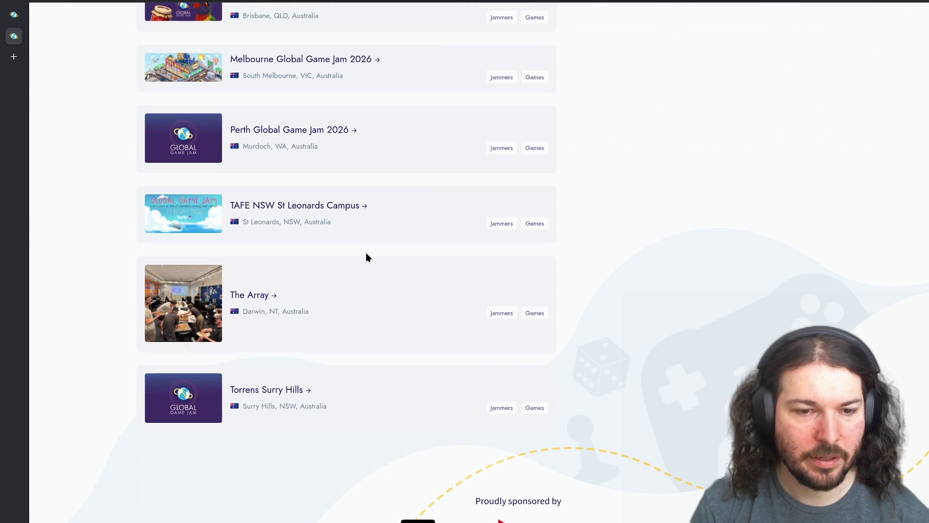
{"action": "middle_click", "coordinate": [329, 206]}
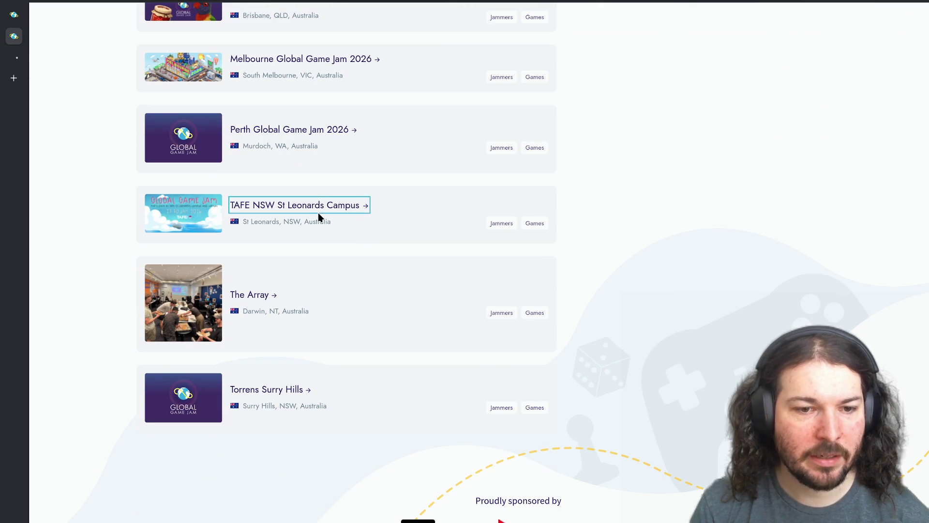
{"action": "middle_click", "coordinate": [266, 392]}
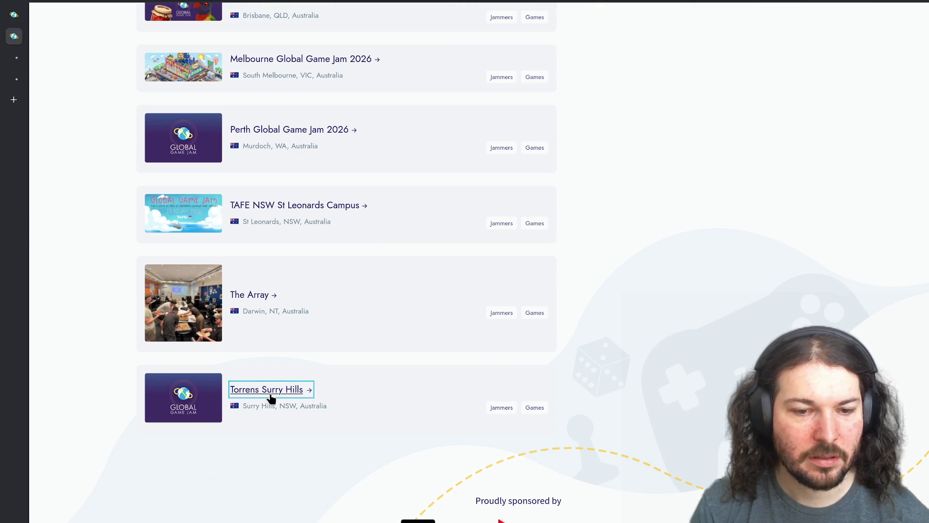
- Read TAFE St Leonards' event hours and dates, then go back to the Global Game Jam home page
{"action": "key", "text": "ctrl+Tab"}
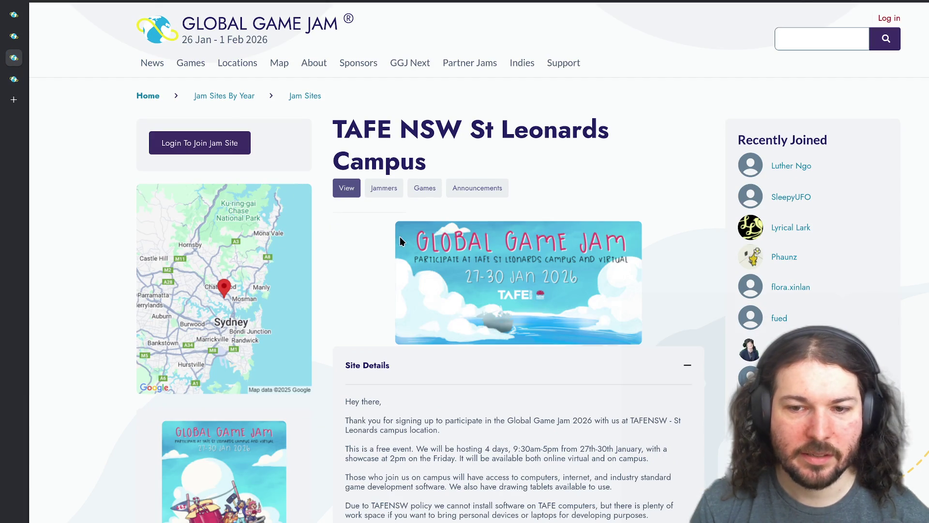
{"action": "scroll", "coordinate": [518, 155], "scroll_direction": "down", "scroll_amount": 5}
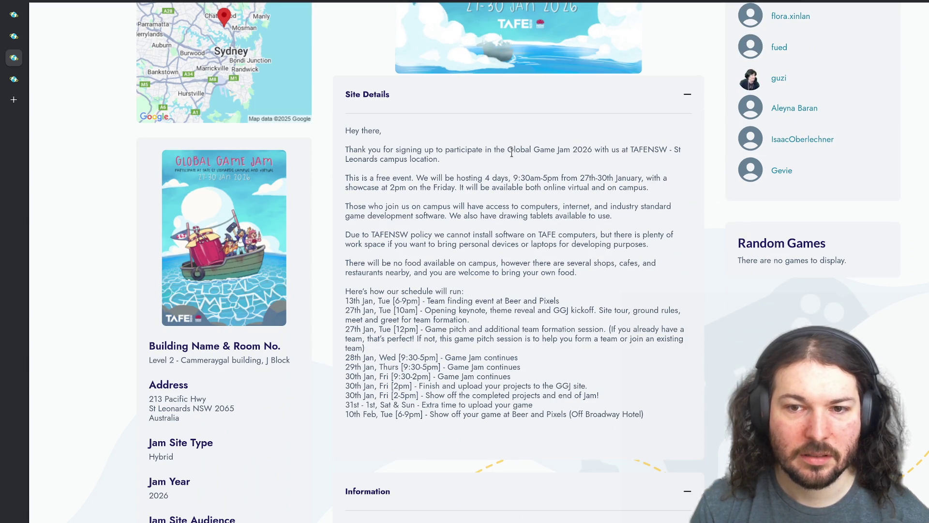
{"action": "mouse_move", "coordinate": [412, 188]}
{"action": "left_mouse_down"}
{"action": "mouse_move", "coordinate": [530, 174]}
{"action": "mouse_move", "coordinate": [484, 178]}
{"action": "left_mouse_up"}
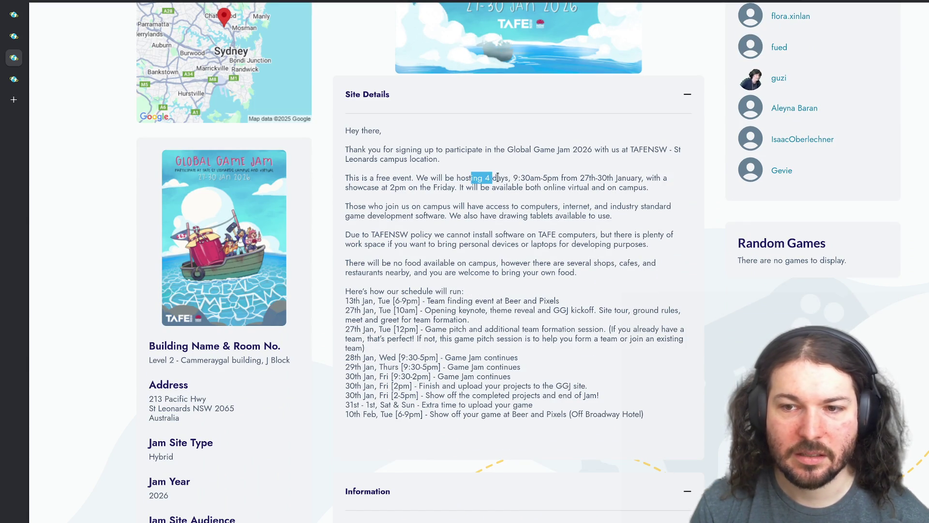
{"action": "left_click", "coordinate": [541, 214]}
{"action": "double_click", "coordinate": [533, 184]}
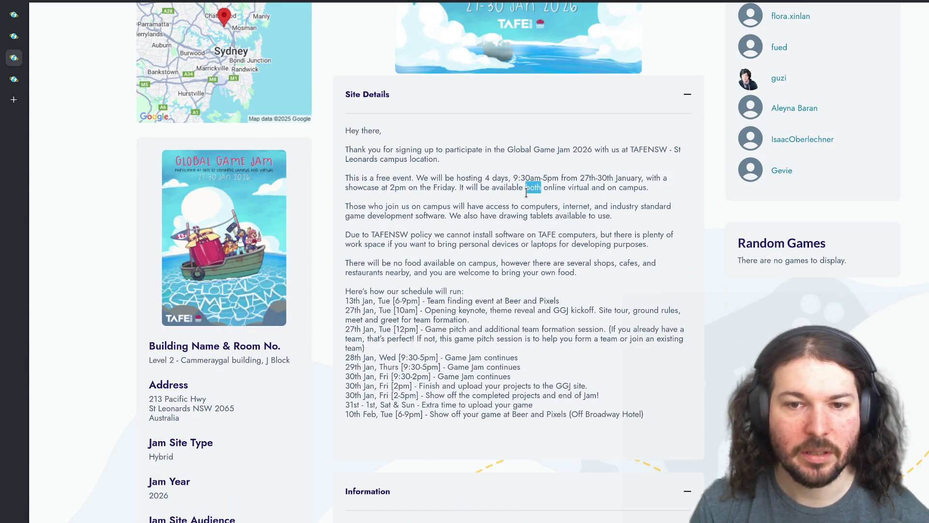
{"action": "key", "text": "alt+Left"}
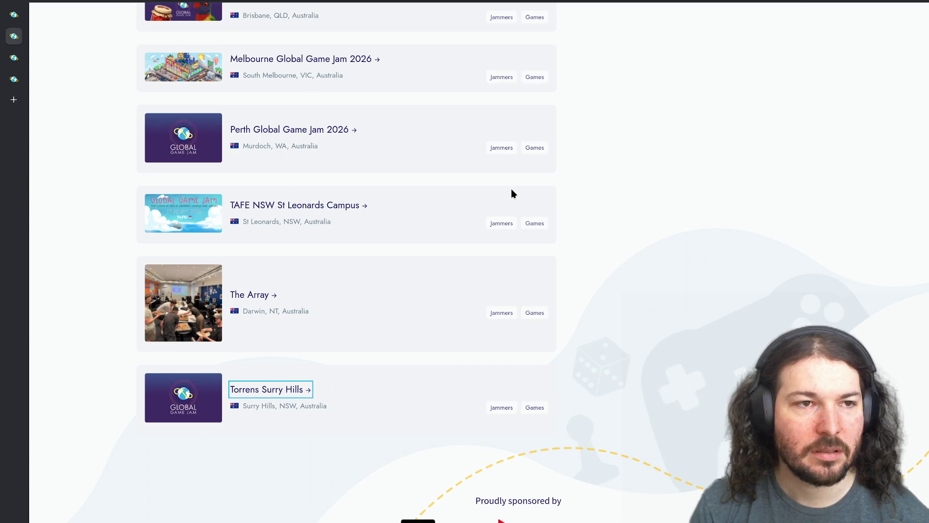
{"action": "key", "text": "alt+Left"}
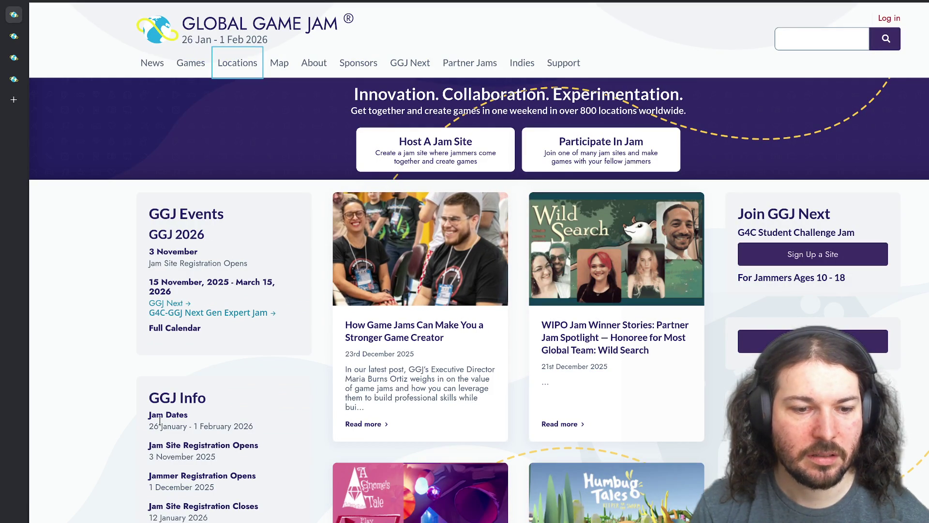
{"action": "left_click", "coordinate": [151, 426]}
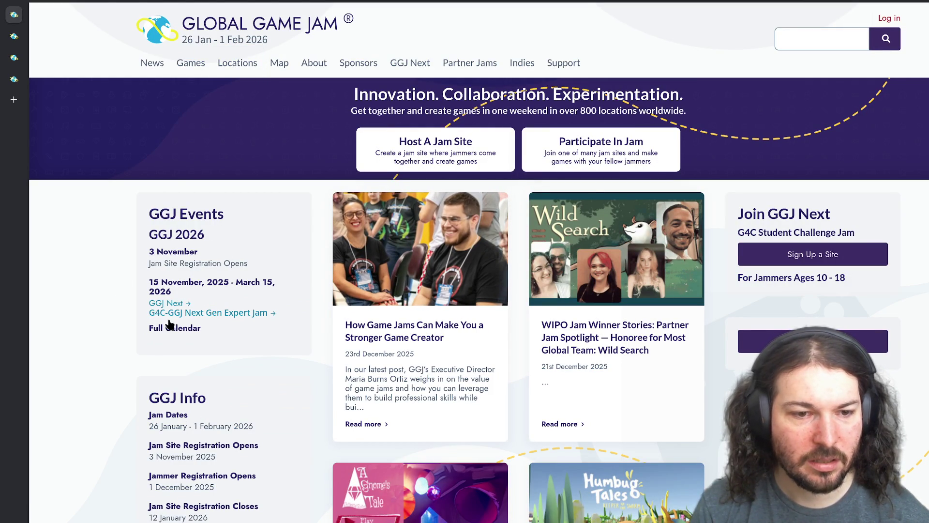
{"action": "scroll", "coordinate": [180, 341], "scroll_direction": "down", "scroll_amount": 4}
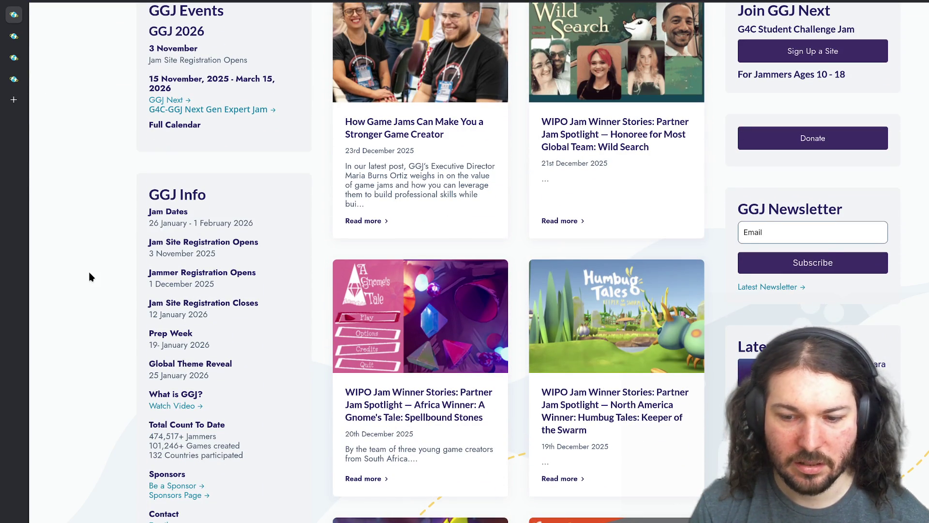
{"action": "scroll", "coordinate": [91, 276], "scroll_direction": "down", "scroll_amount": 7}
{"action": "scroll", "coordinate": [90, 276], "scroll_direction": "up", "scroll_amount": 7}
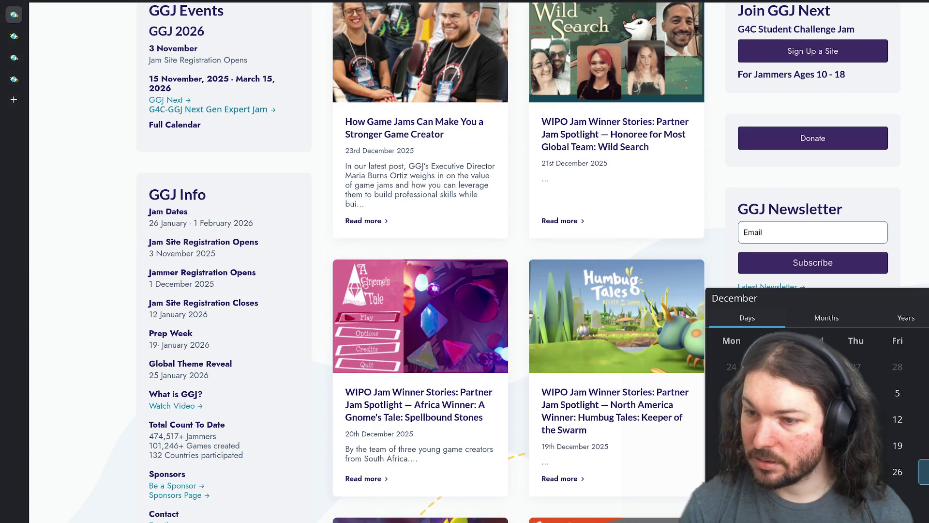
{"action": "left_click", "coordinate": [835, 319]}
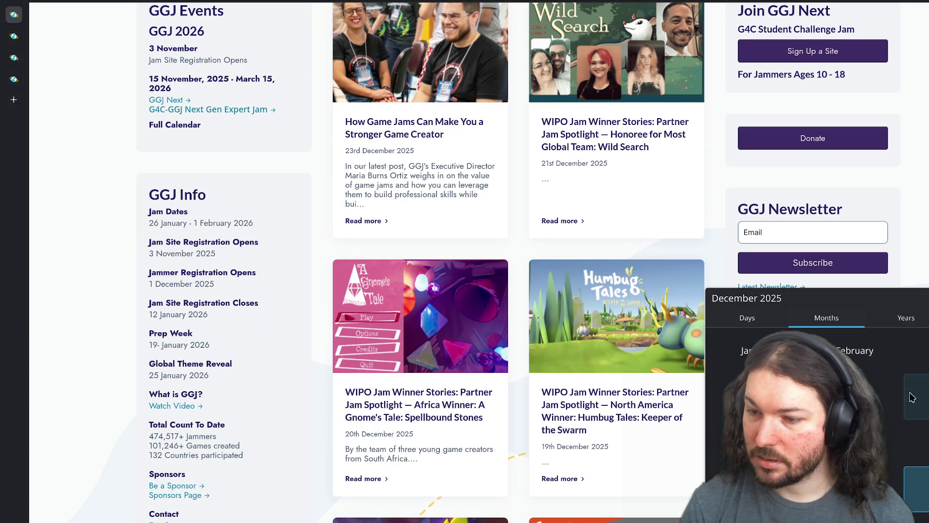
{"action": "left_click", "coordinate": [745, 350]}
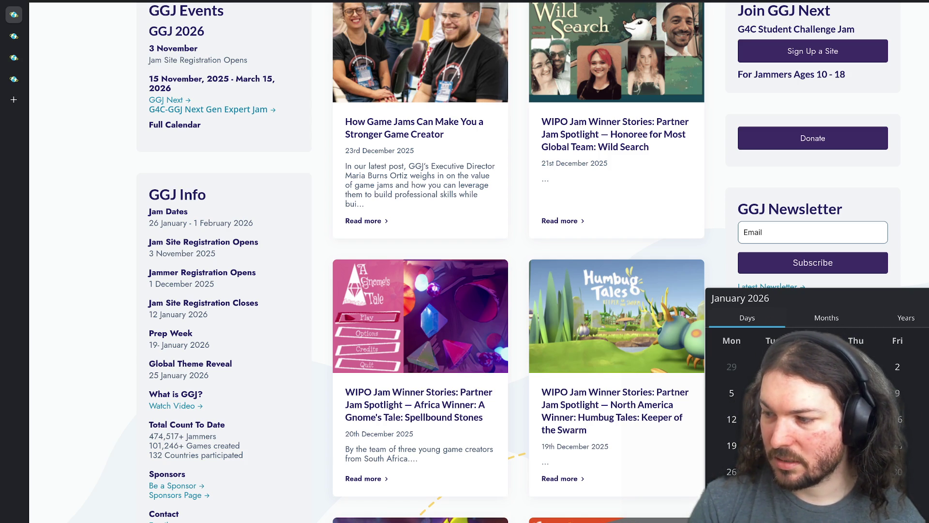
{"action": "left_click", "coordinate": [145, 222]}
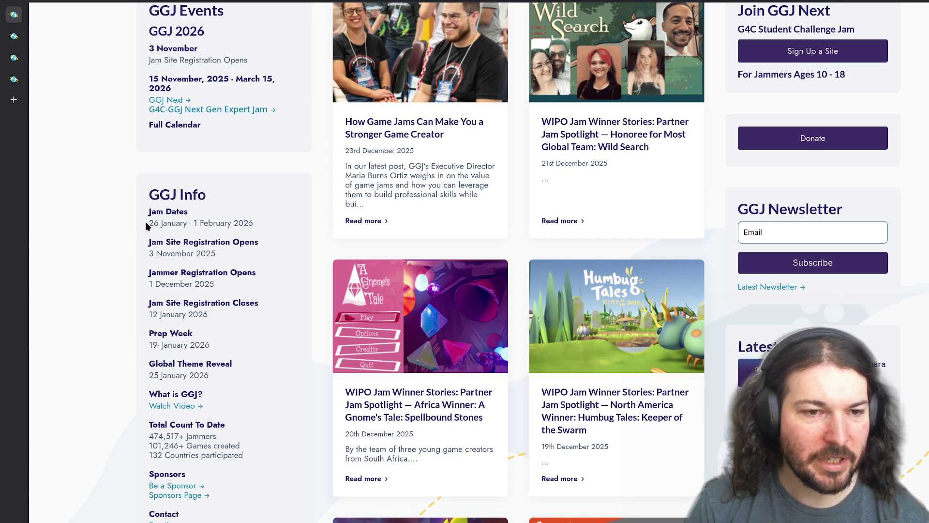
{"action": "triple_click", "coordinate": [267, 218]}
{"action": "left_click", "coordinate": [268, 219]}
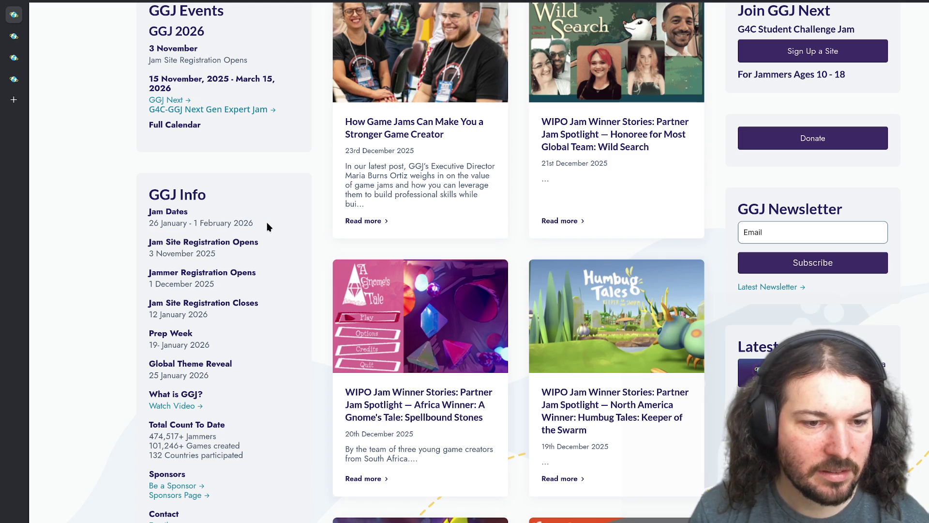
{"action": "left_click_drag", "start_coordinate": [189, 224], "coordinate": [208, 274]}
{"action": "left_click", "coordinate": [239, 357]}
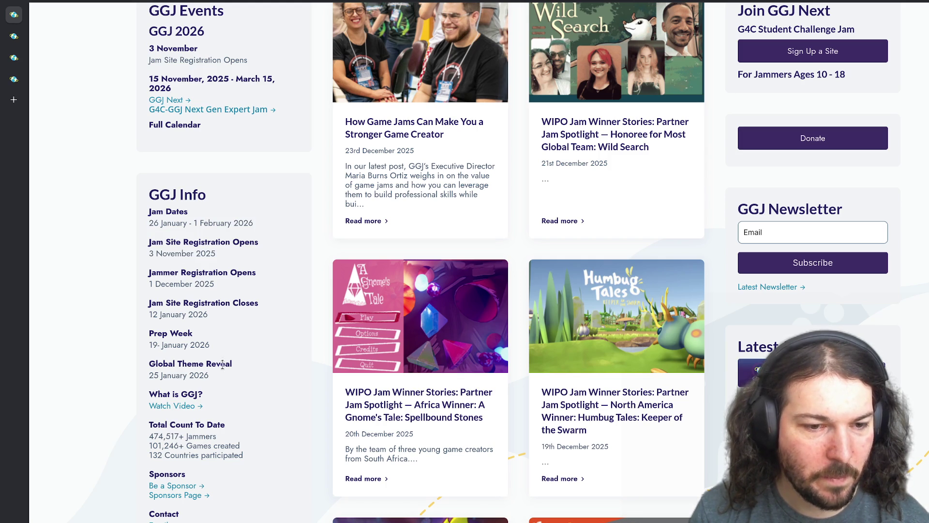
{"action": "triple_click", "coordinate": [219, 374]}
{"action": "left_click", "coordinate": [219, 374]}
{"action": "mouse_move", "coordinate": [158, 333]}
{"action": "left_mouse_down"}
{"action": "mouse_move", "coordinate": [204, 343]}
{"action": "mouse_move", "coordinate": [149, 9]}
{"action": "left_mouse_up"}
{"action": "left_click", "coordinate": [204, 343]}
{"action": "left_click", "coordinate": [242, 344]}
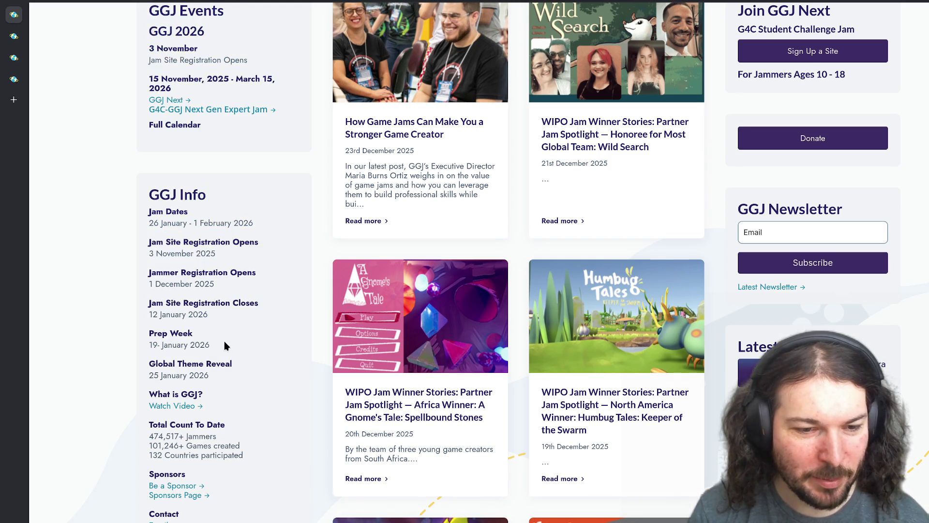
{"action": "scroll", "coordinate": [242, 345], "scroll_direction": "down", "scroll_amount": 3}
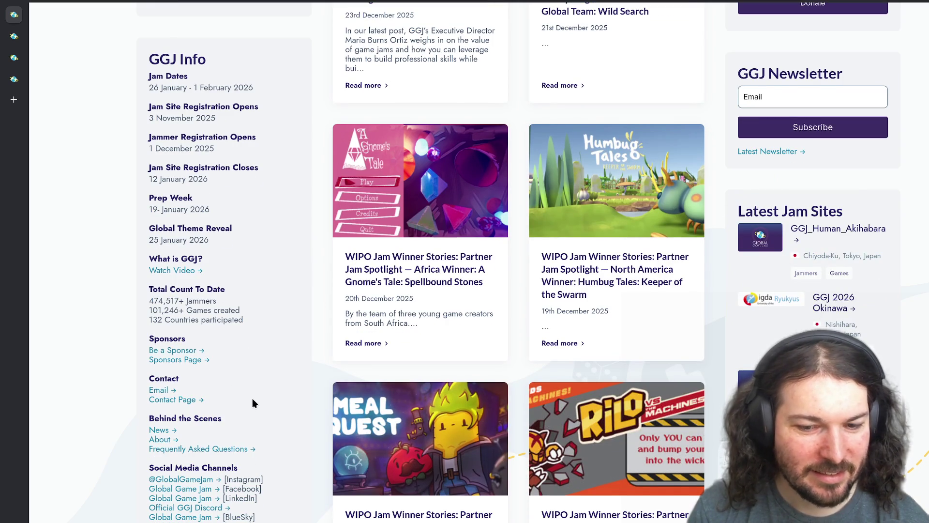
{"action": "scroll", "coordinate": [252, 398], "scroll_direction": "down", "scroll_amount": 3}
{"action": "scroll", "coordinate": [217, 316], "scroll_direction": "up", "scroll_amount": 7}
{"action": "left_click_drag", "start_coordinate": [156, 280], "coordinate": [249, 293]}
{"action": "left_click", "coordinate": [250, 292]}
{"action": "left_click_drag", "start_coordinate": [189, 291], "coordinate": [244, 293]}
{"action": "left_click", "coordinate": [249, 291]}
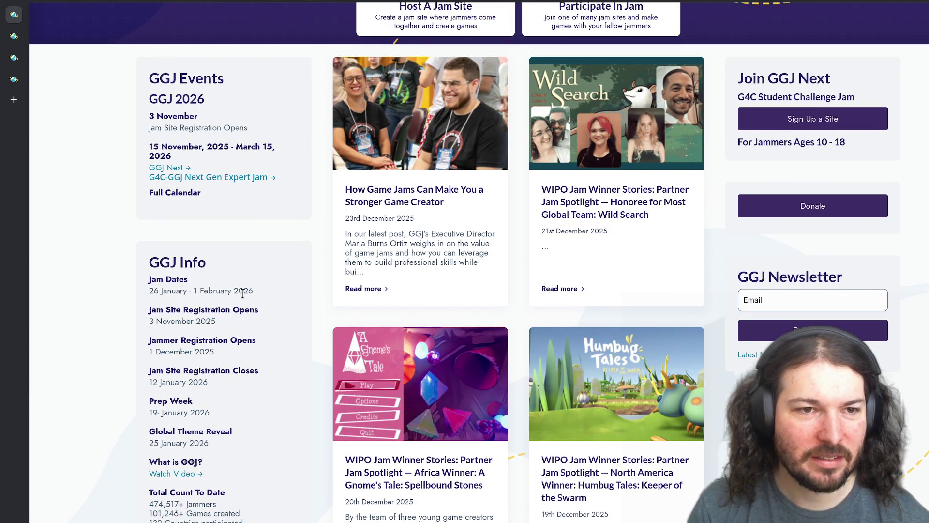
{"action": "scroll", "coordinate": [242, 293], "scroll_direction": "up", "scroll_amount": 3}
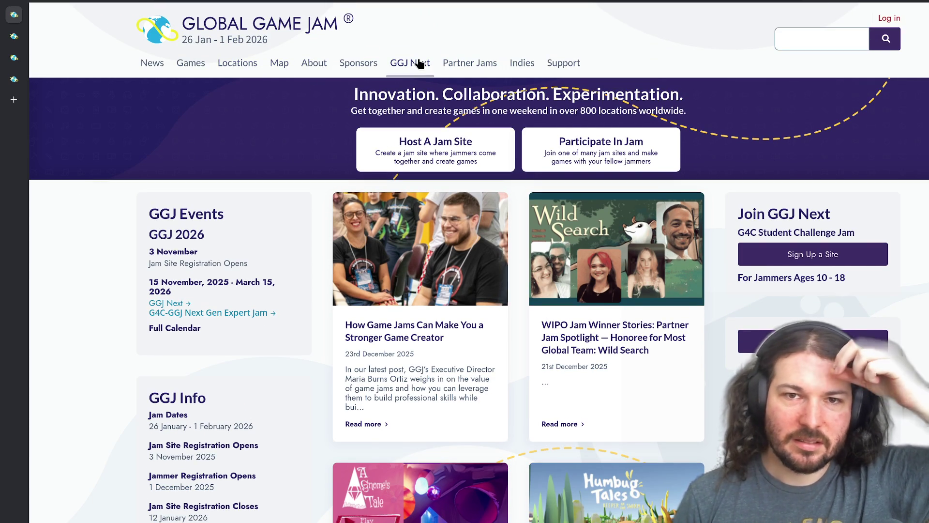
- Read the GGJ Next About page and its '48 hours' note, then return to the TAFE St Leonards tab
{"action": "left_click", "coordinate": [427, 75]}
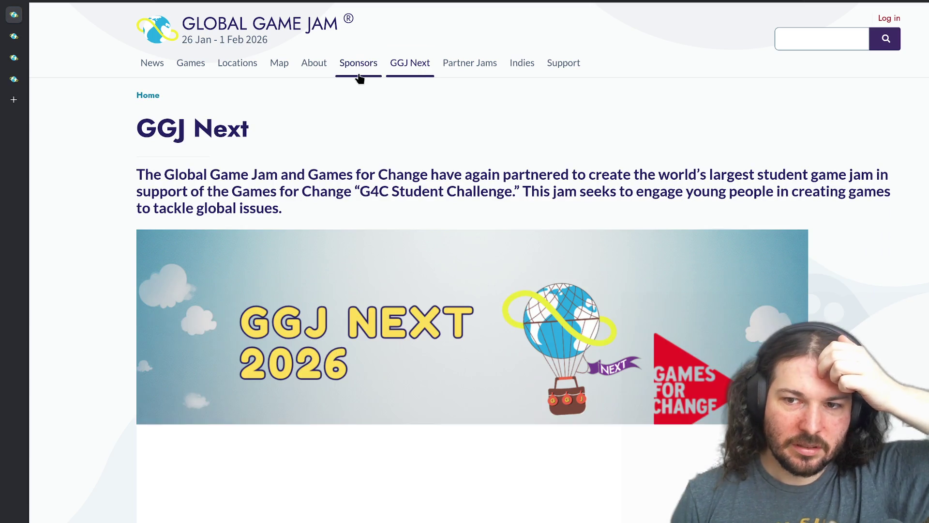
{"action": "left_click", "coordinate": [318, 70]}
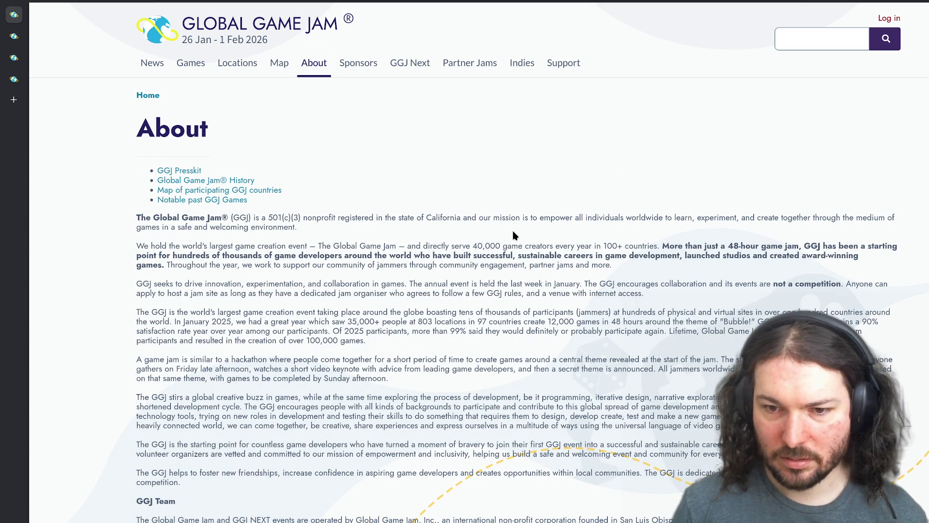
{"action": "left_click_drag", "start_coordinate": [609, 322], "coordinate": [647, 320]}
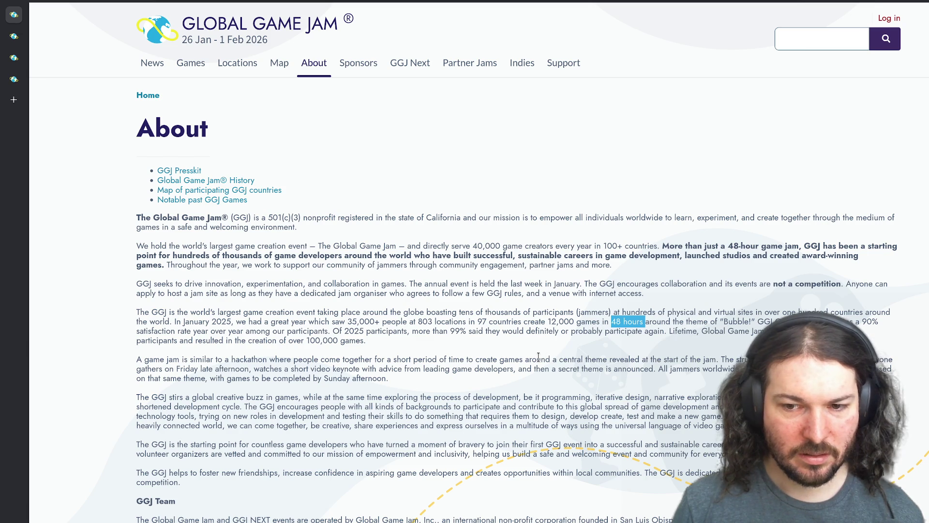
{"action": "scroll", "coordinate": [538, 357], "scroll_direction": "down", "scroll_amount": 15}
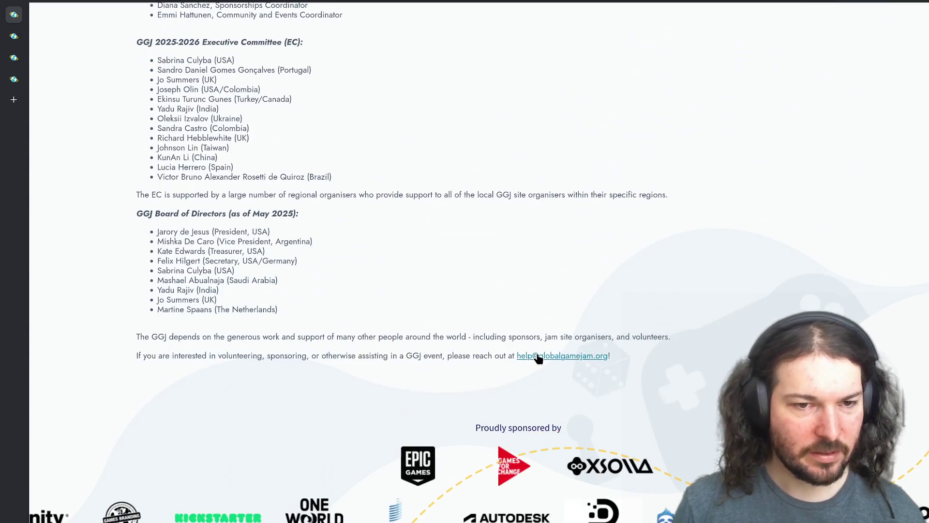
{"action": "scroll", "coordinate": [539, 358], "scroll_direction": "up", "scroll_amount": 15}
{"action": "left_click", "coordinate": [635, 266]}
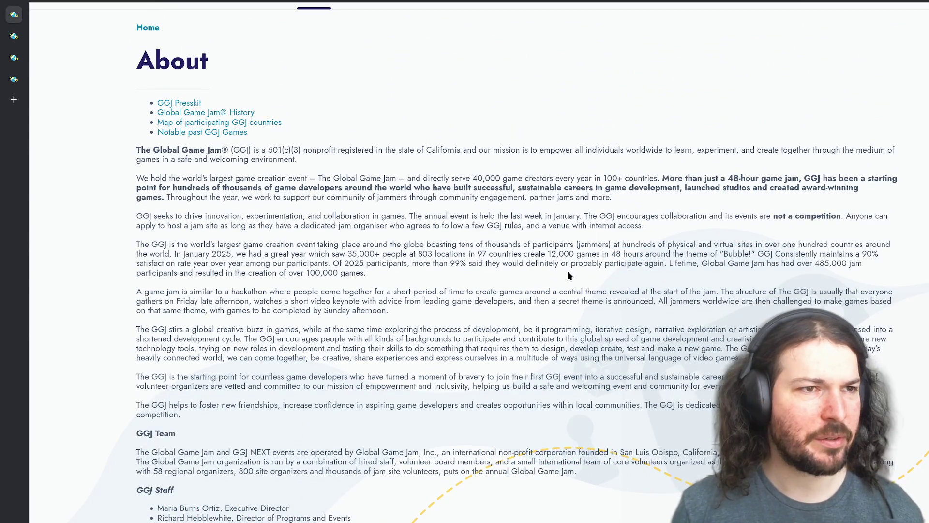
{"action": "key", "text": "ctrl+Tab"}
{"action": "key", "text": "ctrl+Tab"}
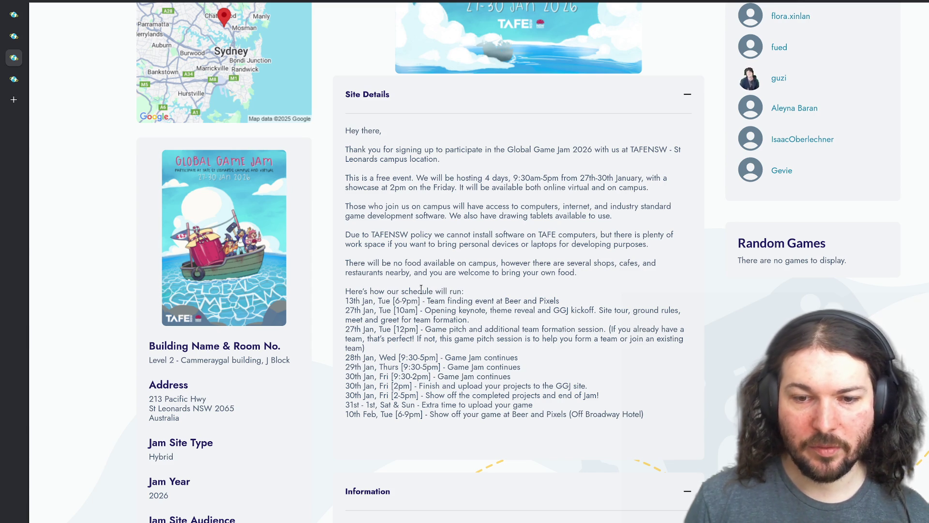
- Go through the St Leonards jam schedule, from the 13th Jan entry to the 30th Jan upload deadline
{"action": "left_click_drag", "start_coordinate": [423, 299], "coordinate": [607, 303]}
{"action": "left_click", "coordinate": [607, 303]}
{"action": "left_click_drag", "start_coordinate": [423, 309], "coordinate": [497, 326]}
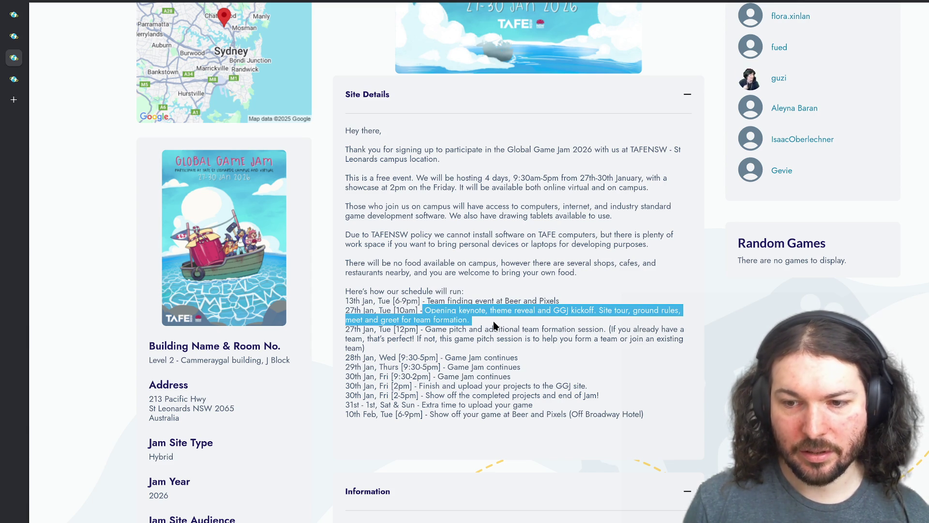
{"action": "left_click", "coordinate": [495, 325]}
{"action": "left_click_drag", "start_coordinate": [423, 332], "coordinate": [515, 381]}
{"action": "left_click", "coordinate": [447, 343]}
{"action": "left_click", "coordinate": [515, 382]}
{"action": "triple_click", "coordinate": [482, 386]}
{"action": "left_click", "coordinate": [526, 368]}
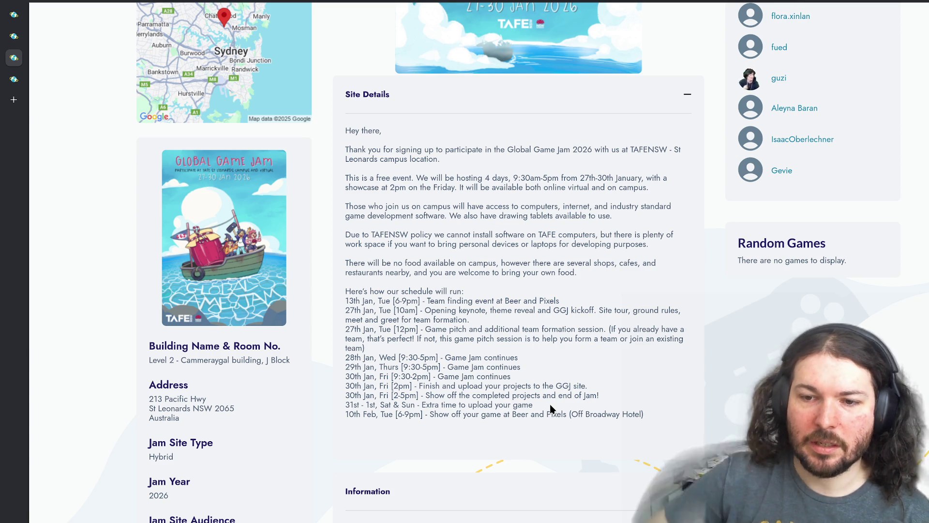
- Review the venue notes, including no food available on campus and the event end time
{"action": "left_click_drag", "start_coordinate": [354, 263], "coordinate": [532, 265]}
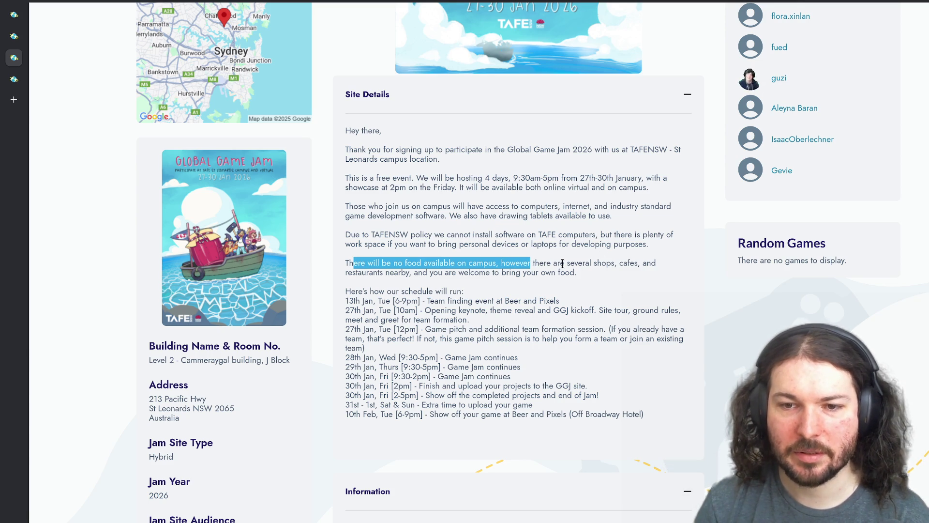
{"action": "scroll", "coordinate": [562, 263], "scroll_direction": "down", "scroll_amount": 4}
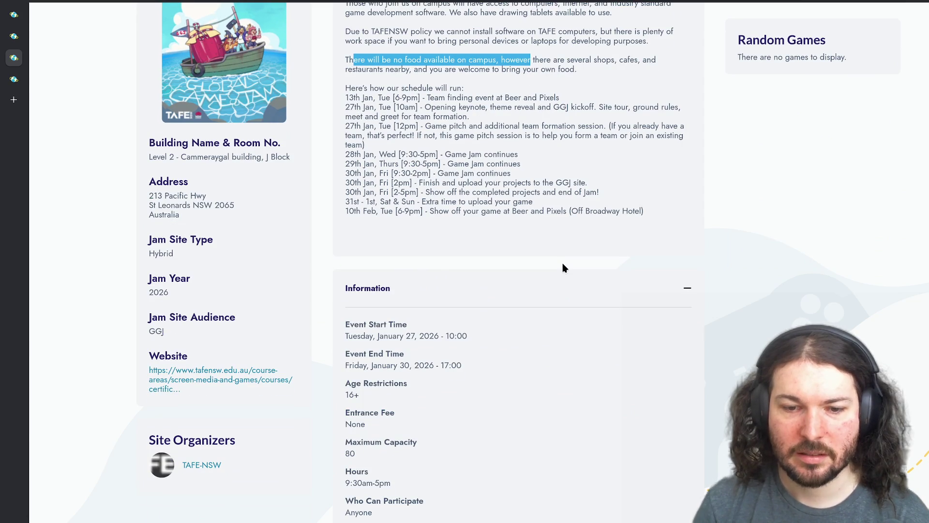
{"action": "triple_click", "coordinate": [478, 366]}
{"action": "left_click", "coordinate": [530, 391]}
{"action": "scroll", "coordinate": [531, 391], "scroll_direction": "down", "scroll_amount": 3}
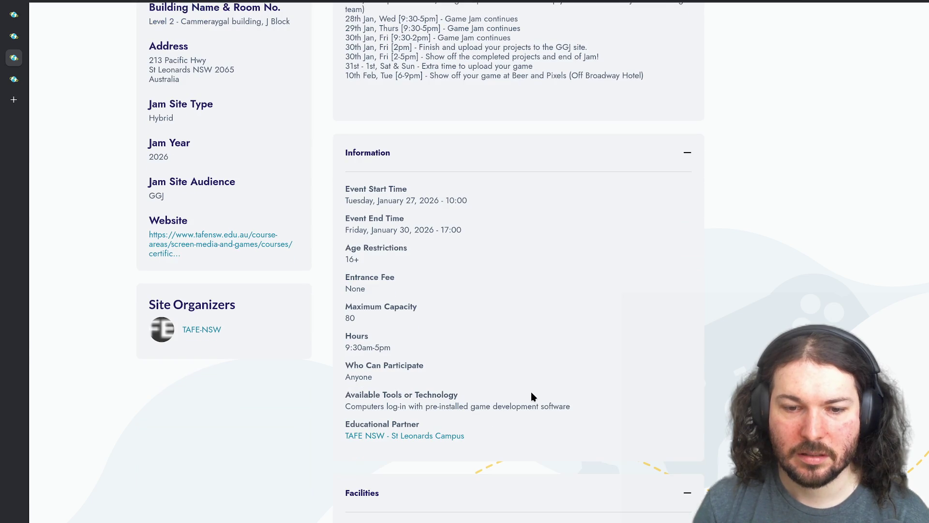
{"action": "scroll", "coordinate": [531, 393], "scroll_direction": "down", "scroll_amount": 7}
{"action": "scroll", "coordinate": [531, 393], "scroll_direction": "up", "scroll_amount": 10}
{"action": "scroll", "coordinate": [528, 394], "scroll_direction": "down", "scroll_amount": 12}
{"action": "scroll", "coordinate": [527, 393], "scroll_direction": "up", "scroll_amount": 15}
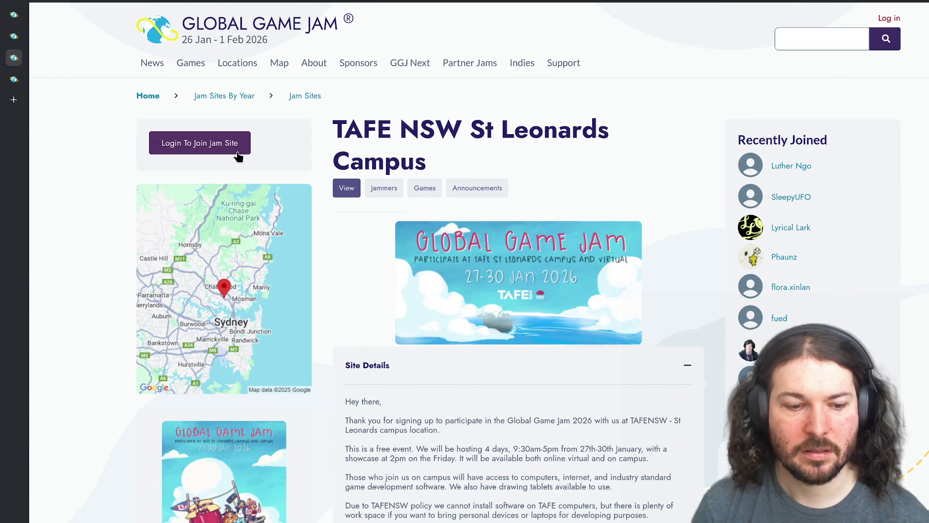
{"action": "scroll", "coordinate": [421, 370], "scroll_direction": "down", "scroll_amount": 5}
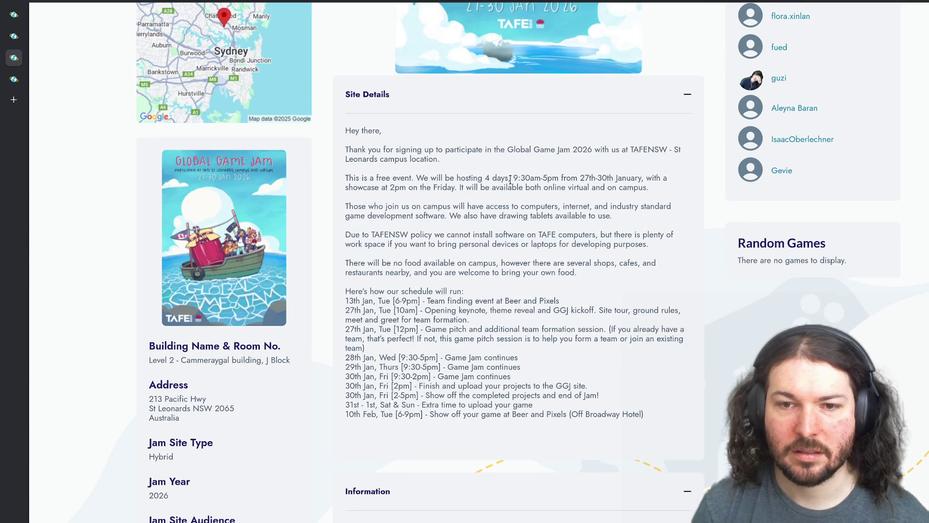
{"action": "scroll", "coordinate": [811, 82], "scroll_direction": "up", "scroll_amount": 4}
{"action": "scroll", "coordinate": [245, 394], "scroll_direction": "down", "scroll_amount": 6}
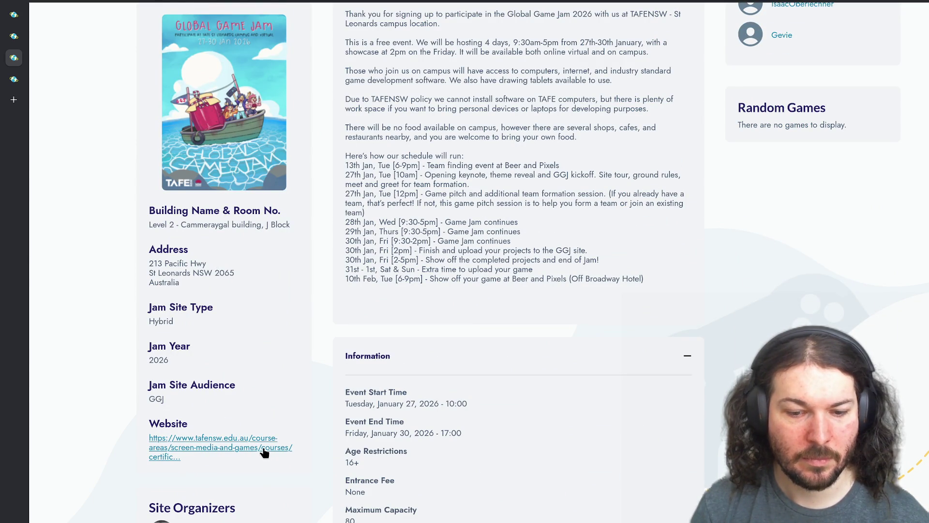
{"action": "scroll", "coordinate": [264, 452], "scroll_direction": "down", "scroll_amount": 5}
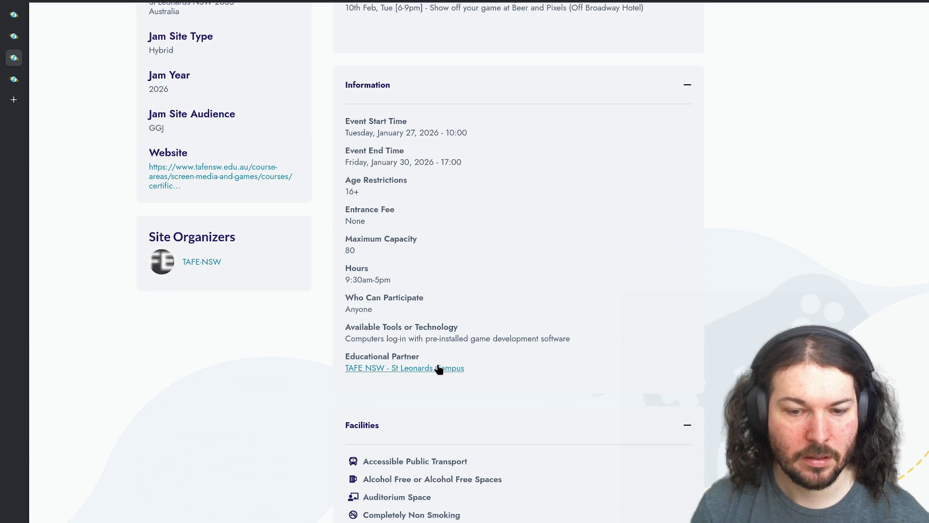
{"action": "scroll", "coordinate": [394, 472], "scroll_direction": "down", "scroll_amount": 3}
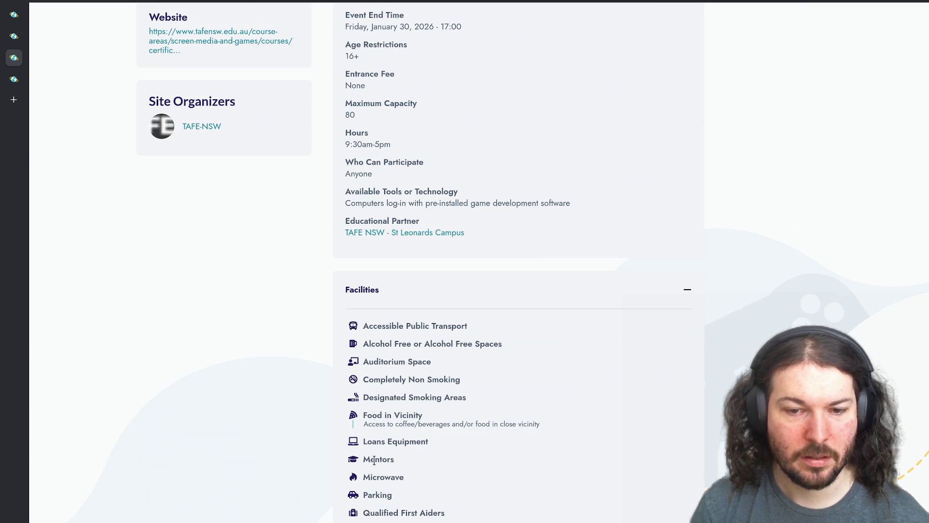
{"action": "scroll", "coordinate": [394, 380], "scroll_direction": "down", "scroll_amount": 3}
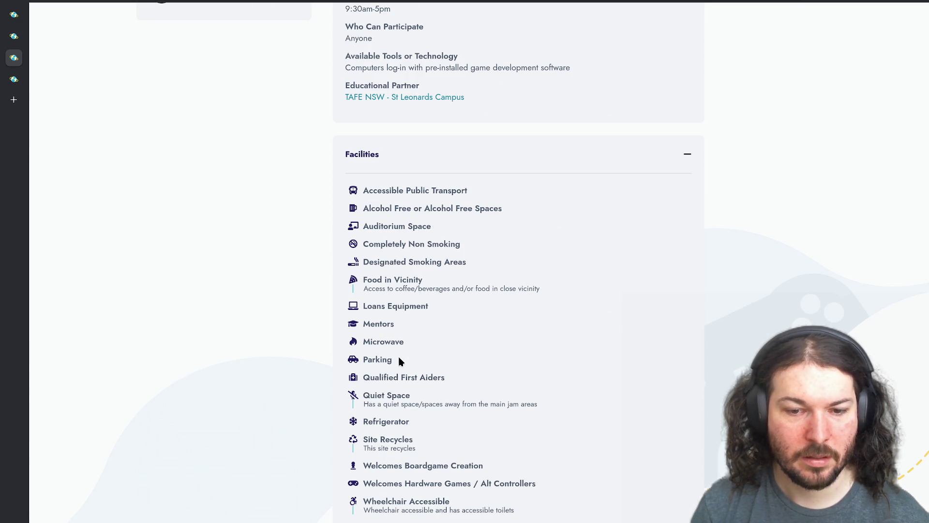
- Check the facilities such as Qualified First Aiders, then choose Login To Join Jam Site
{"action": "double_click", "coordinate": [383, 377]}
{"action": "left_click", "coordinate": [404, 439]}
{"action": "scroll", "coordinate": [429, 455], "scroll_direction": "down", "scroll_amount": 5}
{"action": "scroll", "coordinate": [565, 352], "scroll_direction": "up", "scroll_amount": 15}
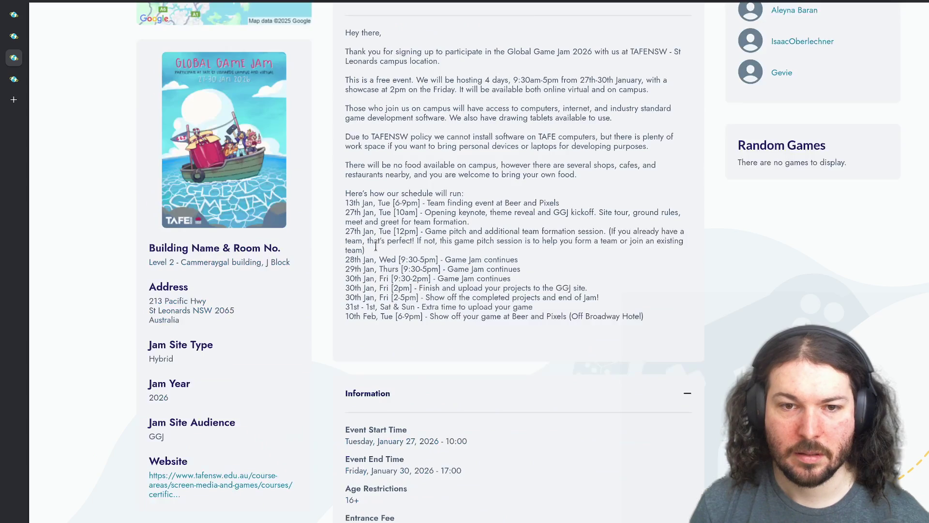
{"action": "scroll", "coordinate": [375, 247], "scroll_direction": "up", "scroll_amount": 4}
{"action": "double_click", "coordinate": [405, 377]}
{"action": "left_click", "coordinate": [407, 368]}
{"action": "left_click_drag", "start_coordinate": [337, 288], "coordinate": [426, 292]}
{"action": "left_click", "coordinate": [427, 292]}
{"action": "scroll", "coordinate": [339, 290], "scroll_direction": "up", "scroll_amount": 3}
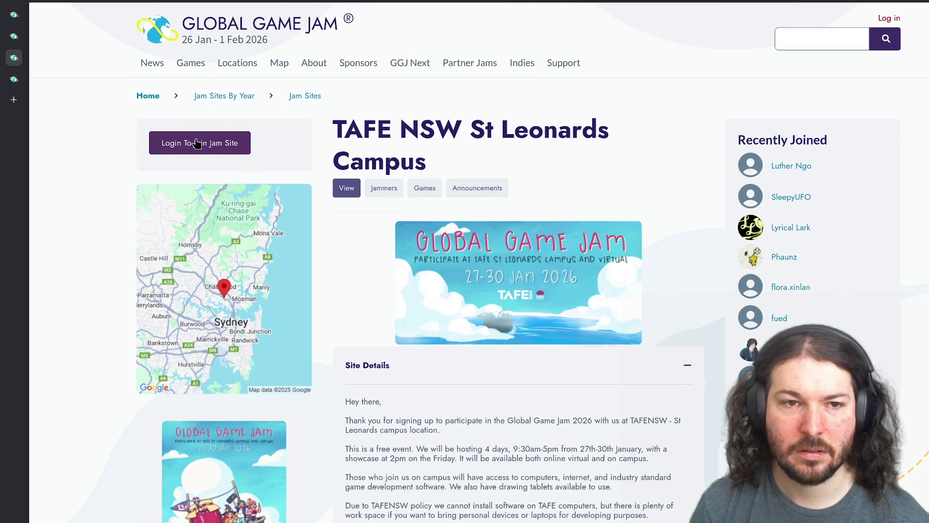
{"action": "left_click", "coordinate": [207, 145]}
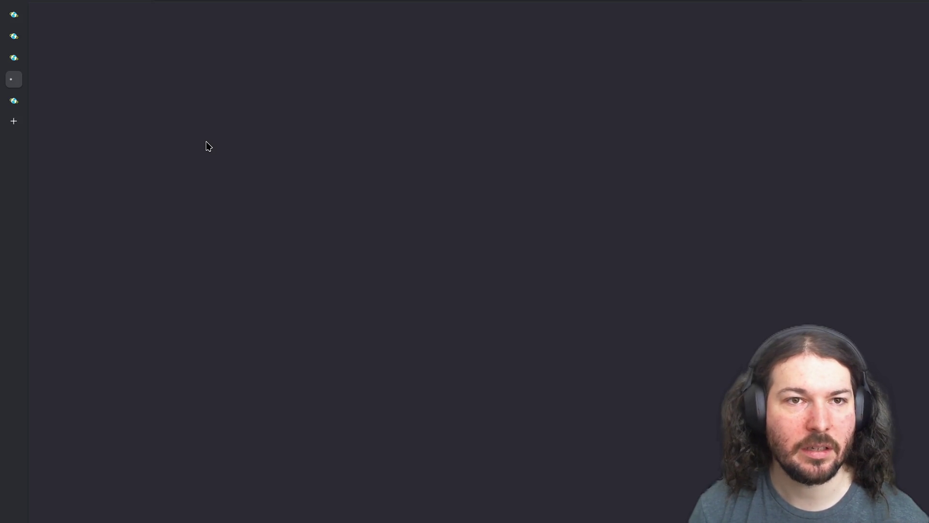
- Close the login tab and look over the Torrens Surry Hills jam site page
{"action": "key", "text": "ctrl+w"}
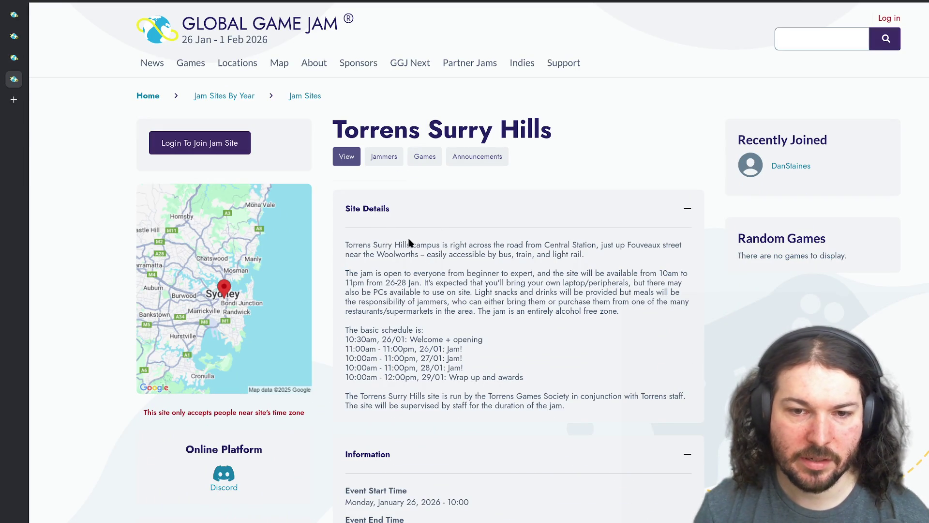
{"action": "left_click_drag", "start_coordinate": [571, 130], "coordinate": [307, 139]}
{"action": "left_click", "coordinate": [341, 126]}
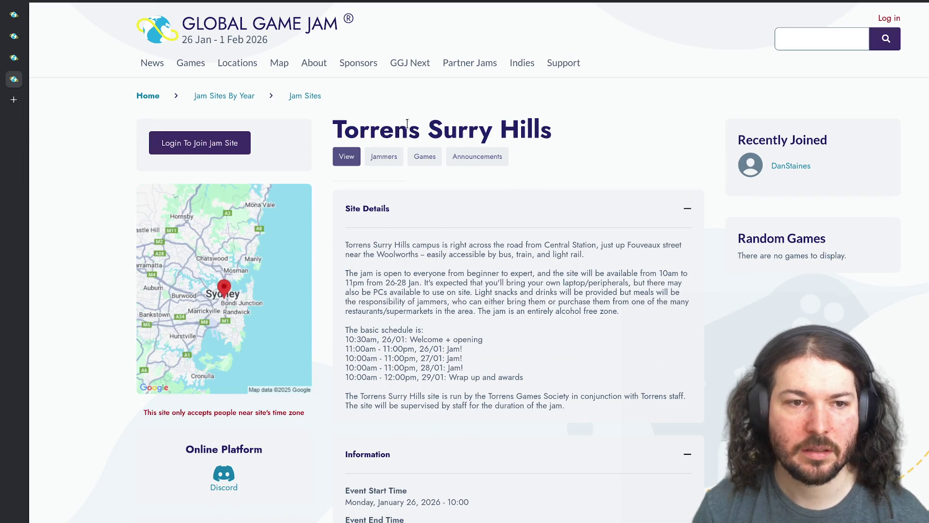
{"action": "scroll", "coordinate": [445, 319], "scroll_direction": "down", "scroll_amount": 8}
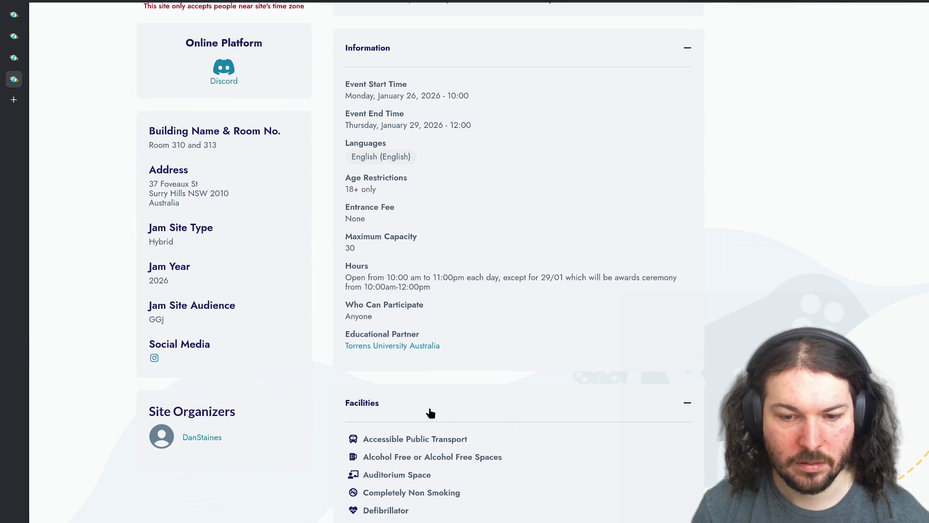
{"action": "scroll", "coordinate": [440, 406], "scroll_direction": "down", "scroll_amount": 8}
{"action": "scroll", "coordinate": [202, 227], "scroll_direction": "up", "scroll_amount": 8}
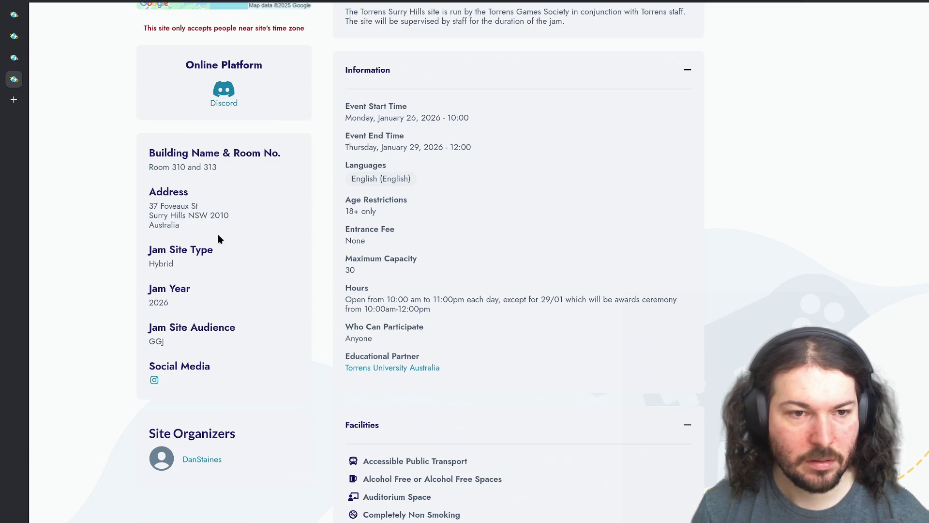
{"action": "mouse_move", "coordinate": [202, 227]}
{"action": "left_mouse_down"}
{"action": "mouse_move", "coordinate": [127, 201]}
{"action": "mouse_move", "coordinate": [148, 205]}
{"action": "left_mouse_up"}
{"action": "right_click", "coordinate": [173, 213]}
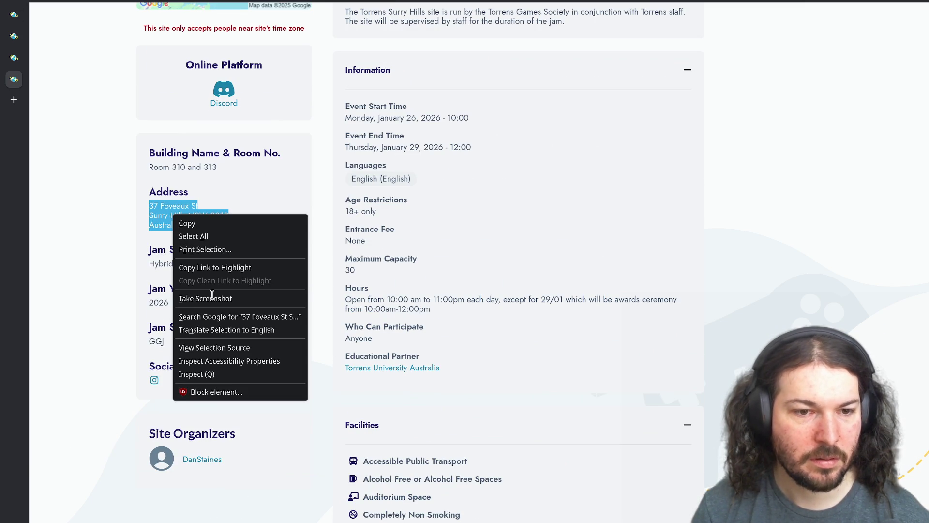
{"action": "left_click", "coordinate": [209, 317]}
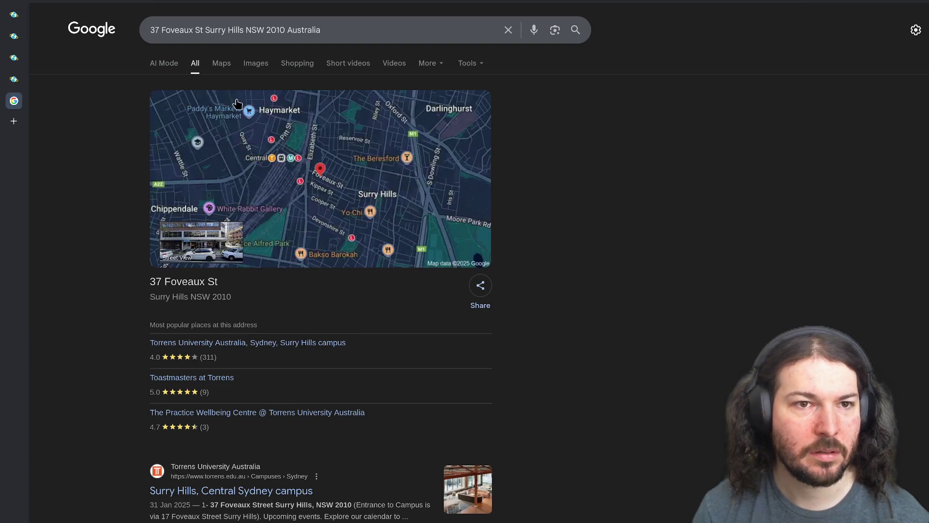
{"action": "left_click", "coordinate": [249, 239]}
{"action": "mouse_move", "coordinate": [656, 277]}
{"action": "left_mouse_down"}
{"action": "mouse_move", "coordinate": [492, 256]}
{"action": "mouse_move", "coordinate": [532, 284]}
{"action": "left_mouse_up"}
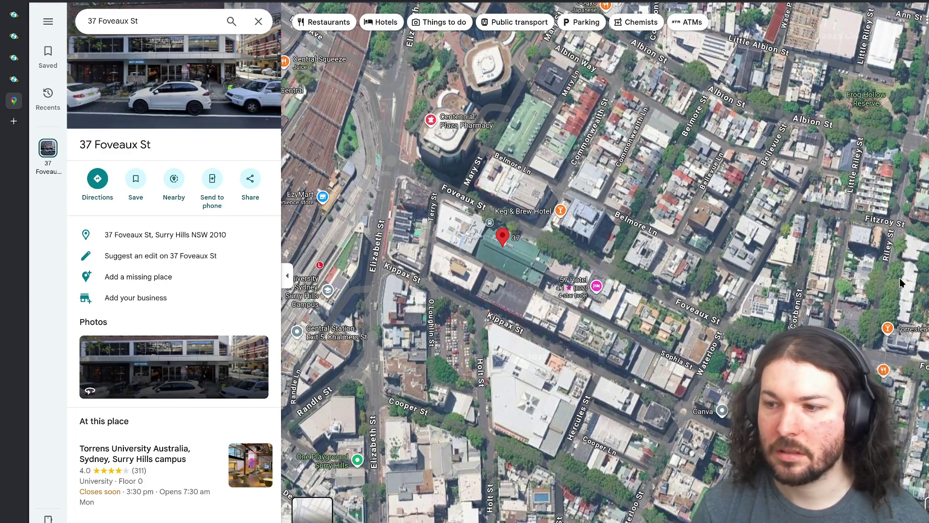
- Walk along Foveaux St in Street View toward the 37 Foveaux St building, then exit
{"action": "left_click", "coordinate": [174, 83]}
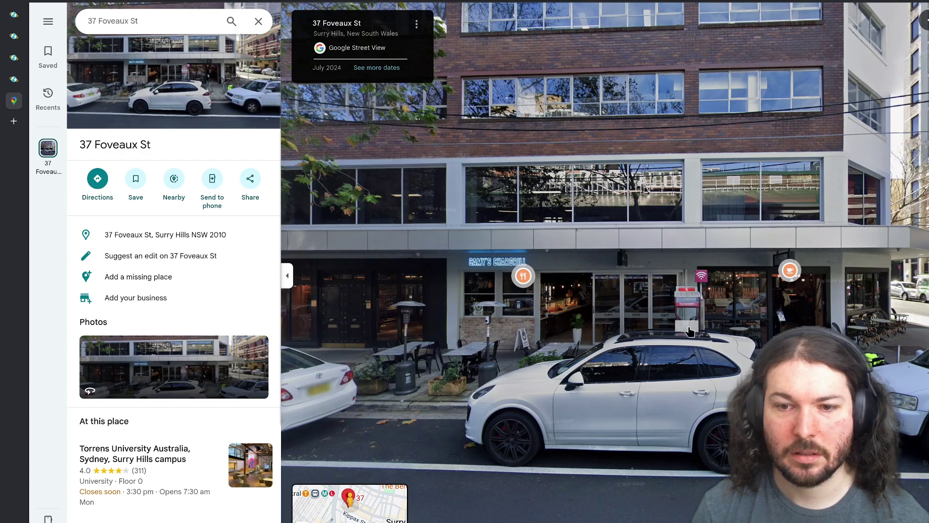
{"action": "left_click", "coordinate": [690, 332]}
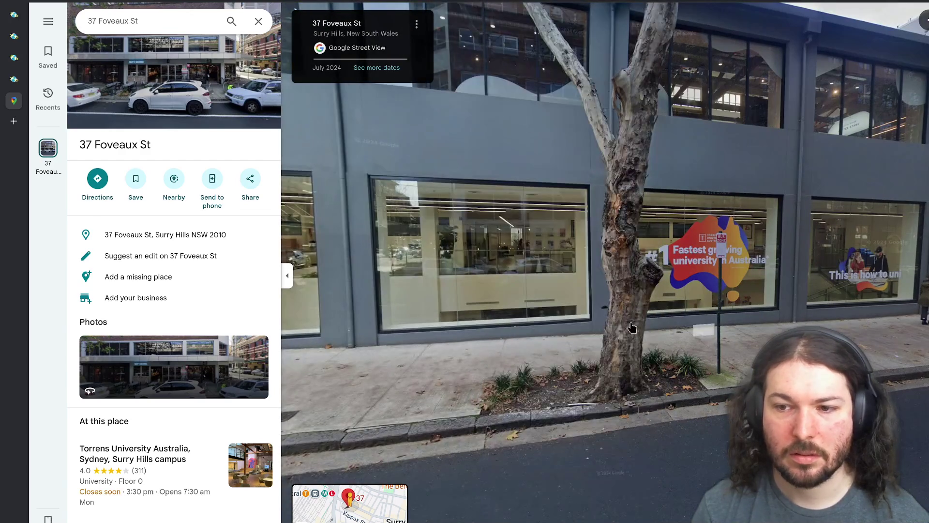
{"action": "left_click", "coordinate": [527, 323]}
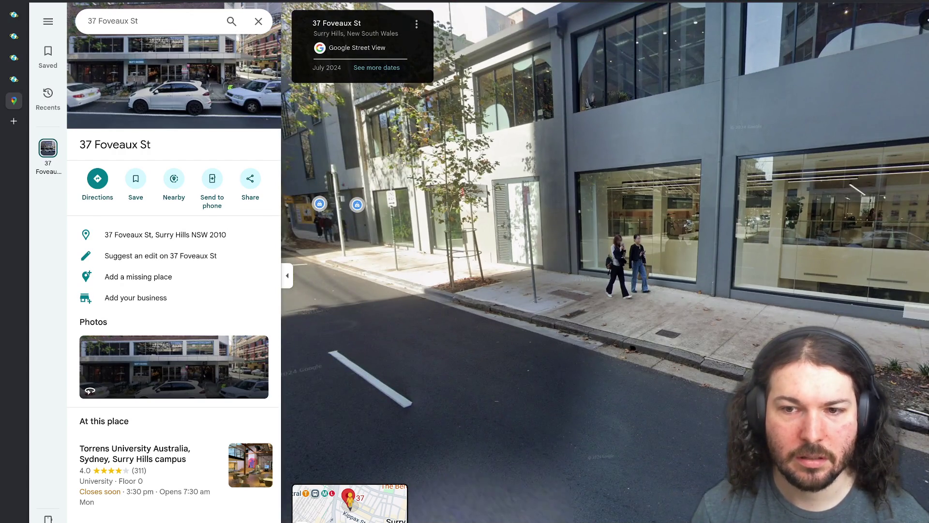
{"action": "left_click", "coordinate": [549, 296]}
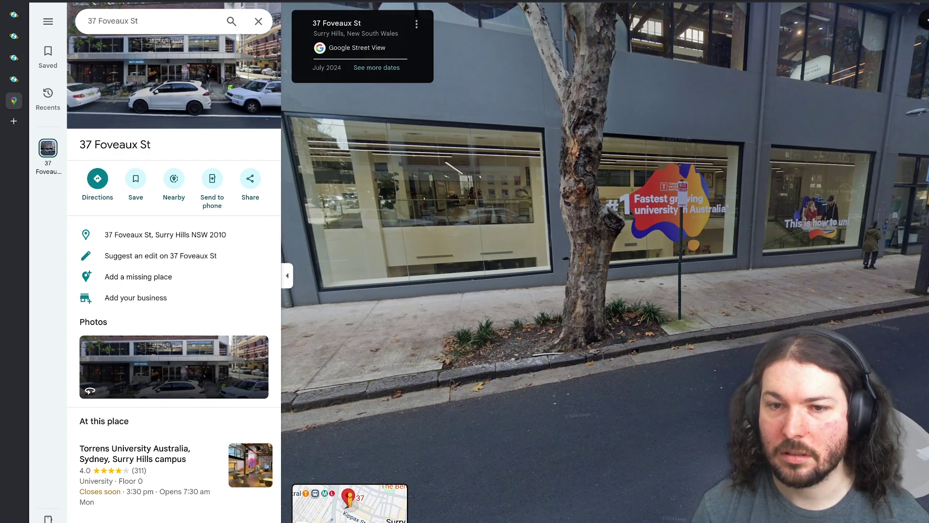
{"action": "left_click", "coordinate": [519, 349]}
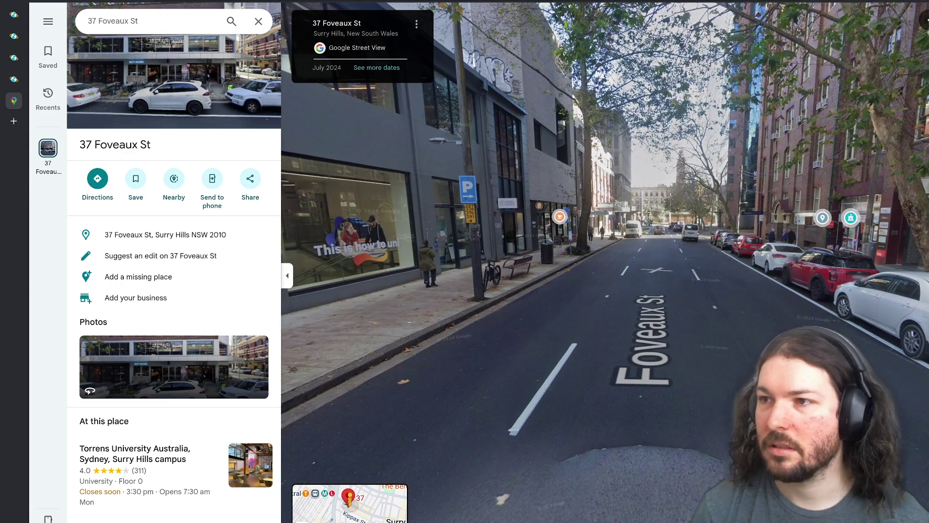
{"action": "key", "text": "Escape"}
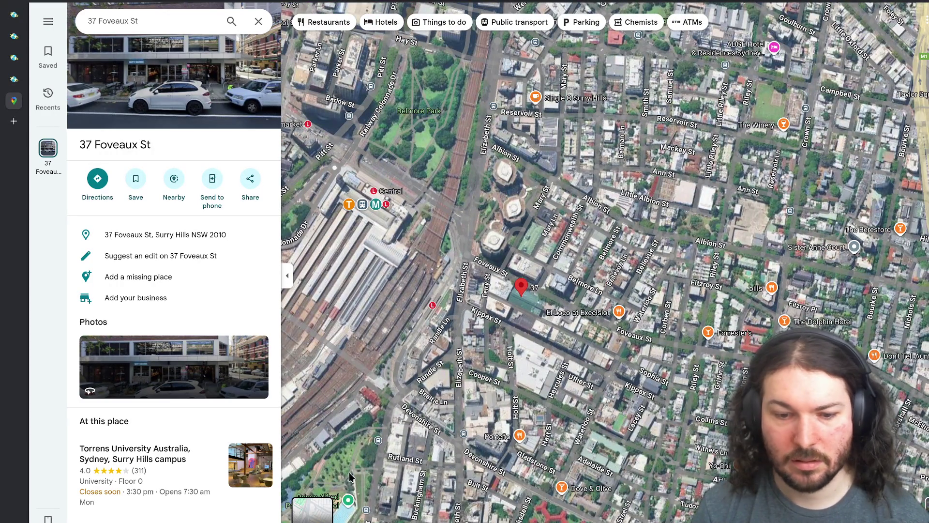
- Switch the map from satellite imagery to the standard street map
{"action": "left_click", "coordinate": [312, 508]}
{"action": "scroll", "coordinate": [612, 291], "scroll_direction": "down", "scroll_amount": 1}
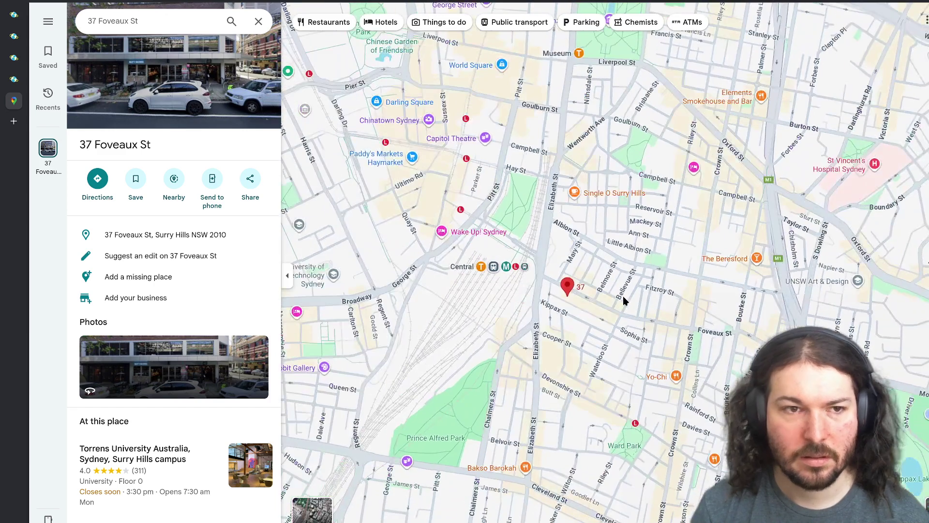
{"action": "scroll", "coordinate": [731, 290], "scroll_direction": "down", "scroll_amount": 1}
{"action": "scroll", "coordinate": [724, 301], "scroll_direction": "up", "scroll_amount": 2}
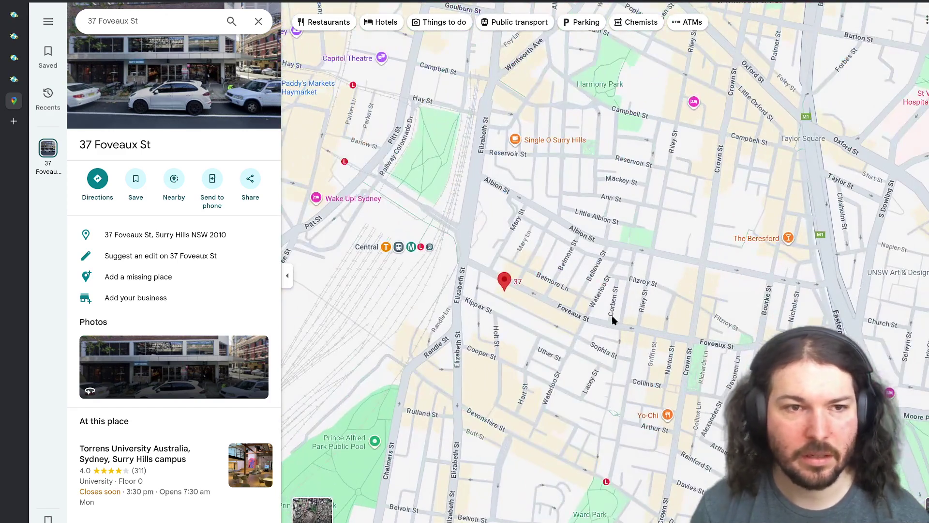
{"action": "left_click", "coordinate": [156, 26]}
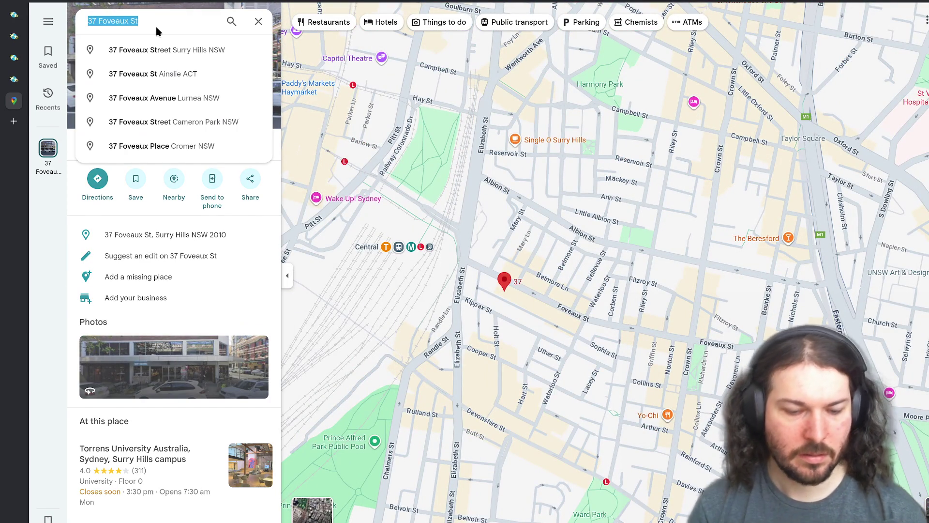
- Search Maps for 'torrens' and open the campus photo gallery at the office photo with flowers
{"action": "type", "text": "torrens"}
{"action": "key", "text": "Return"}
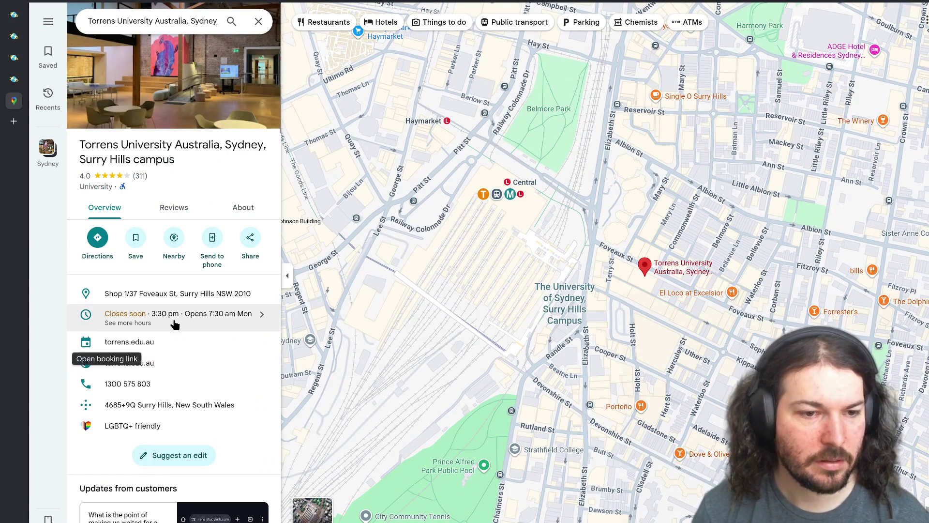
{"action": "scroll", "coordinate": [169, 334], "scroll_direction": "down", "scroll_amount": 7}
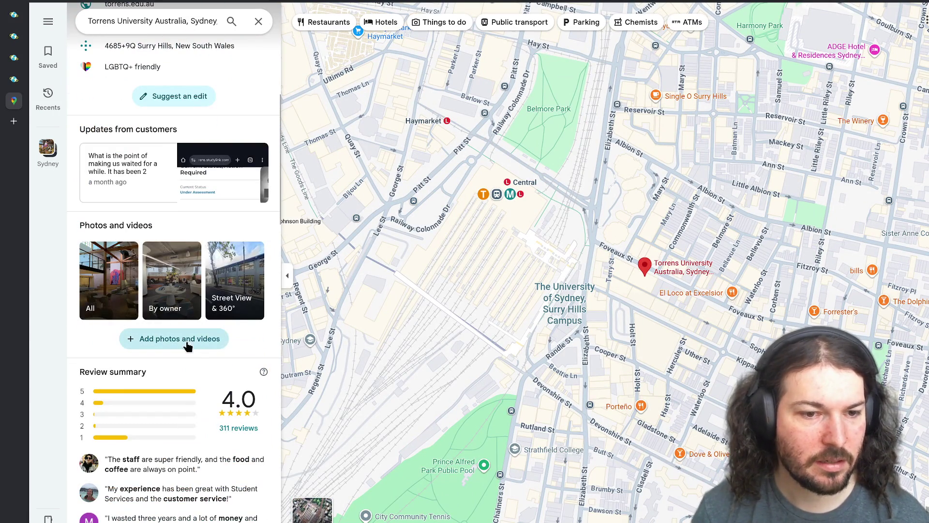
{"action": "left_click", "coordinate": [120, 261]}
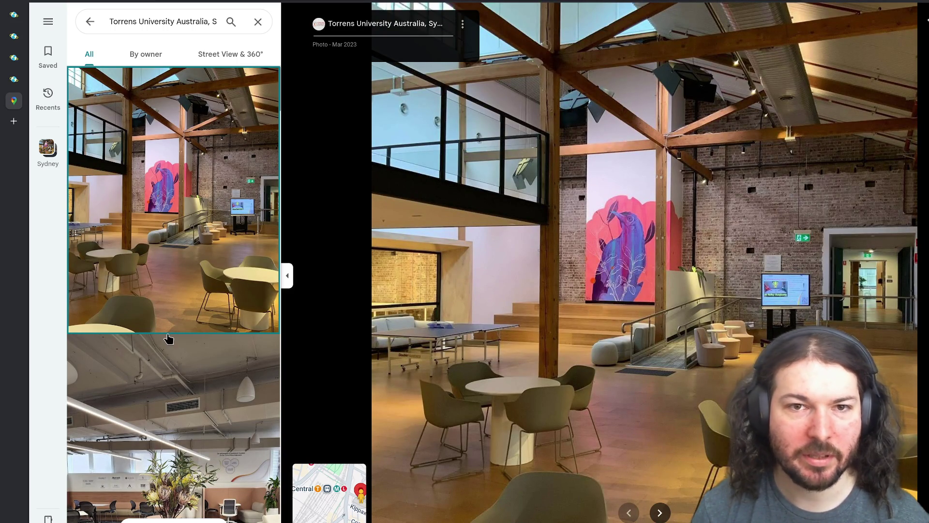
{"action": "left_click", "coordinate": [185, 405]}
- Browse the Campus Concierge, auditorium, classroom and hospital-ward photos
{"action": "scroll", "coordinate": [185, 339], "scroll_direction": "down", "scroll_amount": 5}
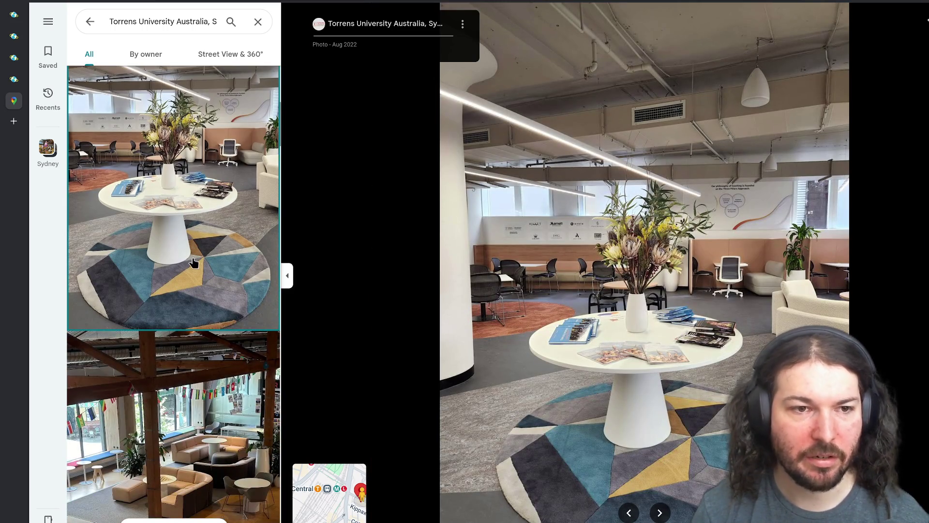
{"action": "scroll", "coordinate": [209, 261], "scroll_direction": "down", "scroll_amount": 3}
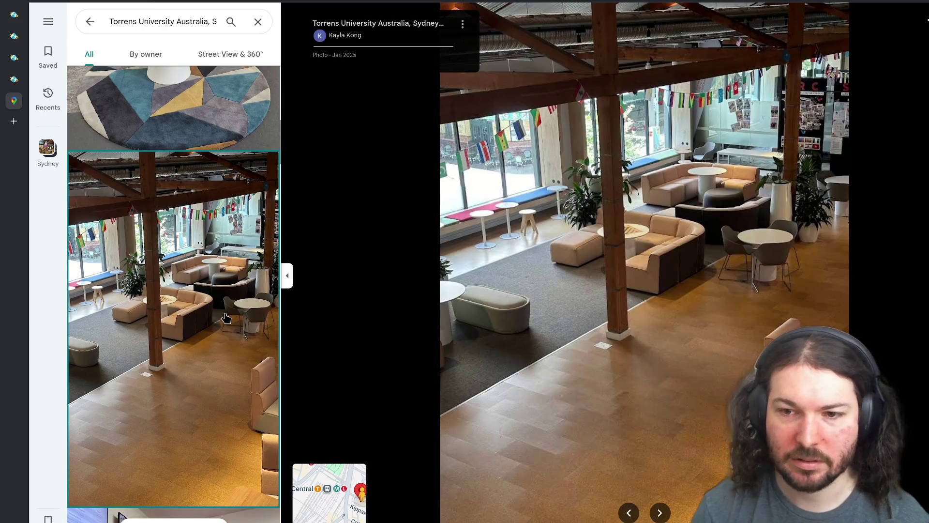
{"action": "scroll", "coordinate": [225, 317], "scroll_direction": "down", "scroll_amount": 8}
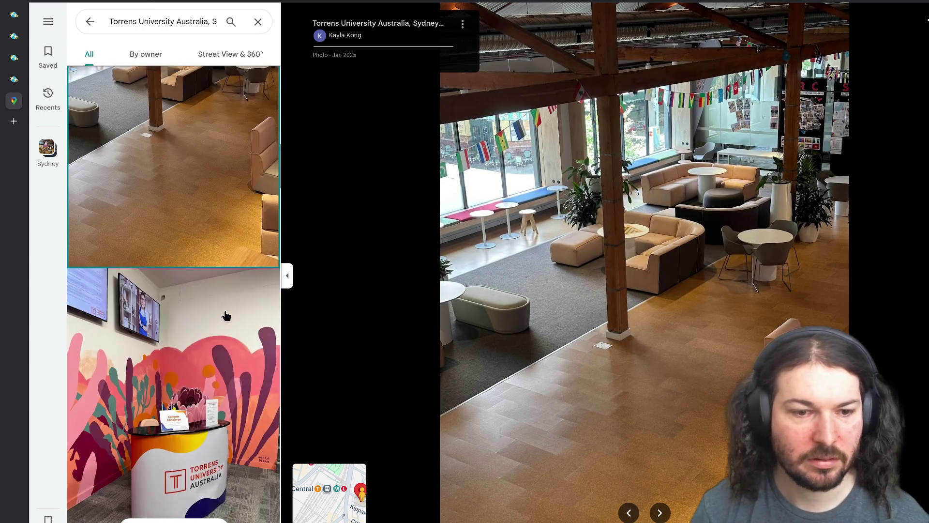
{"action": "left_click", "coordinate": [207, 256]}
{"action": "scroll", "coordinate": [209, 272], "scroll_direction": "down", "scroll_amount": 5}
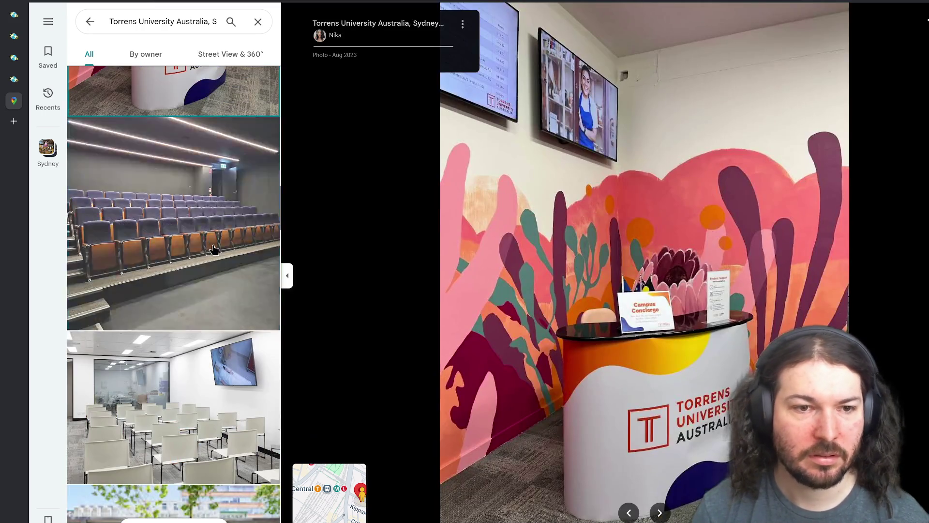
{"action": "left_click", "coordinate": [214, 249]}
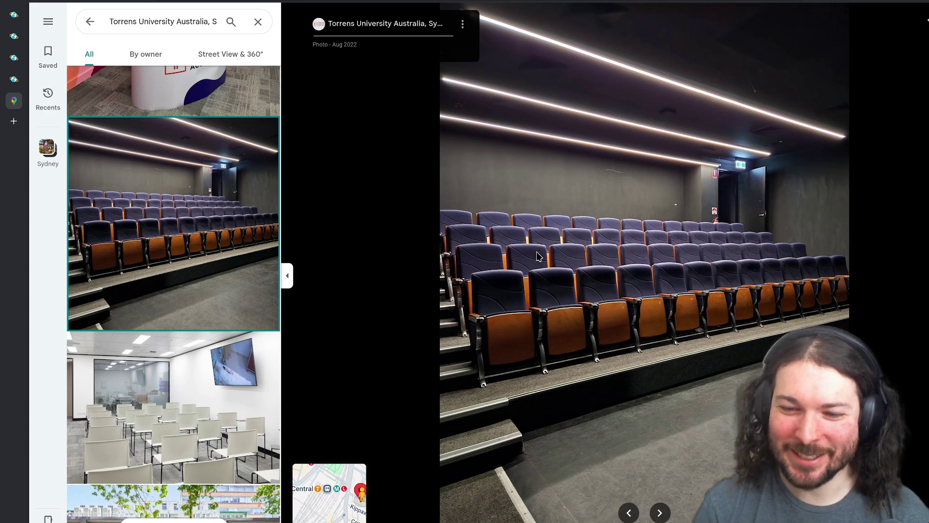
{"action": "left_click", "coordinate": [199, 387]}
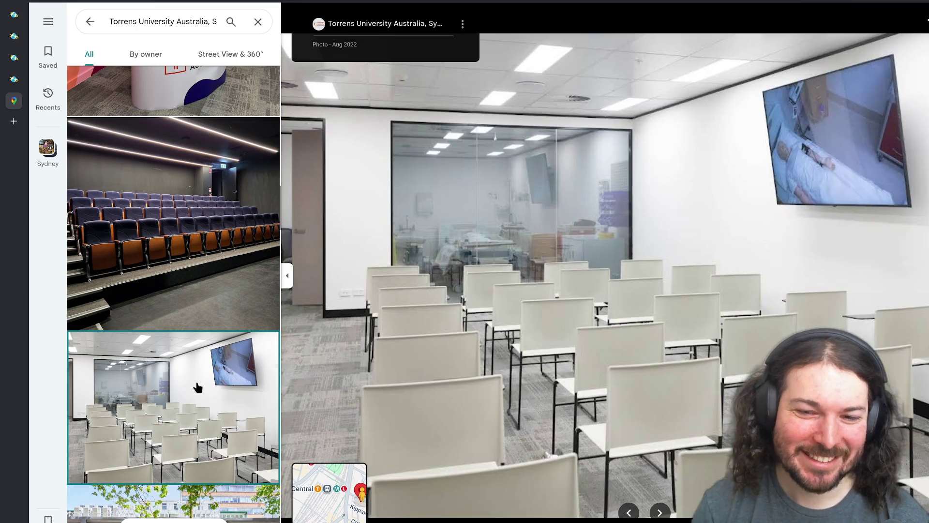
{"action": "scroll", "coordinate": [198, 298], "scroll_direction": "down", "scroll_amount": 8}
{"action": "left_click", "coordinate": [199, 289]}
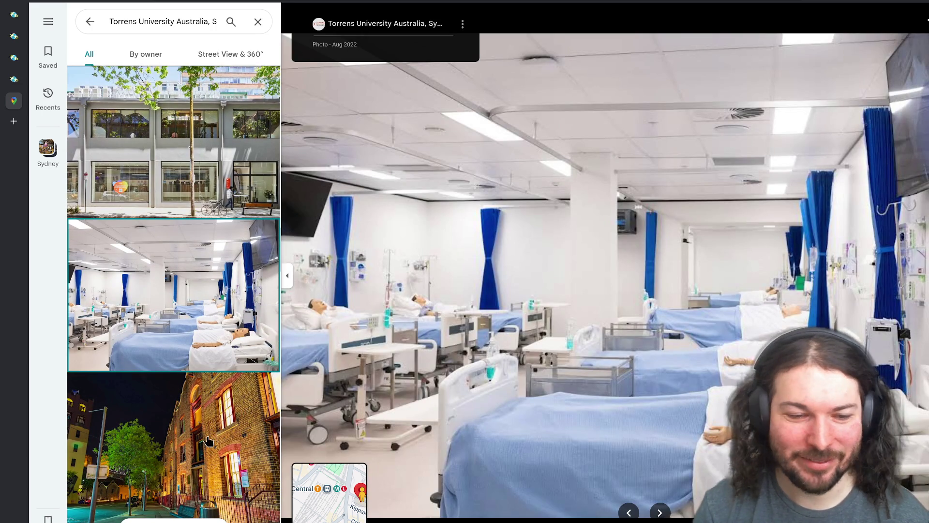
{"action": "scroll", "coordinate": [202, 385], "scroll_direction": "down", "scroll_amount": 3}
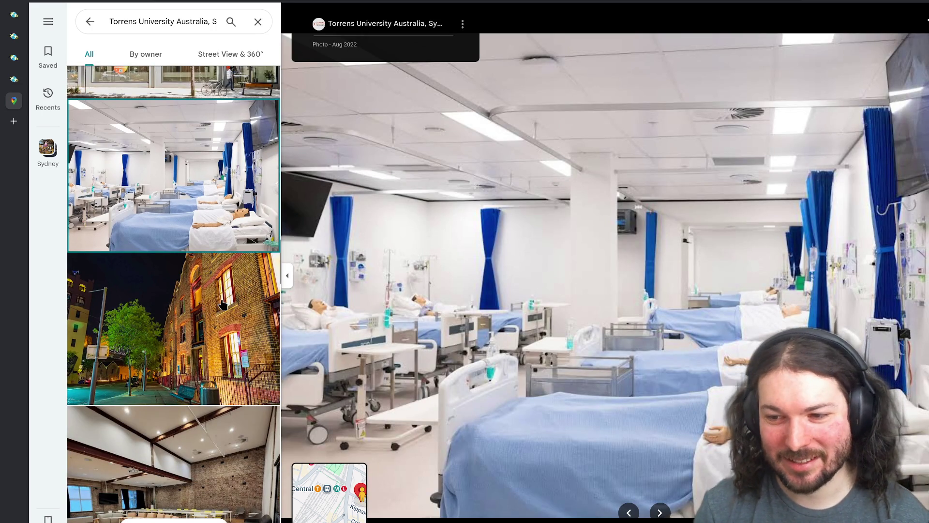
{"action": "scroll", "coordinate": [242, 290], "scroll_direction": "down", "scroll_amount": 1}
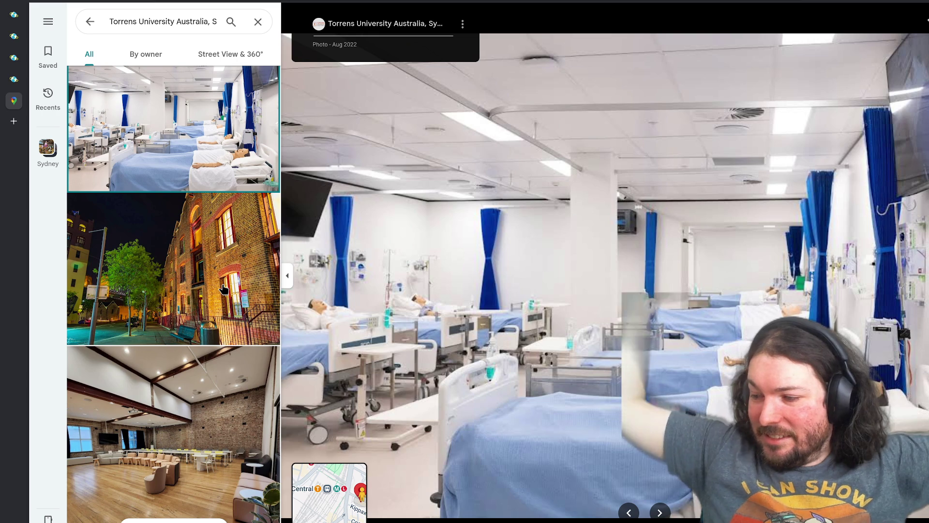
{"action": "scroll", "coordinate": [140, 352], "scroll_direction": "down", "scroll_amount": 3}
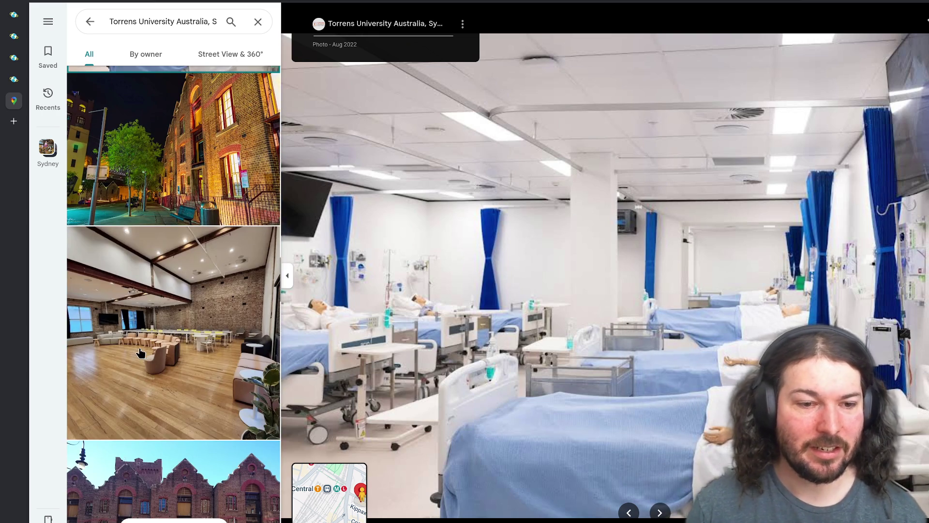
- View the brick-building, bedroom, beanbag lounge and night building photos, ending on the tree-lights street shot
{"action": "left_click", "coordinate": [187, 271]}
{"action": "scroll", "coordinate": [156, 328], "scroll_direction": "down", "scroll_amount": 4}
{"action": "left_click", "coordinate": [201, 295]}
{"action": "scroll", "coordinate": [203, 378], "scroll_direction": "down", "scroll_amount": 3}
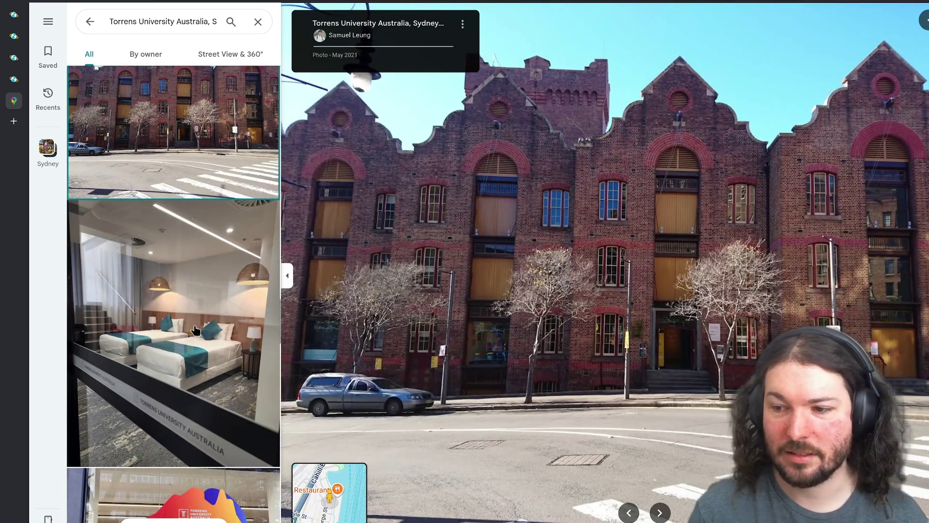
{"action": "left_click", "coordinate": [196, 325]}
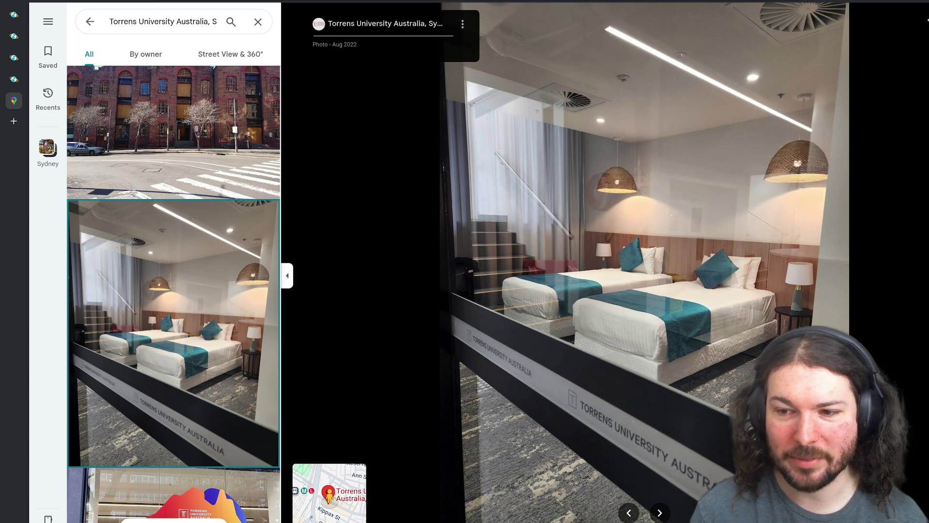
{"action": "scroll", "coordinate": [245, 298], "scroll_direction": "down", "scroll_amount": 10}
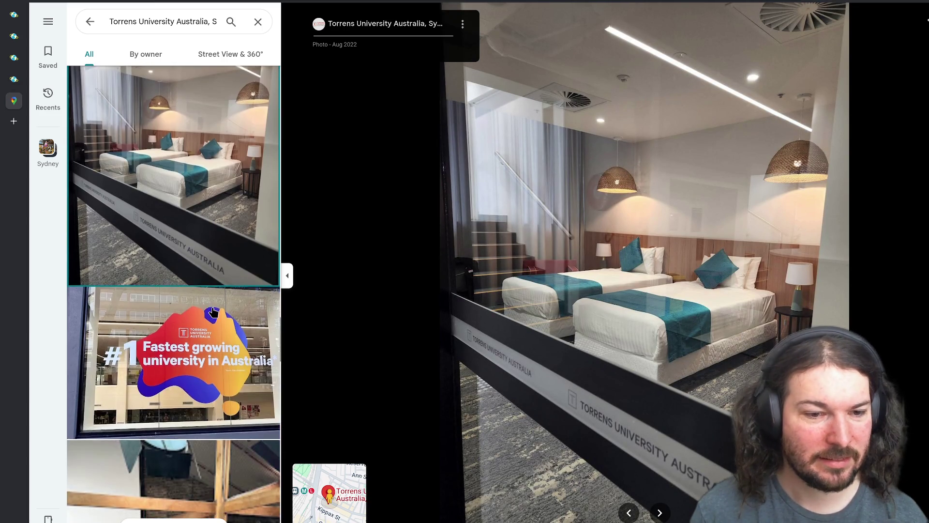
{"action": "left_click", "coordinate": [230, 254]}
{"action": "scroll", "coordinate": [225, 276], "scroll_direction": "down", "scroll_amount": 5}
{"action": "left_click", "coordinate": [222, 290]}
{"action": "scroll", "coordinate": [222, 291], "scroll_direction": "down", "scroll_amount": 5}
{"action": "left_click", "coordinate": [221, 291]}
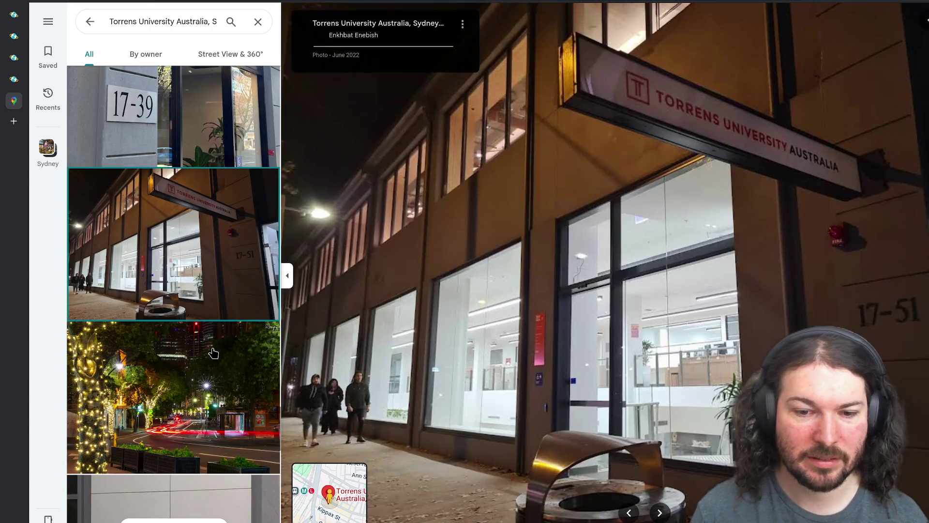
{"action": "left_click", "coordinate": [212, 353]}
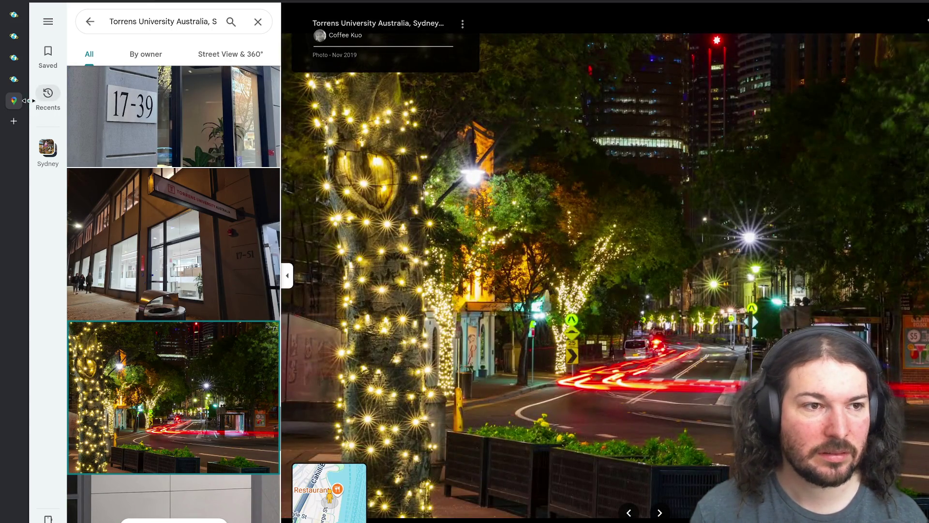
{"action": "middle_click", "coordinate": [18, 101]}
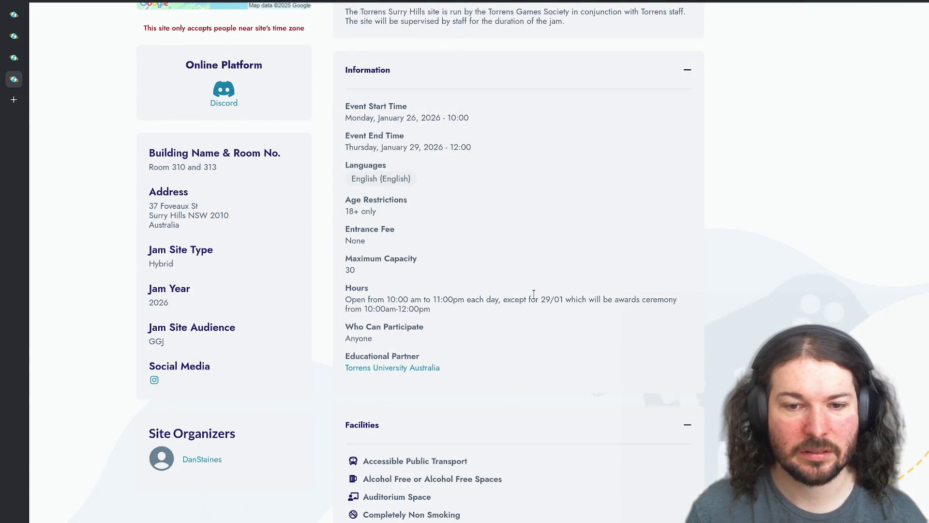
- Return to the Australian jam site list and open the Melbourne Global Game Jam 2026 page
{"action": "key", "text": "ctrl+shift+Tab"}
{"action": "scroll", "coordinate": [519, 280], "scroll_direction": "down", "scroll_amount": 10}
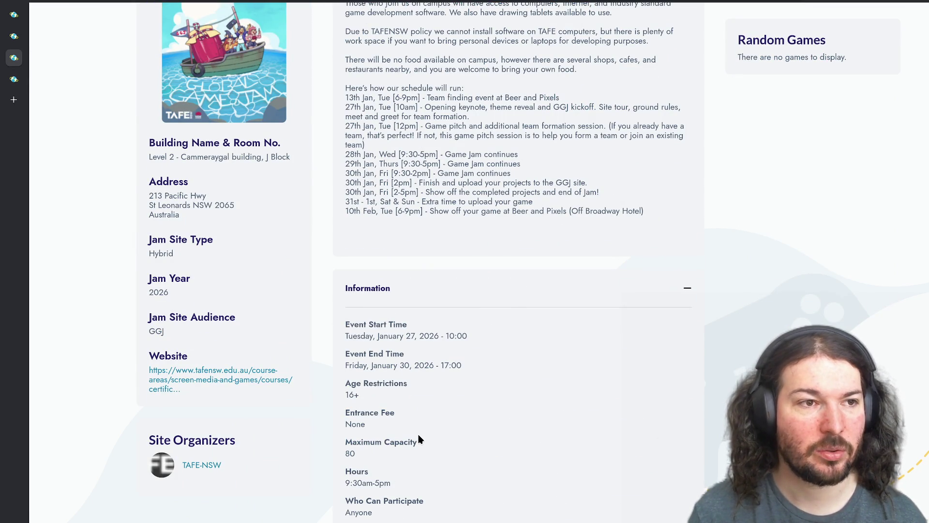
{"action": "key", "text": "ctrl+shift+Tab"}
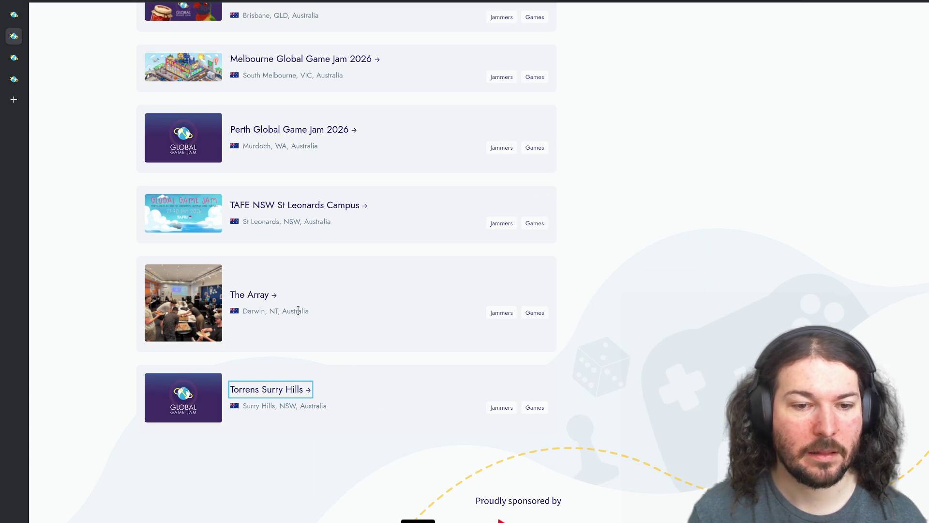
{"action": "scroll", "coordinate": [311, 198], "scroll_direction": "up", "scroll_amount": 3}
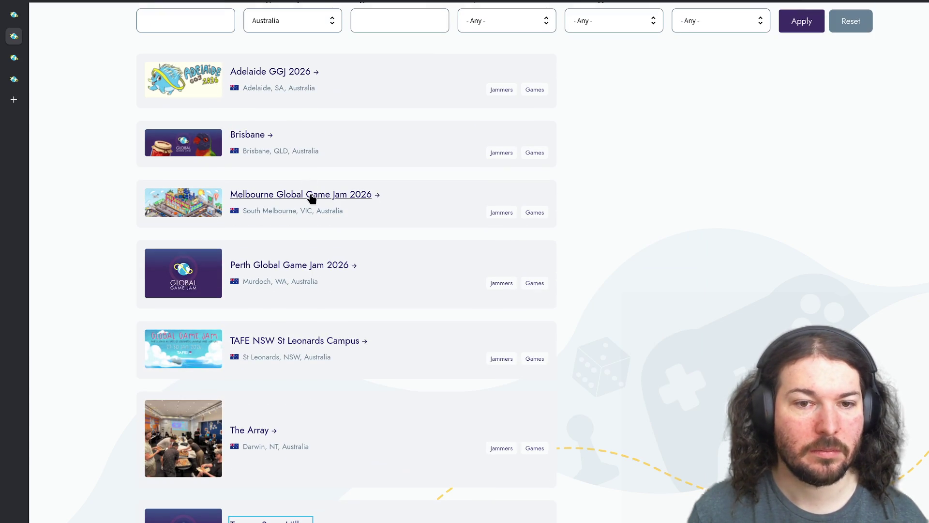
{"action": "left_click", "coordinate": [310, 195]}
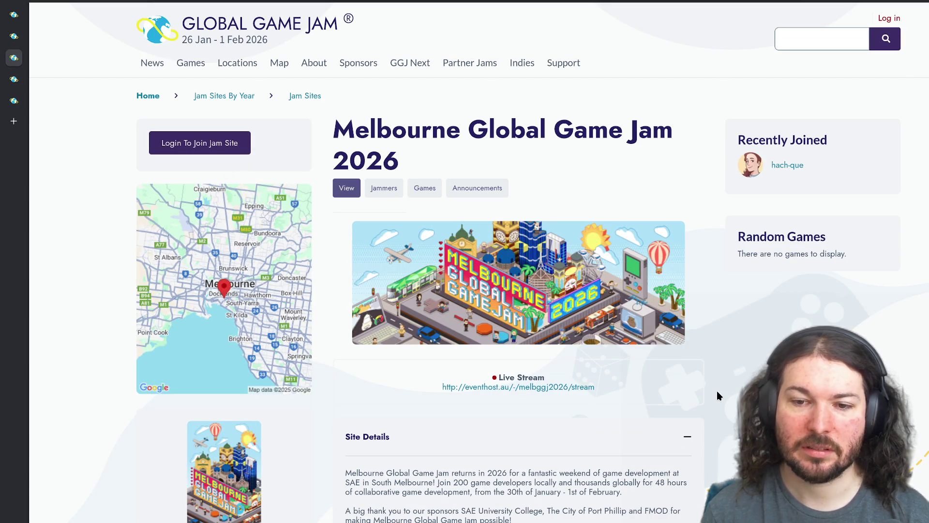
- Scroll the Melbourne page and note its 250 maximum capacity
{"action": "scroll", "coordinate": [718, 396], "scroll_direction": "down", "scroll_amount": 4}
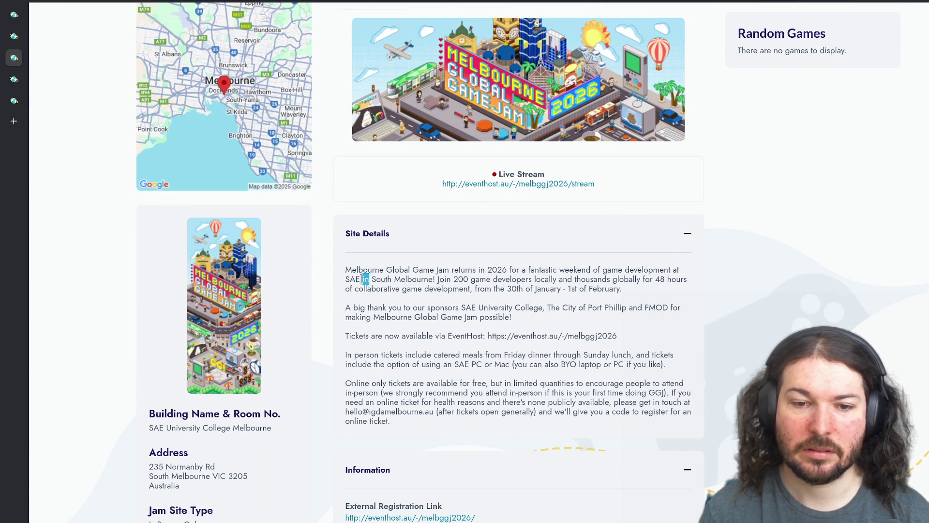
{"action": "scroll", "coordinate": [645, 307], "scroll_direction": "down", "scroll_amount": 8}
{"action": "double_click", "coordinate": [385, 261]}
{"action": "left_click", "coordinate": [367, 254]}
{"action": "double_click", "coordinate": [367, 254]}
{"action": "left_click", "coordinate": [367, 255]}
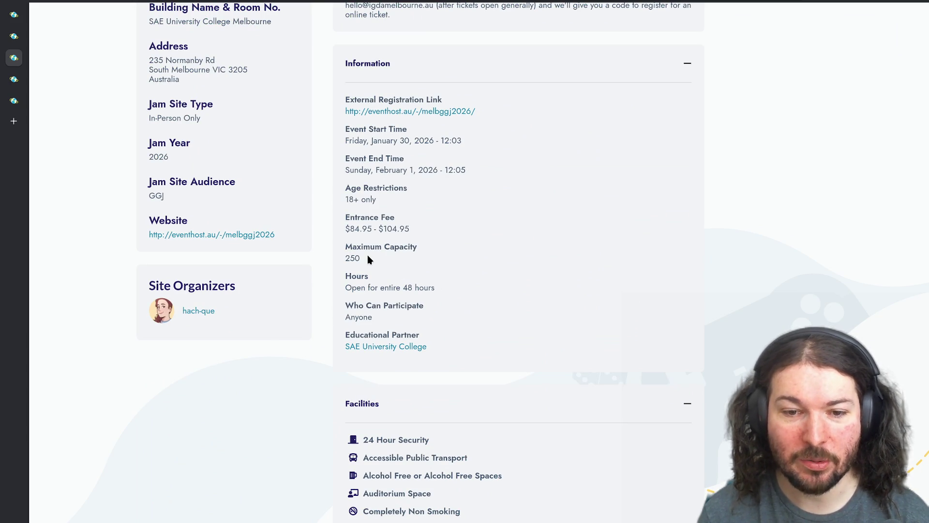
{"action": "scroll", "coordinate": [434, 324], "scroll_direction": "up", "scroll_amount": 3}
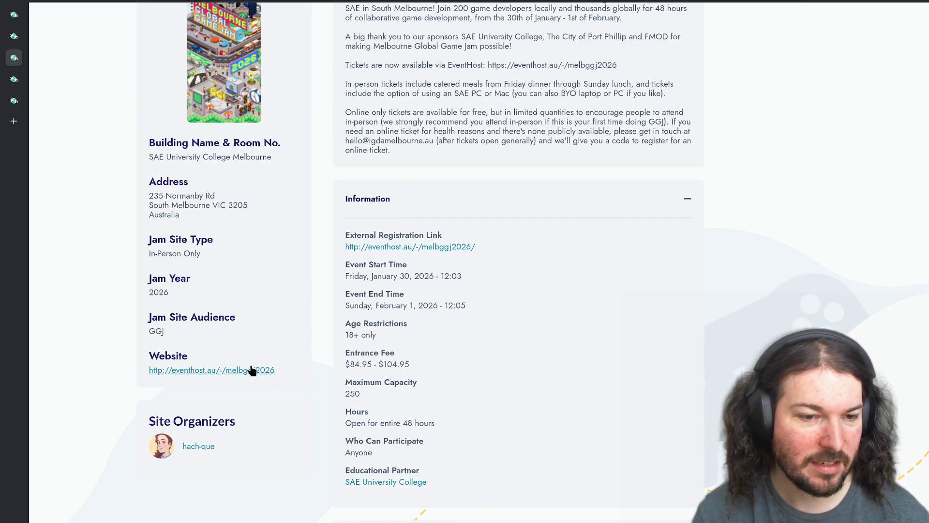
{"action": "mouse_move", "coordinate": [201, 207]}
{"action": "left_mouse_down"}
{"action": "mouse_move", "coordinate": [155, 206]}
{"action": "mouse_move", "coordinate": [173, 195]}
{"action": "mouse_move", "coordinate": [144, 195]}
{"action": "left_mouse_up"}
{"action": "left_click", "coordinate": [179, 214]}
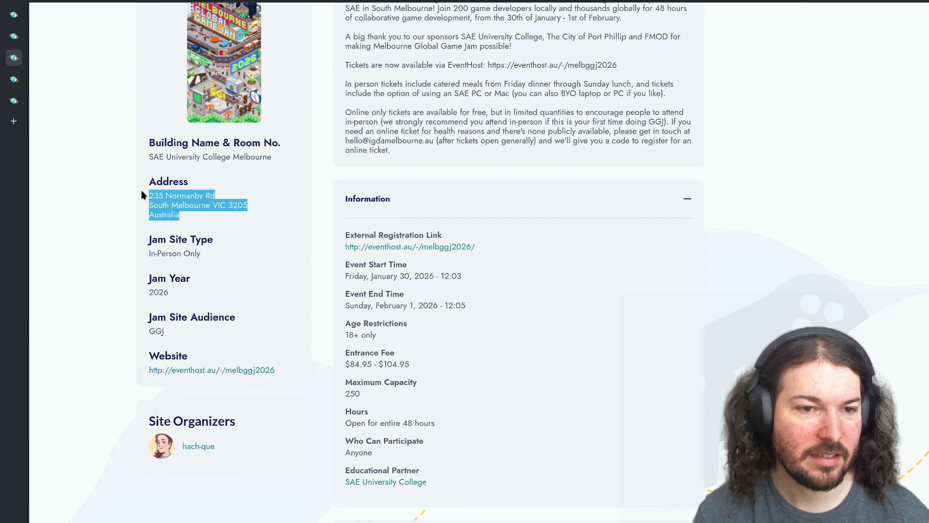
{"action": "right_click", "coordinate": [172, 204]}
{"action": "left_click", "coordinate": [244, 309]}
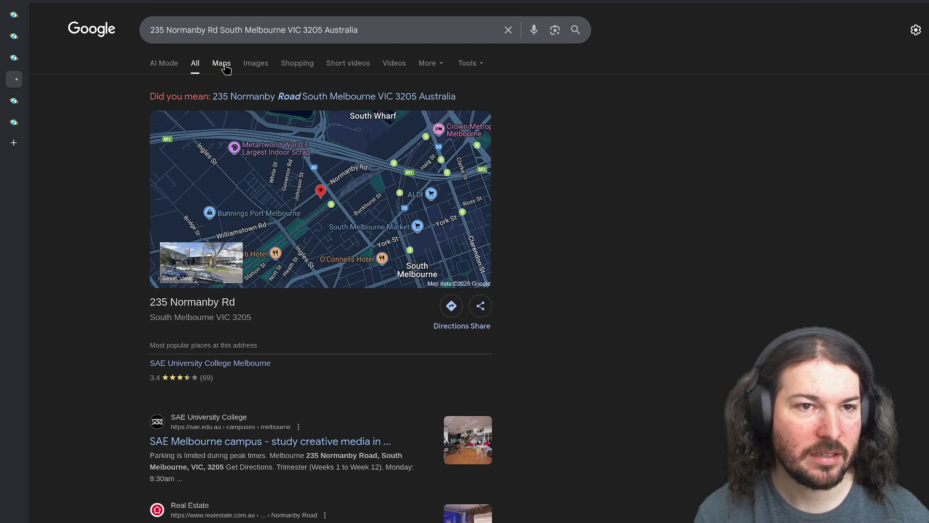
{"action": "left_click", "coordinate": [336, 208]}
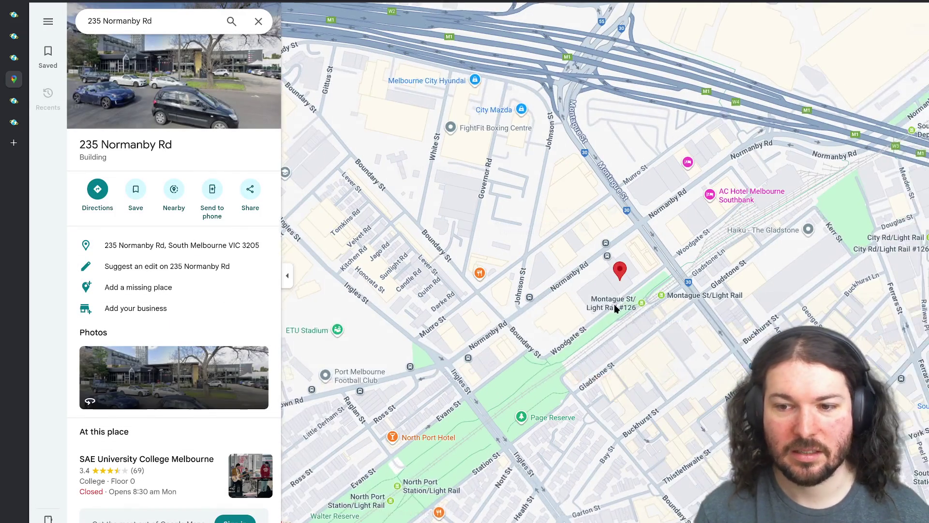
{"action": "left_click_drag", "start_coordinate": [614, 305], "coordinate": [570, 310]}
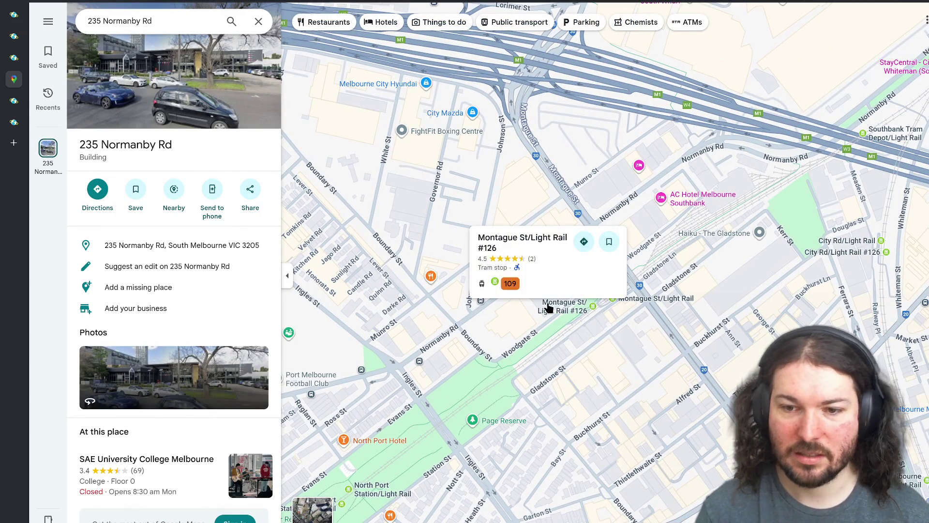
{"action": "scroll", "coordinate": [573, 308], "scroll_direction": "down", "scroll_amount": 5}
{"action": "scroll", "coordinate": [574, 308], "scroll_direction": "down", "scroll_amount": 3}
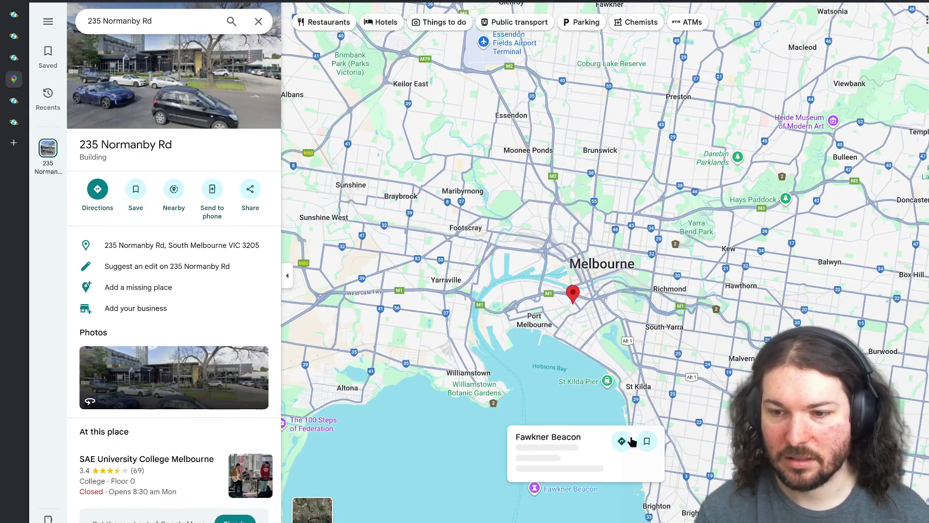
{"action": "scroll", "coordinate": [550, 318], "scroll_direction": "up", "scroll_amount": 3}
{"action": "scroll", "coordinate": [549, 318], "scroll_direction": "up", "scroll_amount": 4}
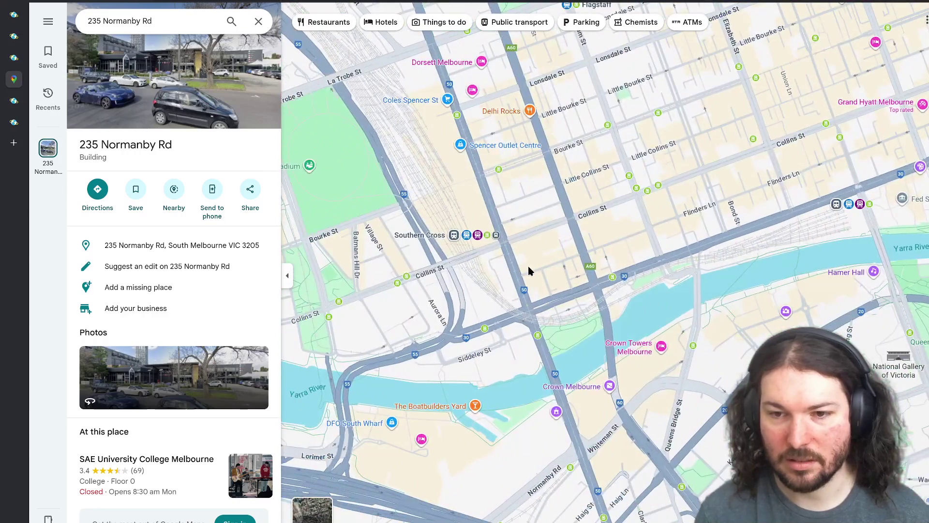
{"action": "left_click_drag", "start_coordinate": [528, 265], "coordinate": [775, 63]}
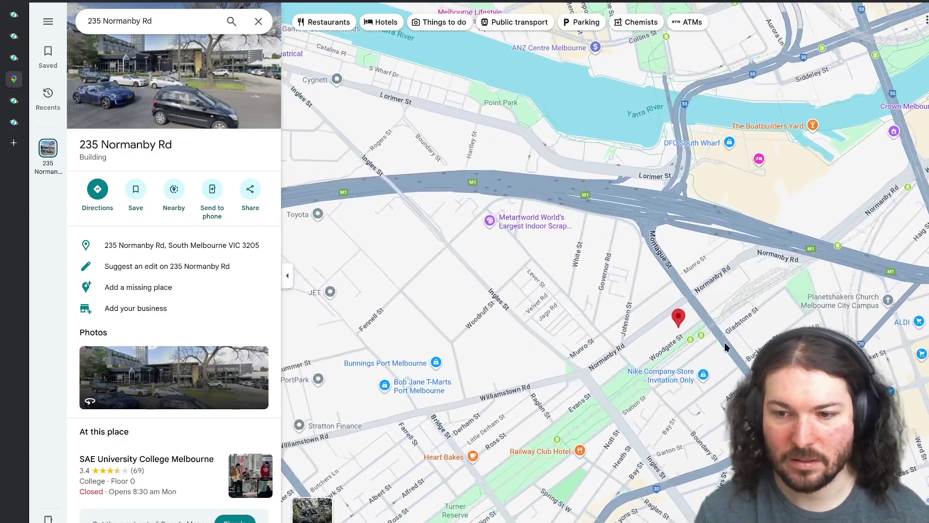
{"action": "left_click_drag", "start_coordinate": [705, 345], "coordinate": [564, 276]}
{"action": "scroll", "coordinate": [531, 269], "scroll_direction": "up", "scroll_amount": 5}
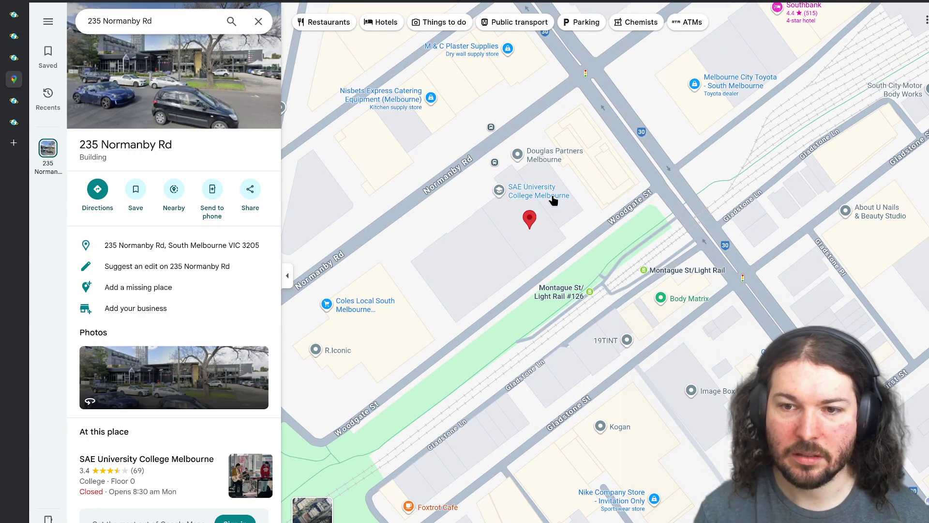
- Open SAE University College Melbourne's place details and its photo gallery
{"action": "left_click", "coordinate": [552, 198]}
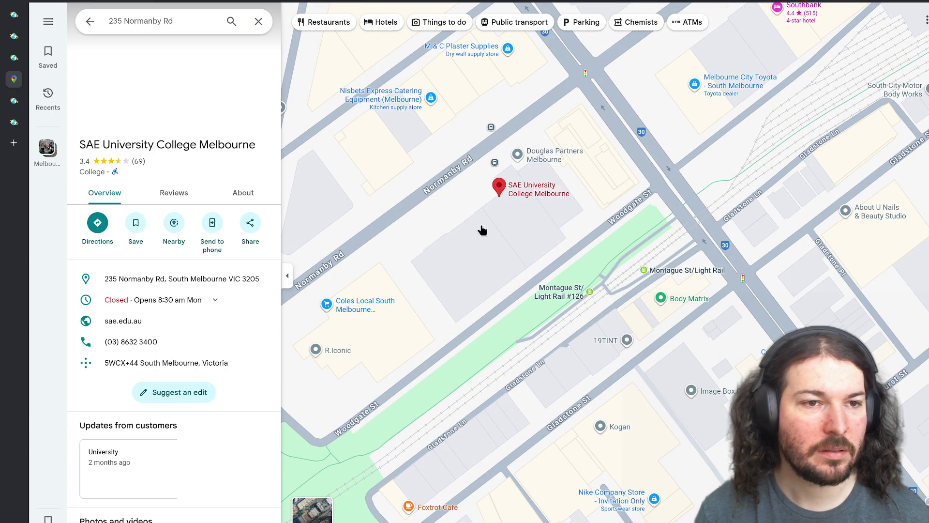
{"action": "scroll", "coordinate": [88, 250], "scroll_direction": "down", "scroll_amount": 6}
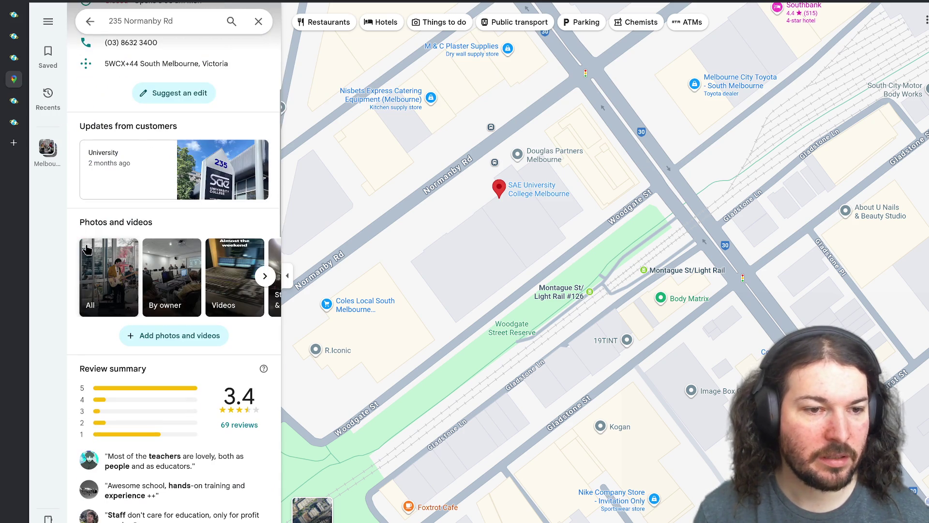
{"action": "left_click", "coordinate": [87, 250]}
{"action": "scroll", "coordinate": [185, 281], "scroll_direction": "down", "scroll_amount": 3}
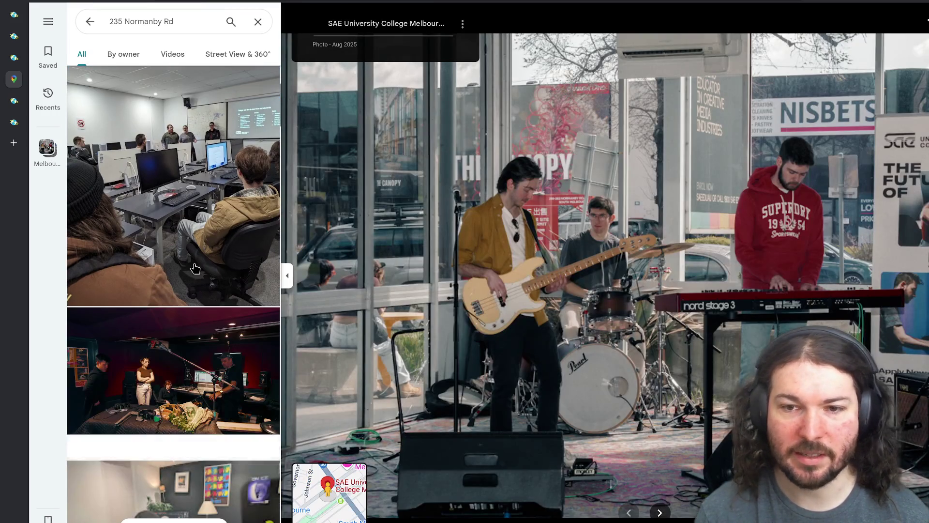
- View the SAE classroom, studio, laptop, graduation and building exterior photos
{"action": "left_click", "coordinate": [214, 236]}
{"action": "left_click", "coordinate": [187, 399]}
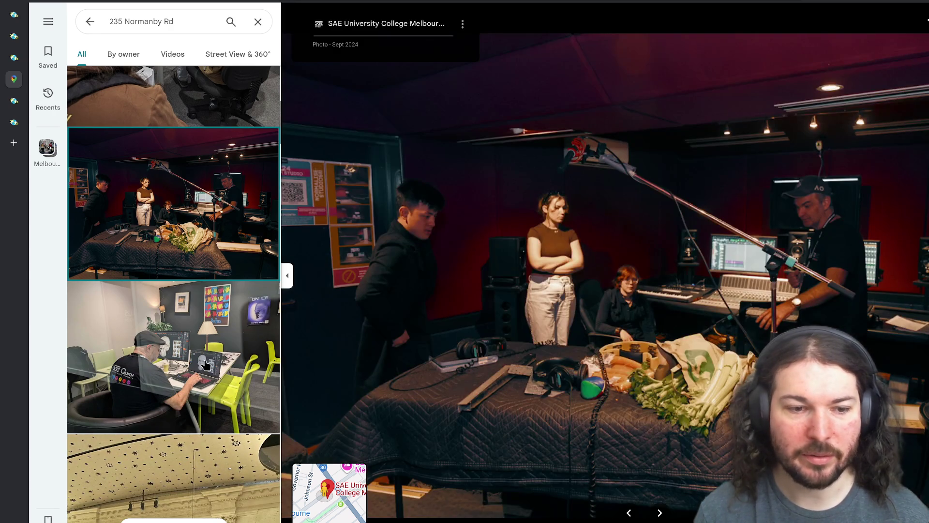
{"action": "left_click", "coordinate": [206, 364]}
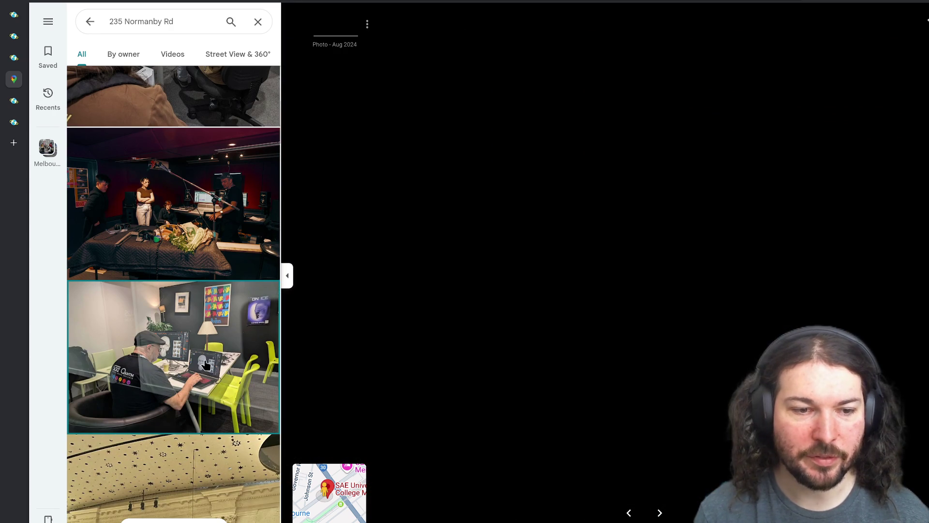
{"action": "scroll", "coordinate": [205, 364], "scroll_direction": "down", "scroll_amount": 5}
{"action": "left_click", "coordinate": [205, 364]}
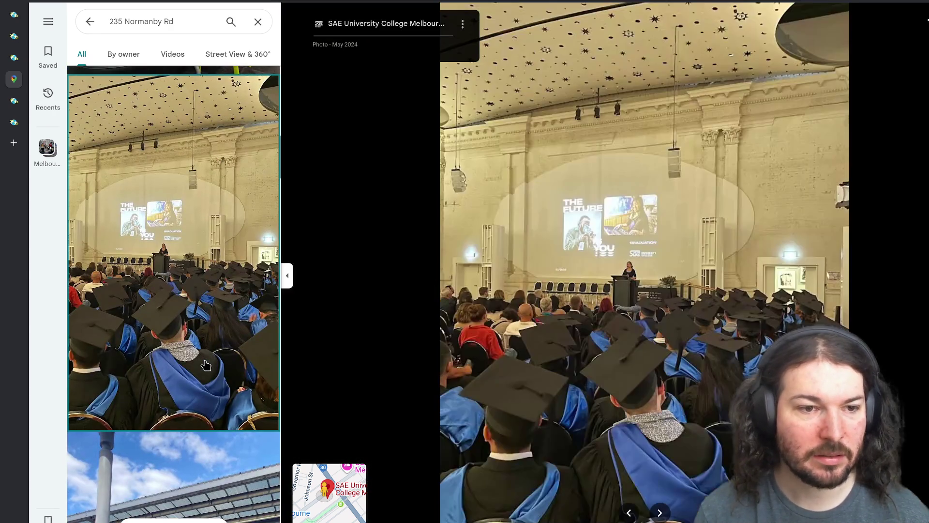
{"action": "scroll", "coordinate": [206, 364], "scroll_direction": "down", "scroll_amount": 5}
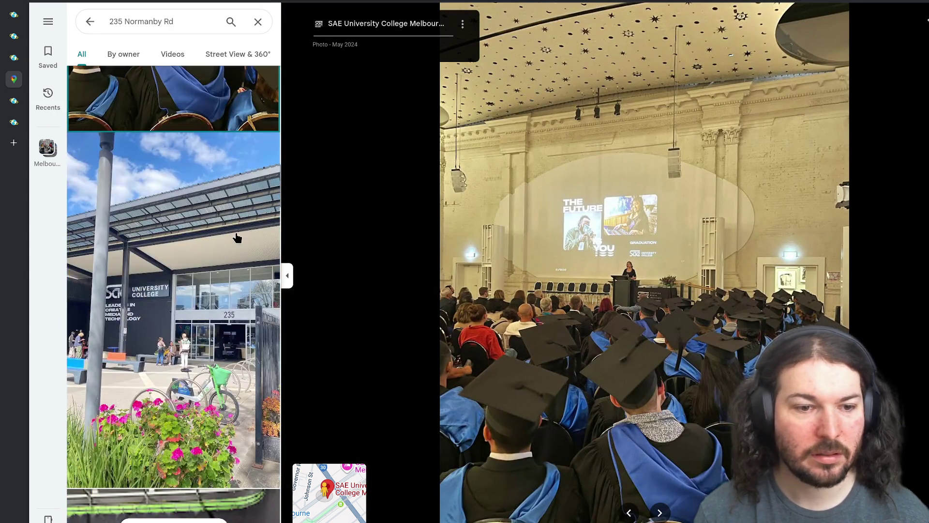
{"action": "left_click", "coordinate": [235, 254]}
- View the drum studio, green-screen, camera rig, crowd and thumbs-up lab photos, then close Maps
{"action": "scroll", "coordinate": [238, 259], "scroll_direction": "down", "scroll_amount": 7}
{"action": "left_click", "coordinate": [239, 263]}
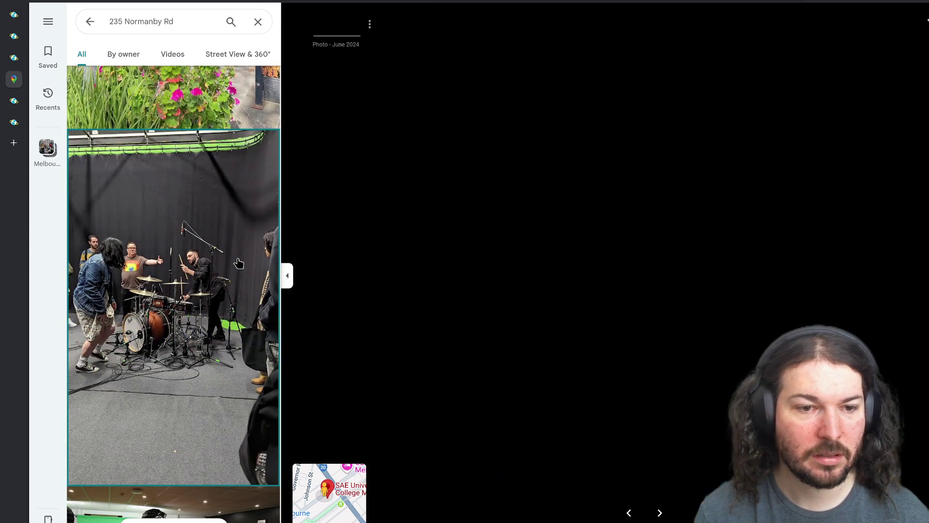
{"action": "scroll", "coordinate": [239, 263], "scroll_direction": "down", "scroll_amount": 7}
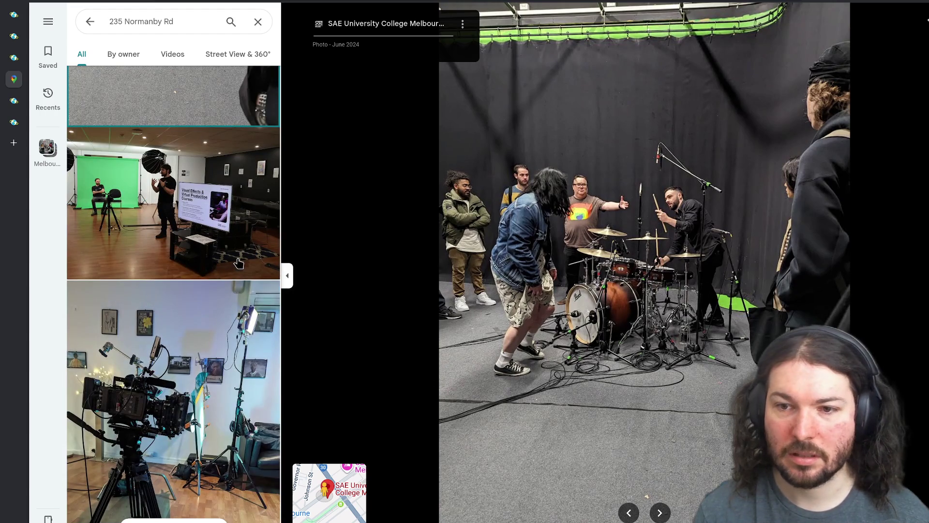
{"action": "left_click", "coordinate": [238, 263]}
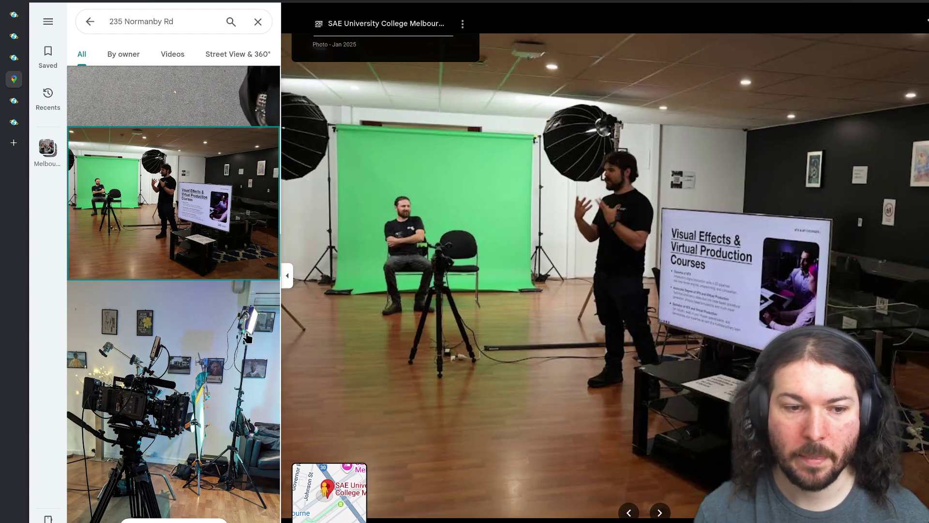
{"action": "left_click", "coordinate": [247, 338]}
{"action": "scroll", "coordinate": [242, 334], "scroll_direction": "down", "scroll_amount": 8}
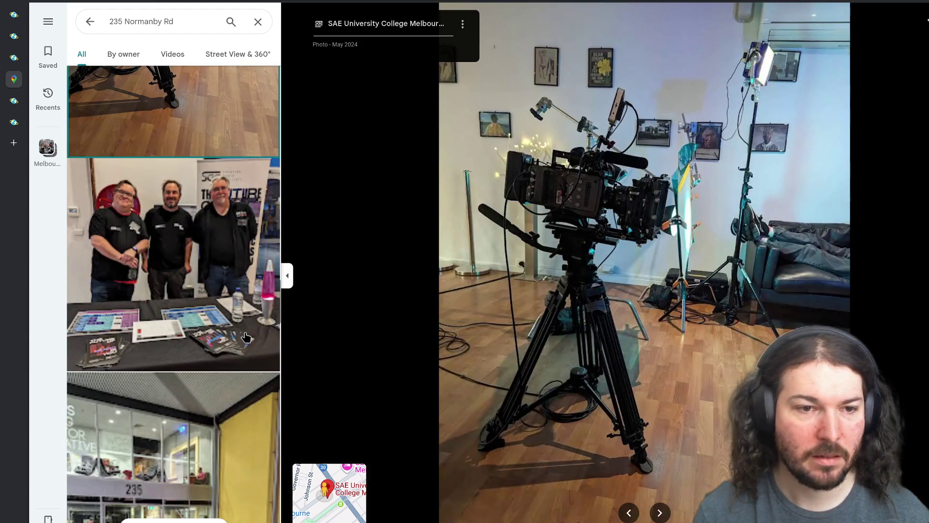
{"action": "left_click", "coordinate": [218, 295]}
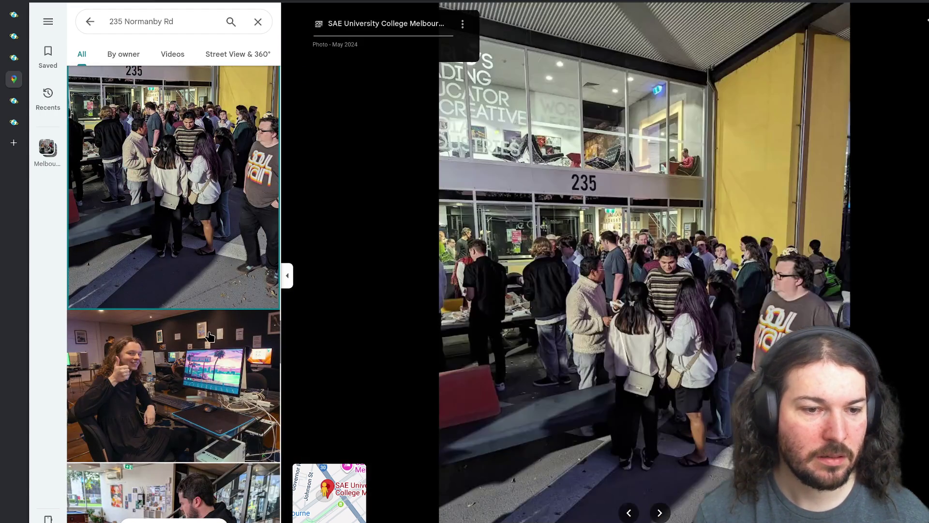
{"action": "left_click", "coordinate": [209, 336]}
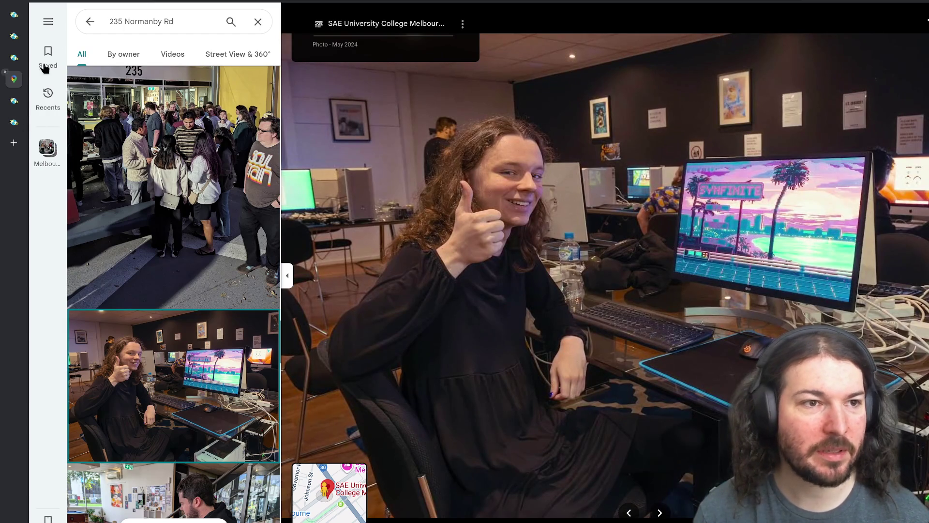
{"action": "middle_click", "coordinate": [21, 78]}
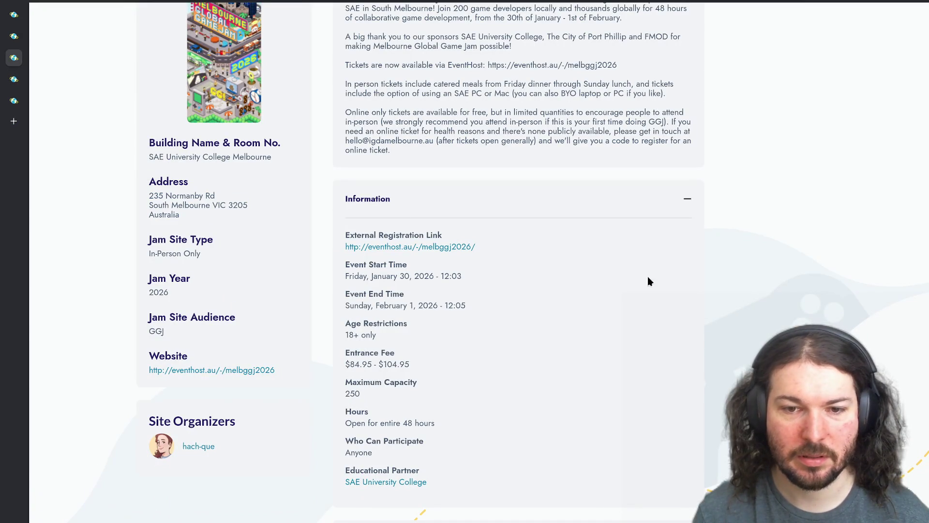
- Open the Melbourne jam's EventHost ticket page, read its About paragraph, then close it
{"action": "left_click", "coordinate": [229, 373]}
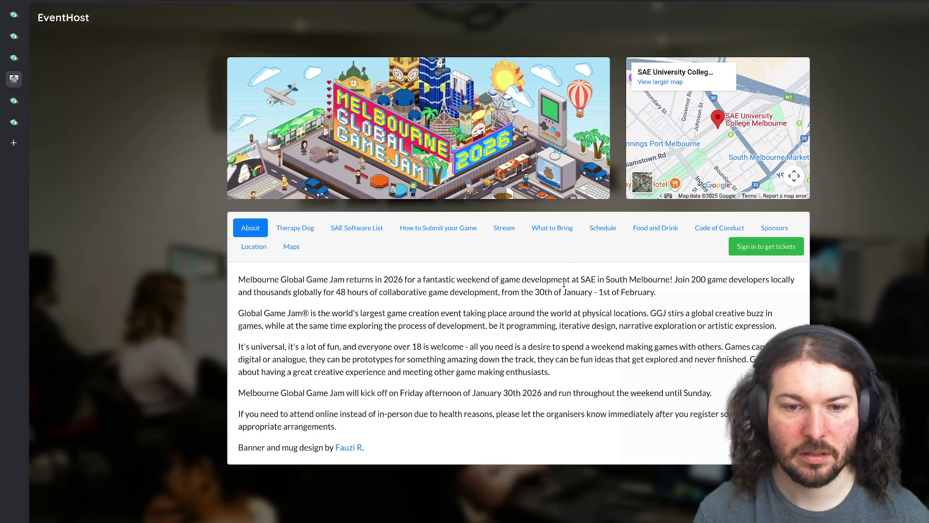
{"action": "triple_click", "coordinate": [535, 306]}
{"action": "left_click", "coordinate": [548, 325]}
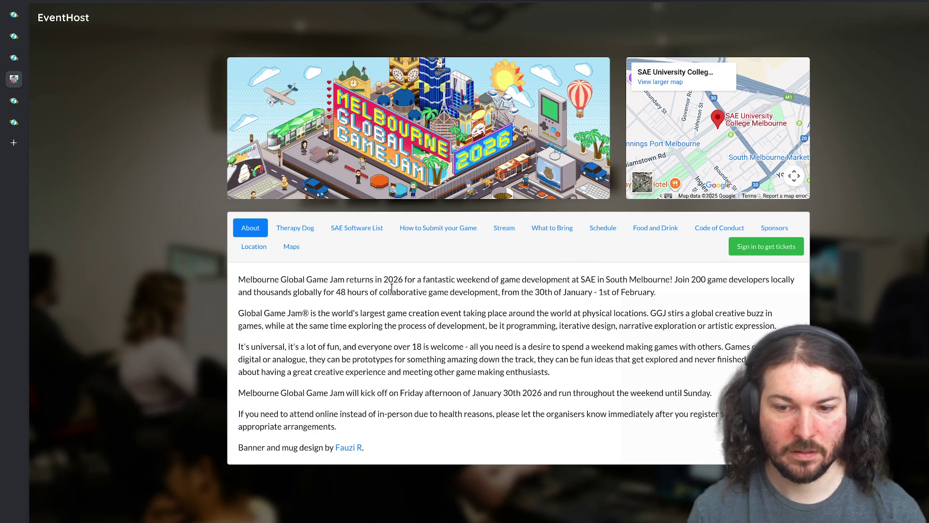
{"action": "key", "text": "ctrl+w"}
- Review the entrance fee on the jam's Global Game Jam page
{"action": "scroll", "coordinate": [588, 388], "scroll_direction": "down", "scroll_amount": 5}
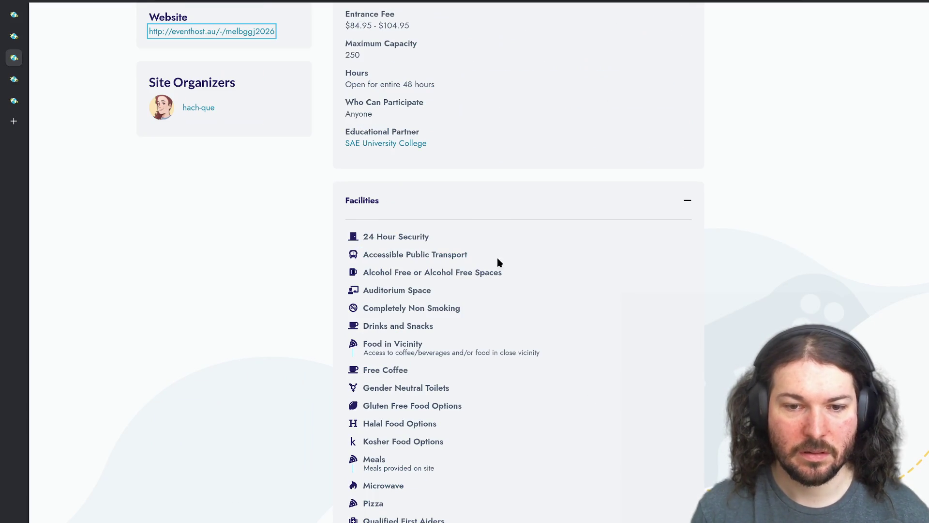
{"action": "scroll", "coordinate": [426, 189], "scroll_direction": "up", "scroll_amount": 2}
{"action": "left_click_drag", "start_coordinate": [430, 161], "coordinate": [344, 161]}
{"action": "left_click", "coordinate": [501, 165]}
{"action": "scroll", "coordinate": [533, 164], "scroll_direction": "down", "scroll_amount": 7}
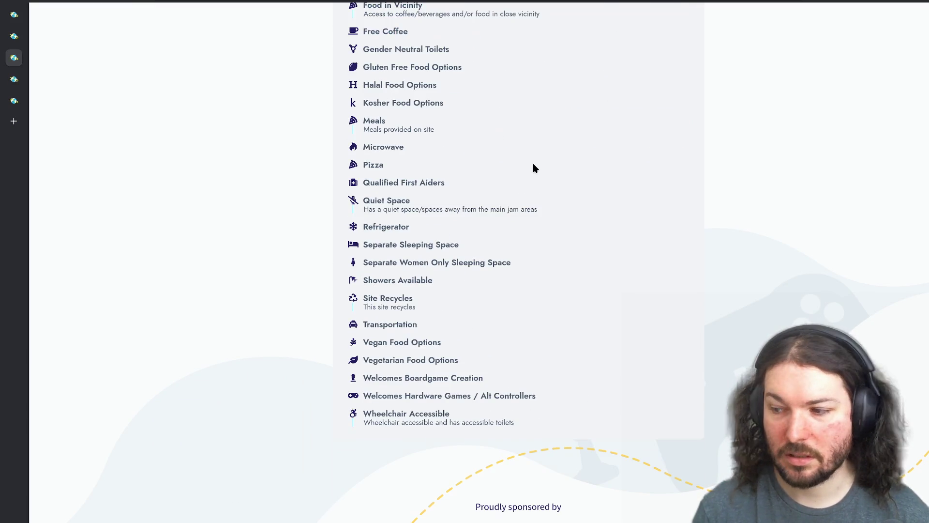
{"action": "scroll", "coordinate": [533, 164], "scroll_direction": "up", "scroll_amount": 2}
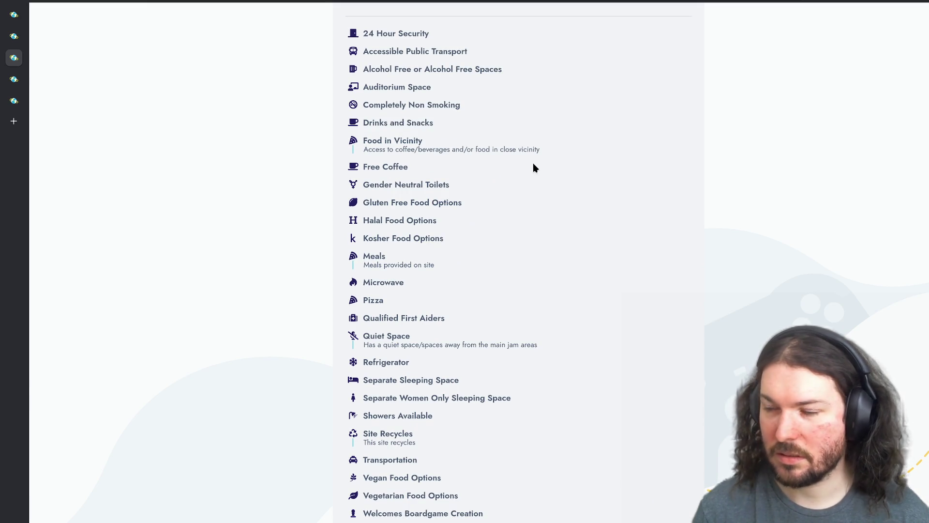
- Read the Meals entry and the rest of the facilities list
{"action": "left_click_drag", "start_coordinate": [444, 266], "coordinate": [362, 252]}
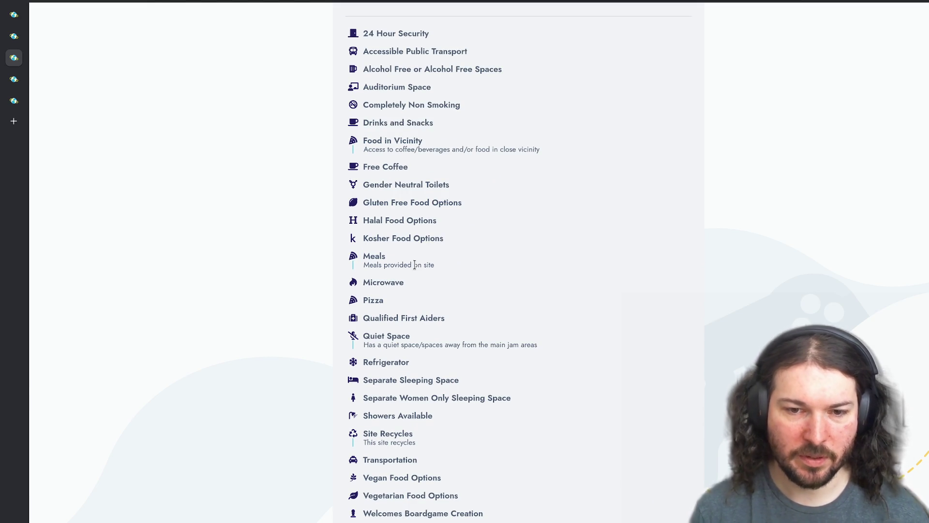
{"action": "left_click", "coordinate": [462, 257]}
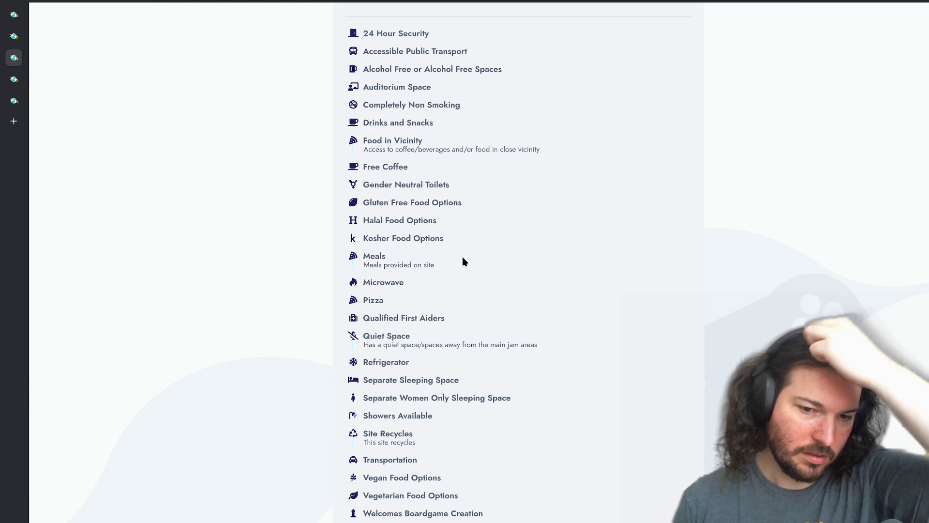
{"action": "scroll", "coordinate": [477, 303], "scroll_direction": "down", "scroll_amount": 2}
{"action": "scroll", "coordinate": [487, 309], "scroll_direction": "down", "scroll_amount": 2}
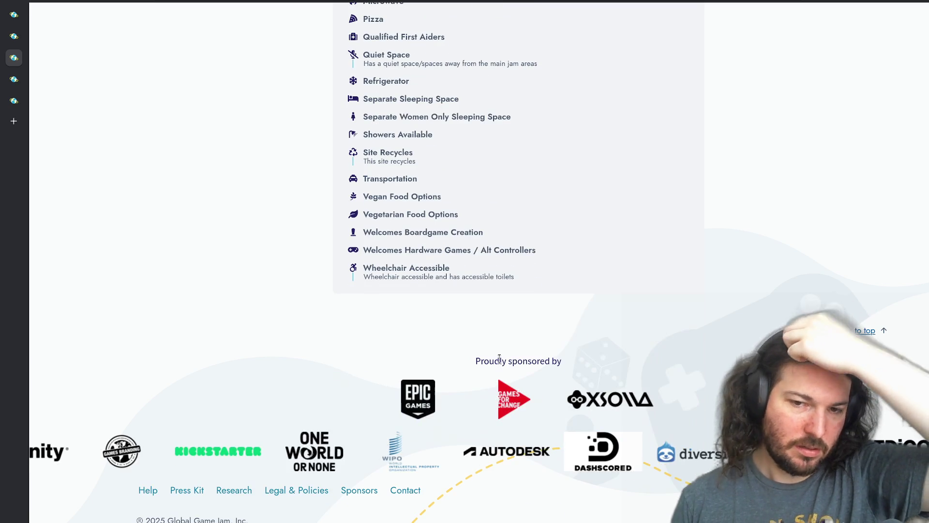
{"action": "scroll", "coordinate": [651, 346], "scroll_direction": "up", "scroll_amount": 5}
{"action": "scroll", "coordinate": [651, 346], "scroll_direction": "up", "scroll_amount": 2}
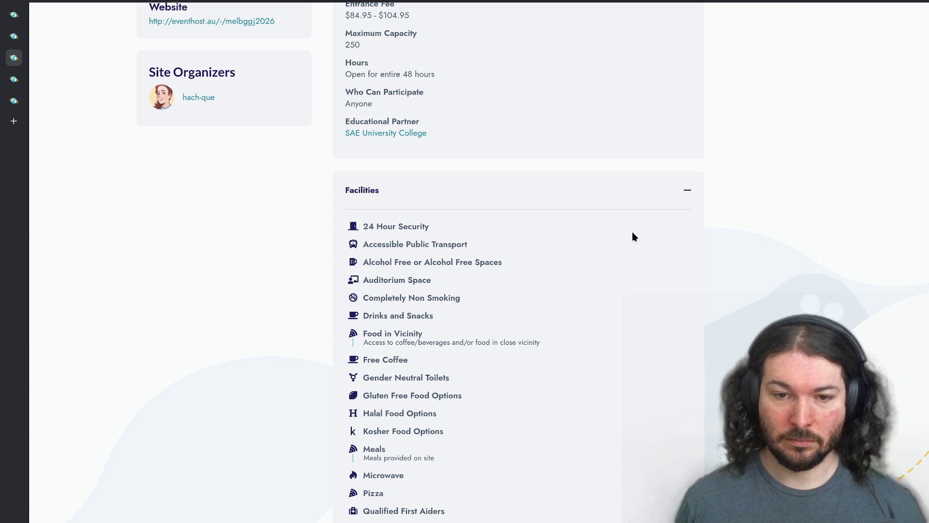
{"action": "scroll", "coordinate": [632, 232], "scroll_direction": "up", "scroll_amount": 15}
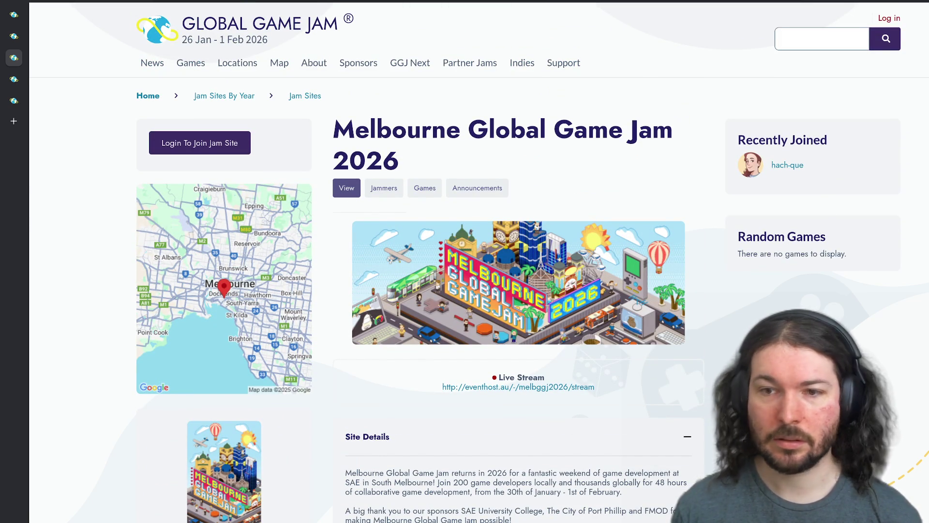
- Check the top of the Australian jam-sites list, then return to the Melbourne Global Game Jam 2026 page
{"action": "key", "text": "ctrl+shift+Tab"}
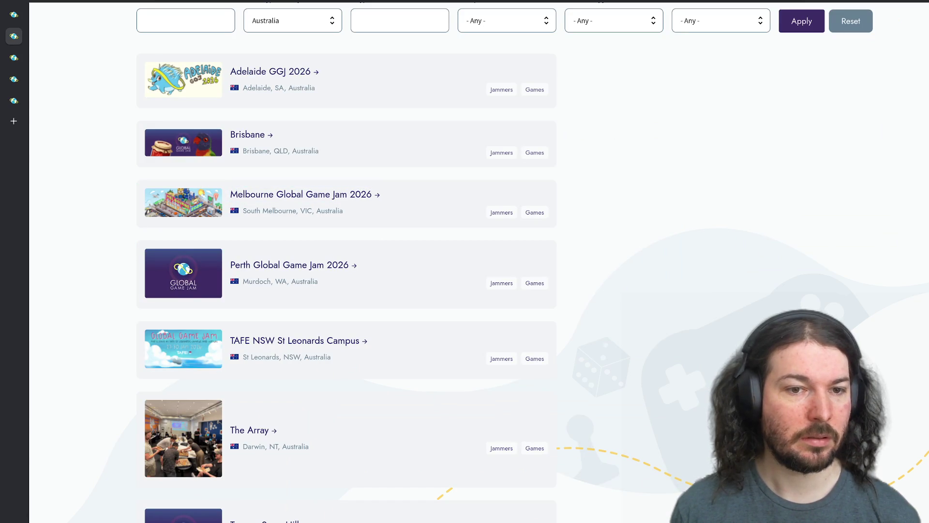
{"action": "key", "text": "Home"}
{"action": "key", "text": "ctrl+Tab"}
{"action": "scroll", "coordinate": [598, 306], "scroll_direction": "down", "scroll_amount": 15}
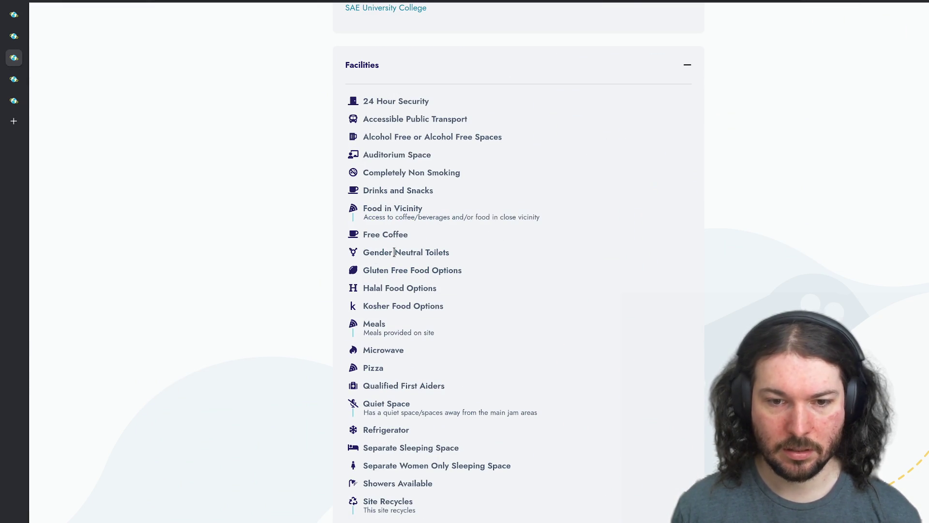
{"action": "scroll", "coordinate": [402, 286], "scroll_direction": "down", "scroll_amount": 2}
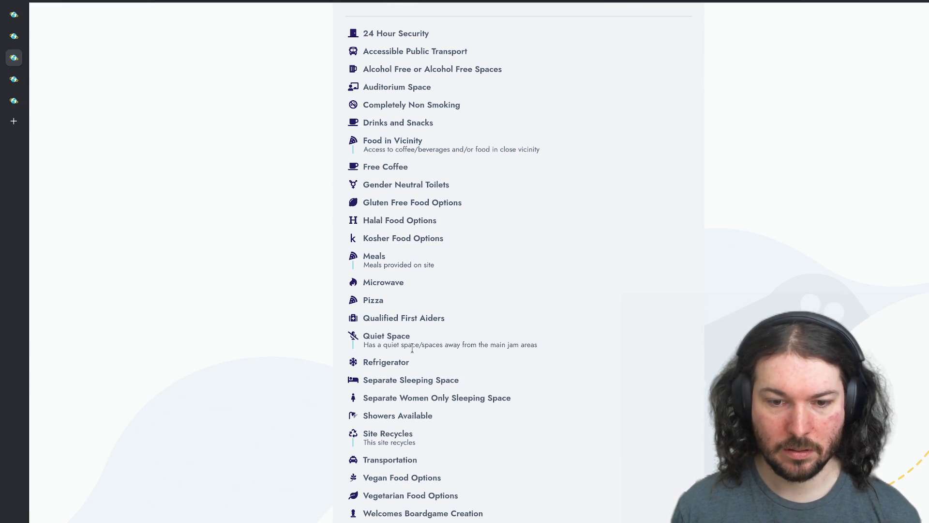
- Read the facilities list, including the women-only sleeping space and showers entries
{"action": "triple_click", "coordinate": [455, 397]}
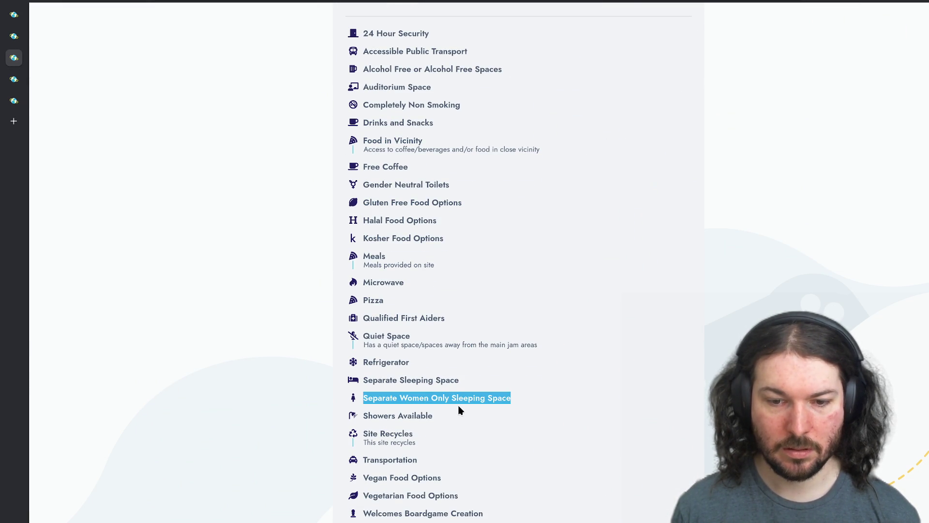
{"action": "triple_click", "coordinate": [457, 416]}
{"action": "scroll", "coordinate": [452, 359], "scroll_direction": "down", "scroll_amount": 6}
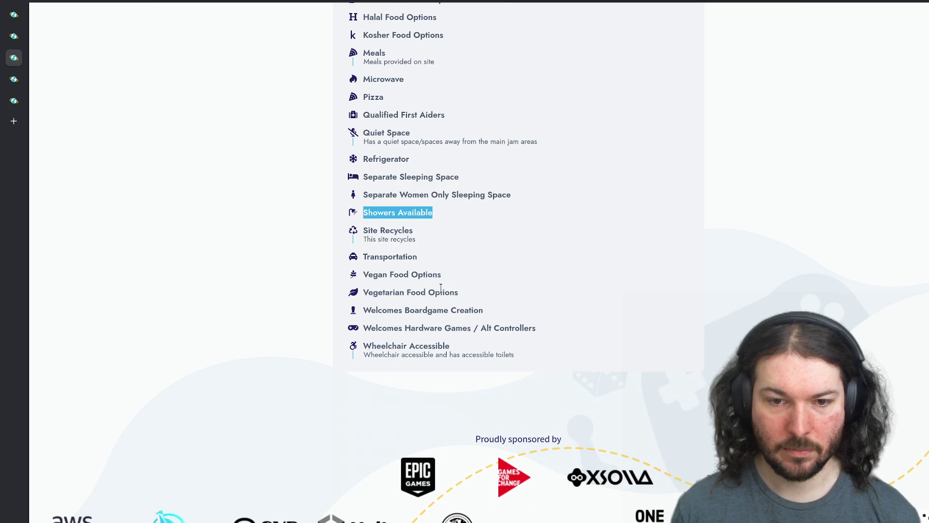
{"action": "double_click", "coordinate": [436, 236]}
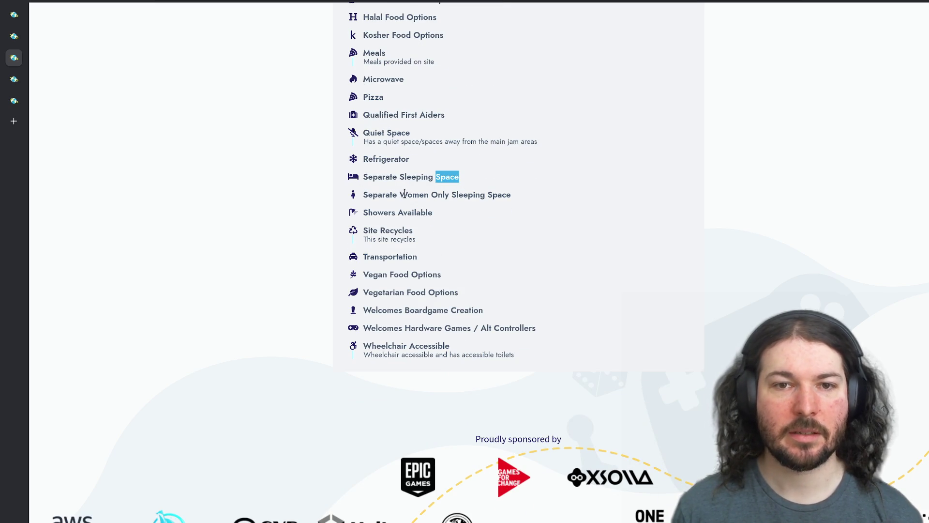
- Scroll up to Site Details (30 January–1 February 2026, $84.95–$104.95 fee) and the sponsors note
{"action": "scroll", "coordinate": [404, 194], "scroll_direction": "up", "scroll_amount": 6}
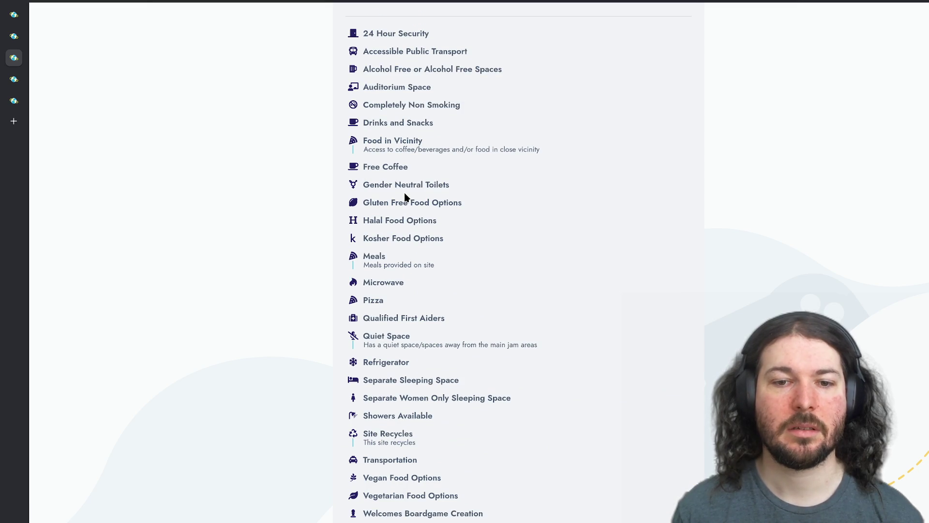
{"action": "scroll", "coordinate": [406, 197], "scroll_direction": "up", "scroll_amount": 15}
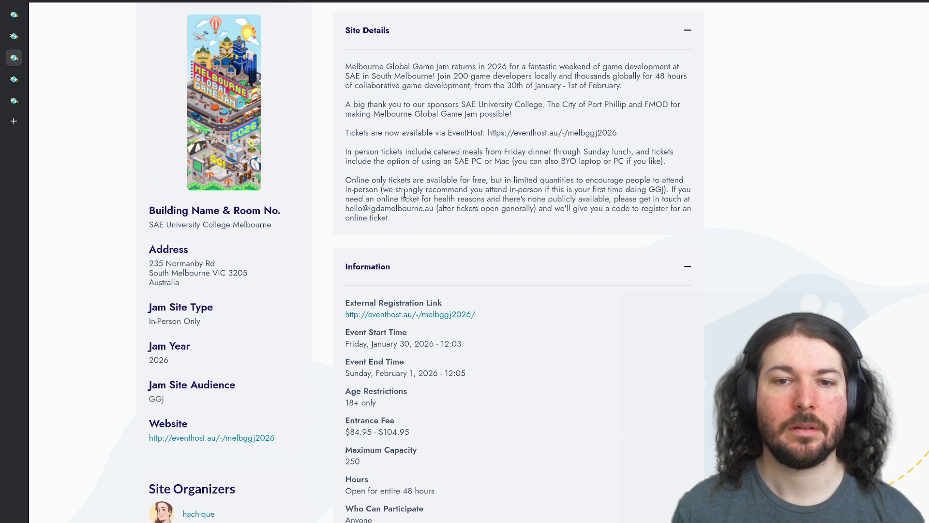
{"action": "left_click_drag", "start_coordinate": [662, 106], "coordinate": [647, 118]}
{"action": "left_click", "coordinate": [647, 119]}
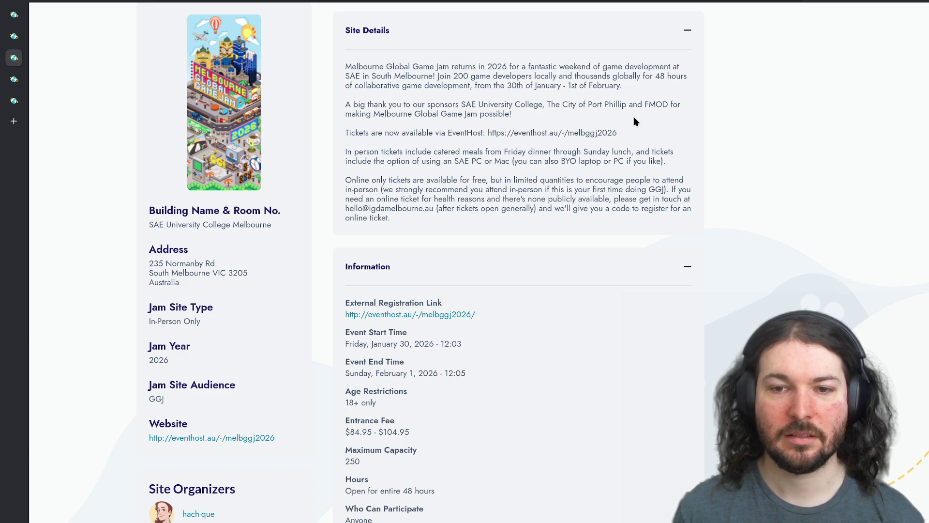
{"action": "key", "text": "ctrl+t"}
- Search Google for 'fmod' and go from the FMOD homepage to its Careers page
{"action": "type", "text": "d"}
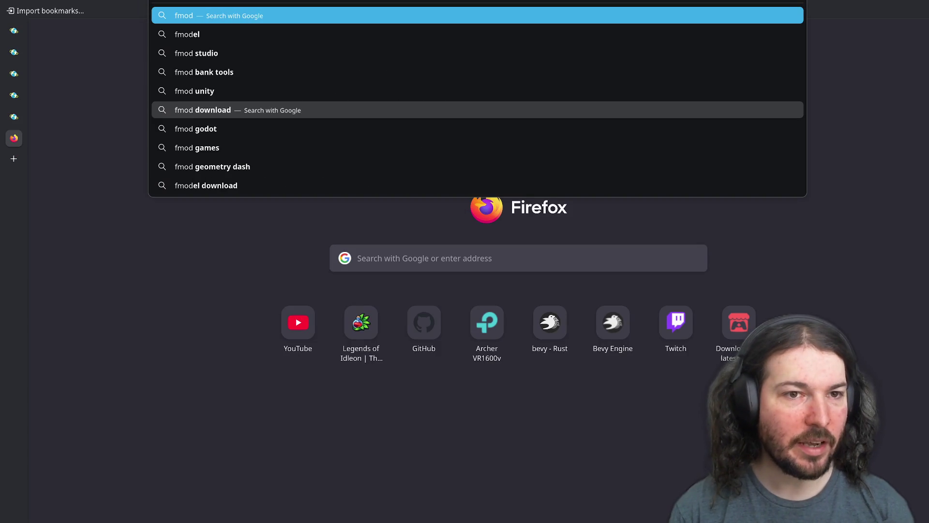
{"action": "key", "text": "Return"}
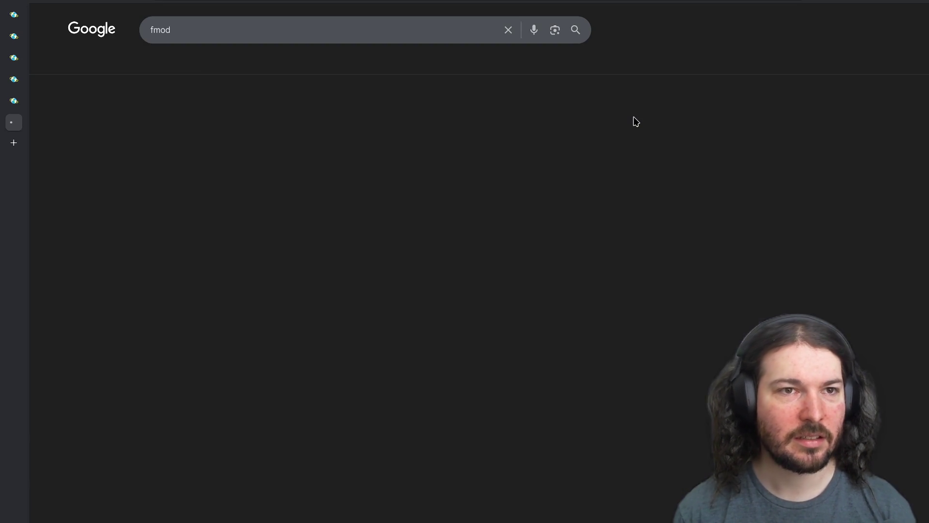
{"action": "left_click", "coordinate": [164, 121]}
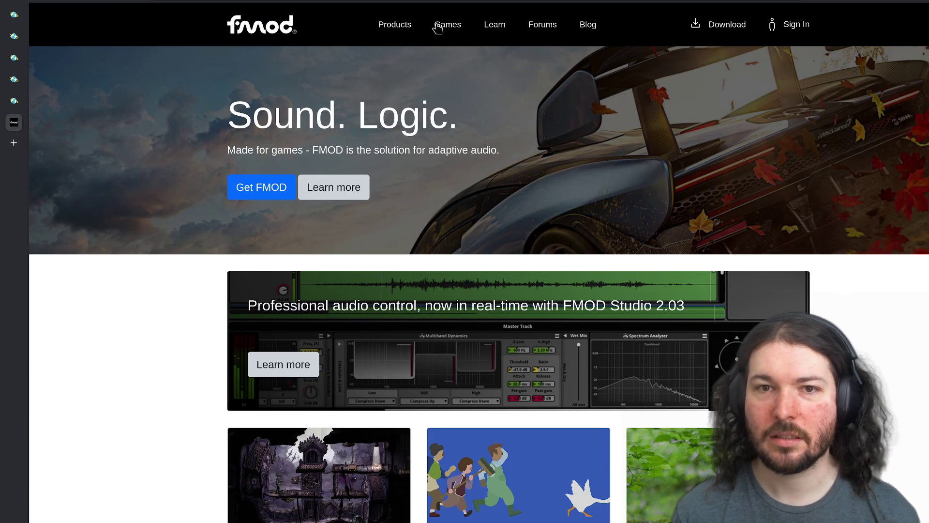
{"action": "scroll", "coordinate": [631, 182], "scroll_direction": "down", "scroll_amount": 10}
{"action": "scroll", "coordinate": [628, 181], "scroll_direction": "down", "scroll_amount": 6}
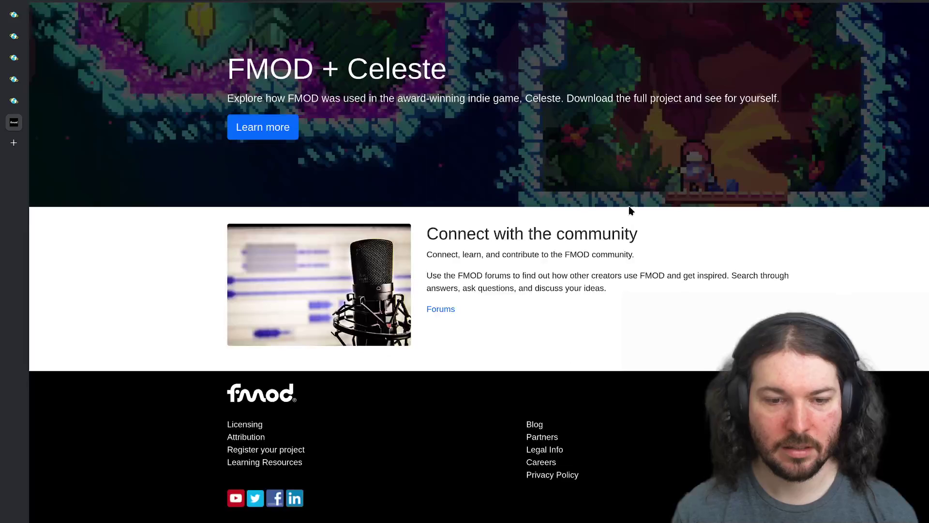
{"action": "left_click", "coordinate": [547, 463]}
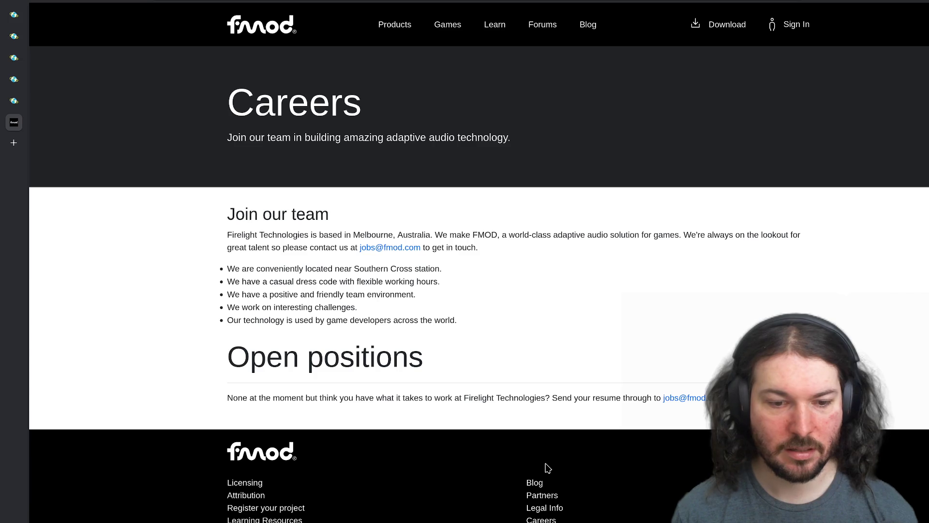
- Read the Careers page's company description, noting Firelight Technologies is based in Melbourne
{"action": "left_click_drag", "start_coordinate": [300, 235], "coordinate": [457, 233]}
{"action": "left_click", "coordinate": [457, 233]}
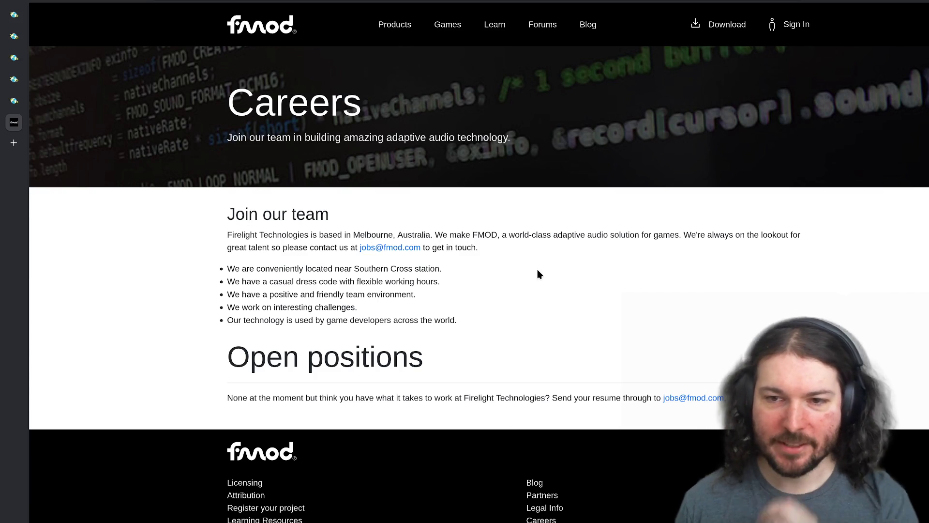
{"action": "scroll", "coordinate": [491, 346], "scroll_direction": "down", "scroll_amount": 1}
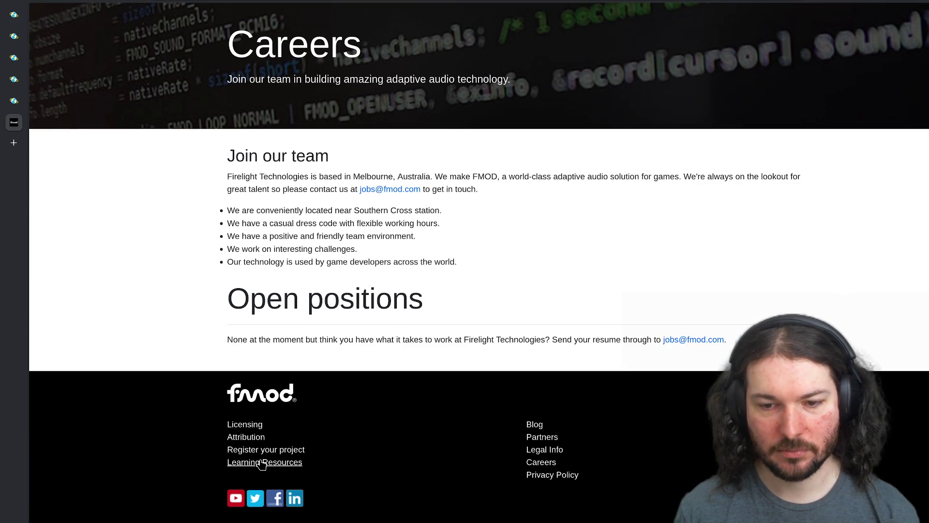
{"action": "scroll", "coordinate": [296, 238], "scroll_direction": "up", "scroll_amount": 1}
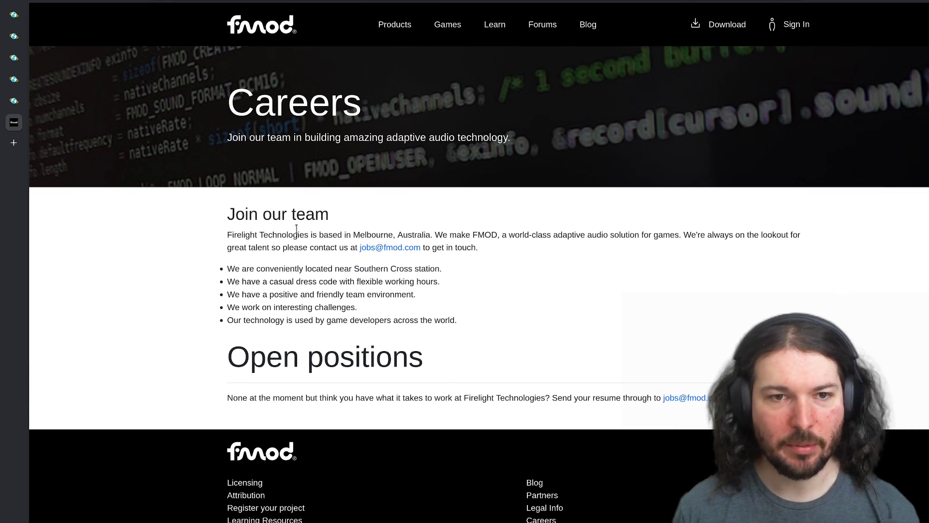
{"action": "scroll", "coordinate": [291, 222], "scroll_direction": "down", "scroll_amount": 1}
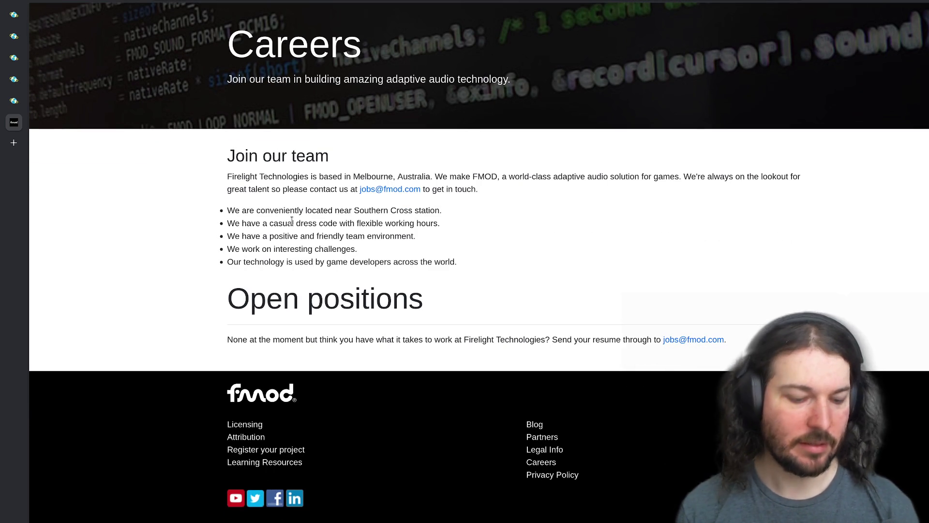
- Read the Join our team section through the contact line, which says there are no open positions
{"action": "mouse_move", "coordinate": [334, 131]}
{"action": "left_mouse_down"}
{"action": "mouse_move", "coordinate": [286, 274]}
{"action": "mouse_move", "coordinate": [334, 363]}
{"action": "mouse_move", "coordinate": [320, 341]}
{"action": "left_mouse_up"}
{"action": "left_click", "coordinate": [310, 331]}
{"action": "left_click_drag", "start_coordinate": [293, 177], "coordinate": [267, 137]}
{"action": "mouse_move", "coordinate": [227, 177]}
{"action": "left_mouse_down"}
{"action": "mouse_move", "coordinate": [523, 322]}
{"action": "mouse_move", "coordinate": [358, 222]}
{"action": "mouse_move", "coordinate": [339, 188]}
{"action": "left_mouse_up"}
{"action": "left_click", "coordinate": [523, 321]}
{"action": "left_click", "coordinate": [271, 149]}
{"action": "left_click_drag", "start_coordinate": [249, 156], "coordinate": [538, 360]}
{"action": "left_click", "coordinate": [539, 360]}
{"action": "mouse_move", "coordinate": [291, 155]}
{"action": "left_mouse_down"}
{"action": "mouse_move", "coordinate": [570, 338]}
{"action": "mouse_move", "coordinate": [304, 189]}
{"action": "mouse_move", "coordinate": [556, 351]}
{"action": "mouse_move", "coordinate": [464, 301]}
{"action": "mouse_move", "coordinate": [272, 155]}
{"action": "mouse_move", "coordinate": [479, 189]}
{"action": "mouse_move", "coordinate": [569, 336]}
{"action": "mouse_move", "coordinate": [552, 342]}
{"action": "left_mouse_up"}
{"action": "left_click", "coordinate": [335, 290]}
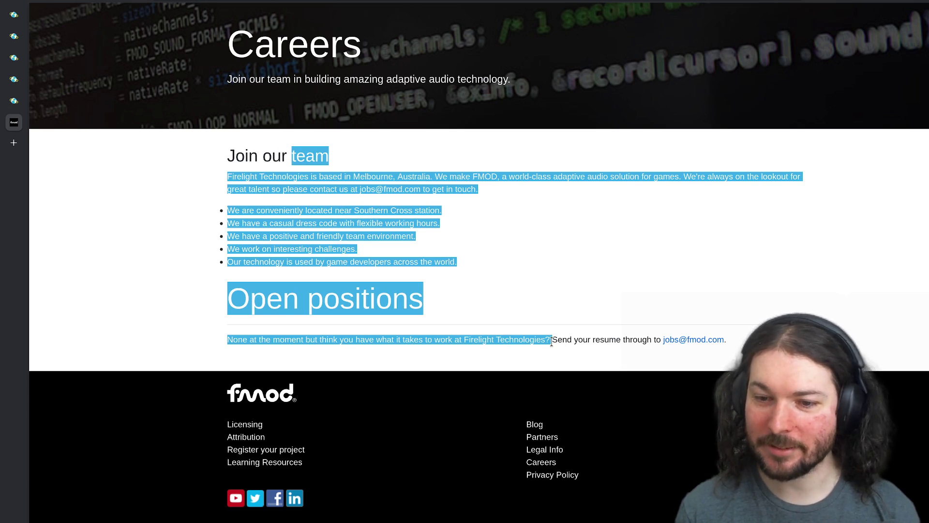
{"action": "left_click", "coordinate": [552, 344]}
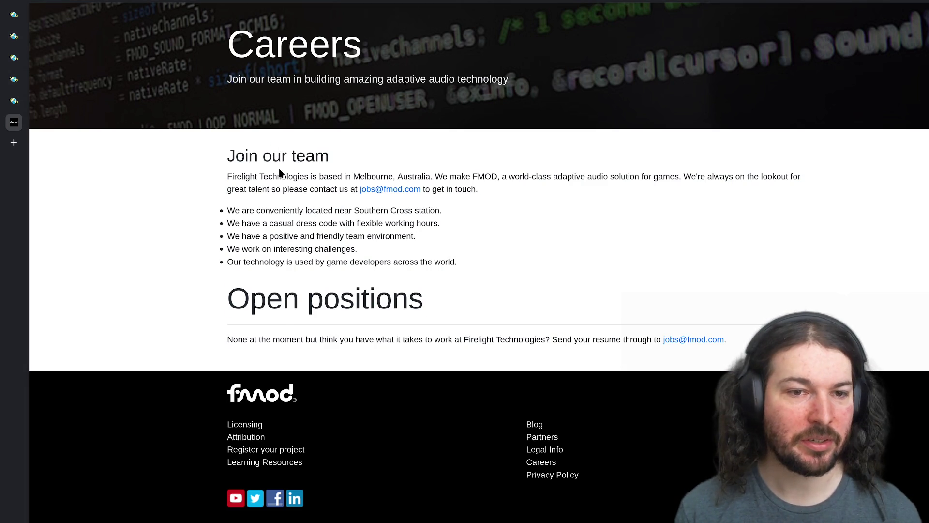
{"action": "mouse_move", "coordinate": [22, 103]}
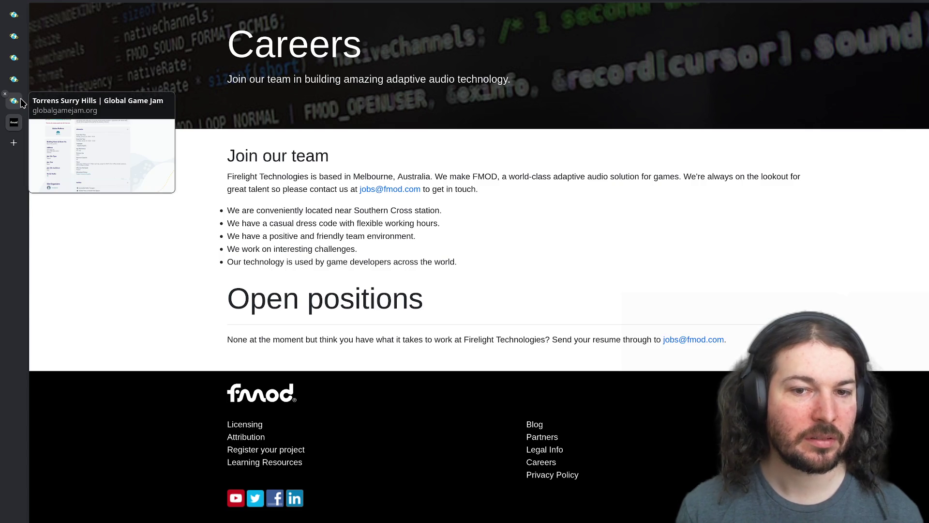
{"action": "left_click", "coordinate": [22, 103]}
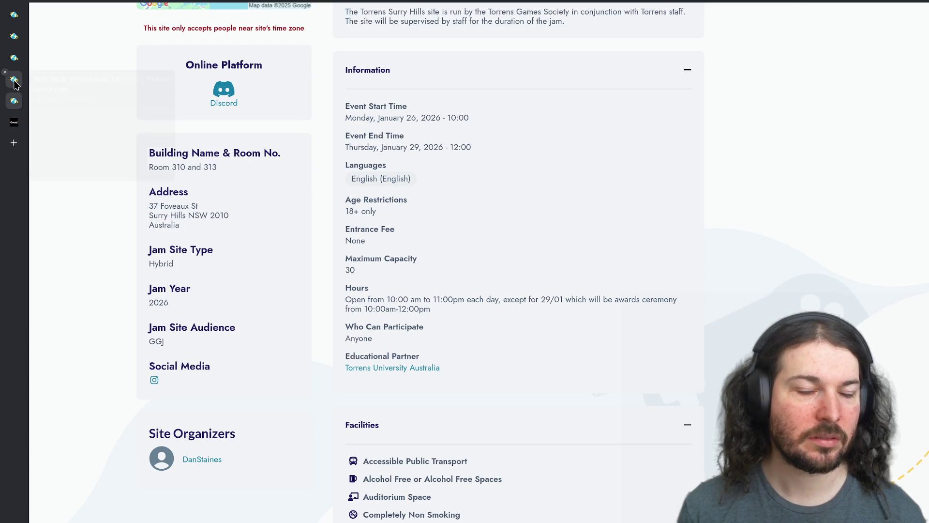
{"action": "left_click", "coordinate": [14, 123]}
{"action": "scroll", "coordinate": [204, 275], "scroll_direction": "up", "scroll_amount": 1}
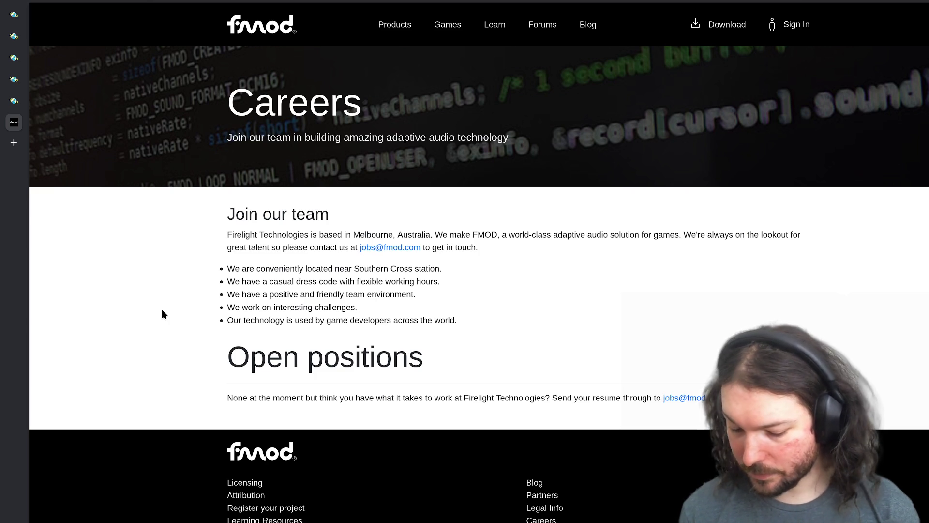
{"action": "key", "text": "ctrl+t"}
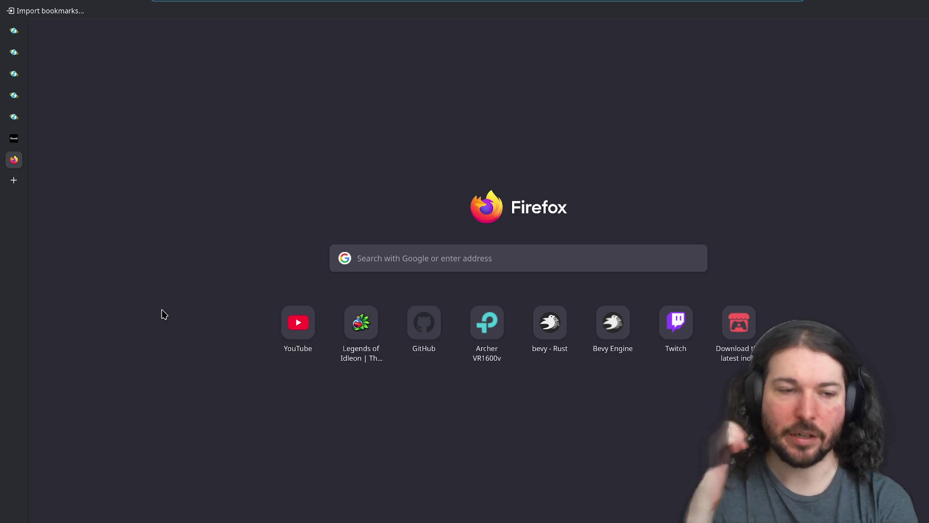
{"action": "key", "text": "ctrl+w"}
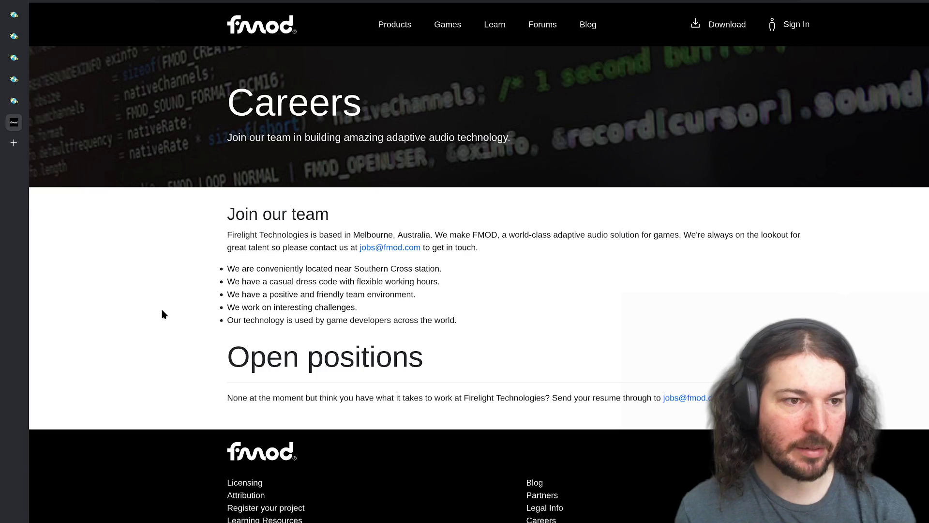
{"action": "left_click_drag", "start_coordinate": [341, 218], "coordinate": [344, 318]}
{"action": "left_click", "coordinate": [490, 314]}
{"action": "mouse_move", "coordinate": [490, 315]}
{"action": "left_mouse_down"}
{"action": "mouse_move", "coordinate": [263, 214]}
{"action": "mouse_move", "coordinate": [226, 214]}
{"action": "mouse_move", "coordinate": [465, 332]}
{"action": "left_mouse_up"}
{"action": "left_click", "coordinate": [227, 216]}
{"action": "left_click", "coordinate": [461, 325]}
{"action": "left_click_drag", "start_coordinate": [281, 215], "coordinate": [352, 312]}
{"action": "left_click", "coordinate": [364, 310]}
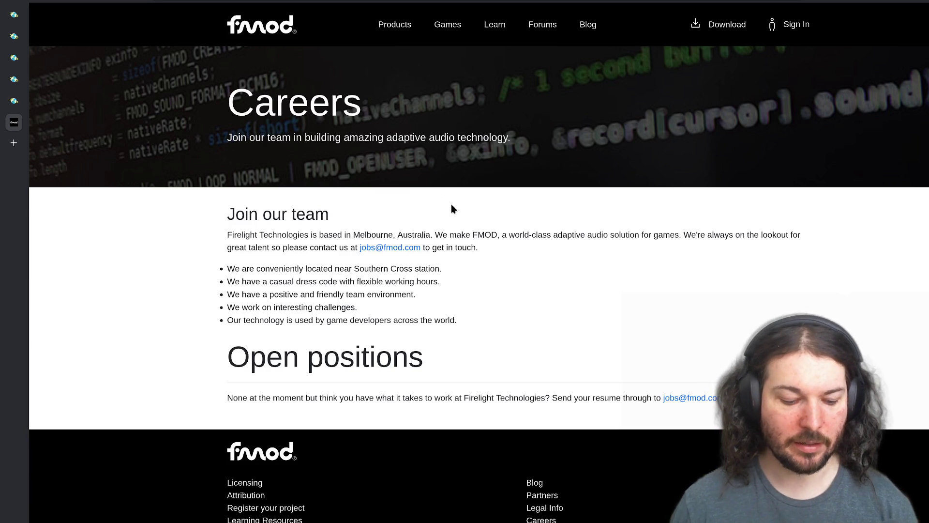
{"action": "left_click_drag", "start_coordinate": [306, 90], "coordinate": [498, 187]}
{"action": "left_click", "coordinate": [570, 162]}
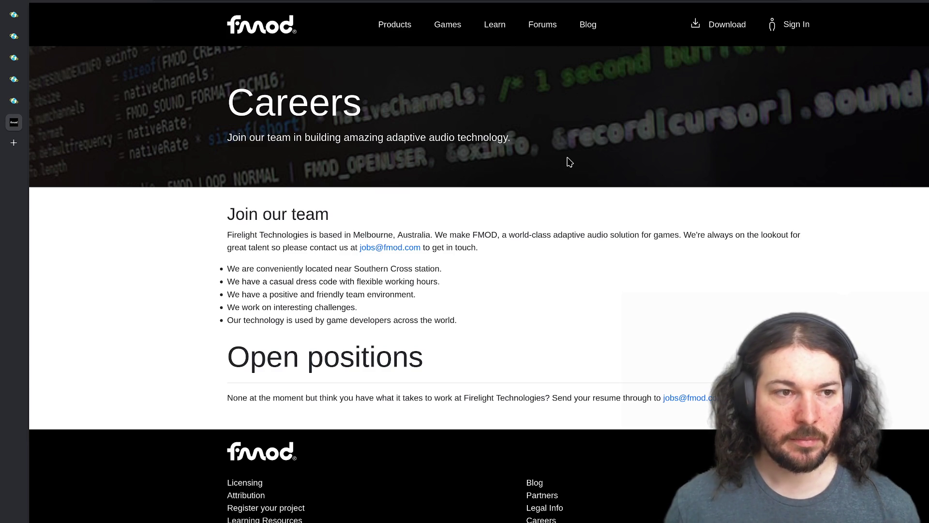
{"action": "left_click", "coordinate": [18, 101]}
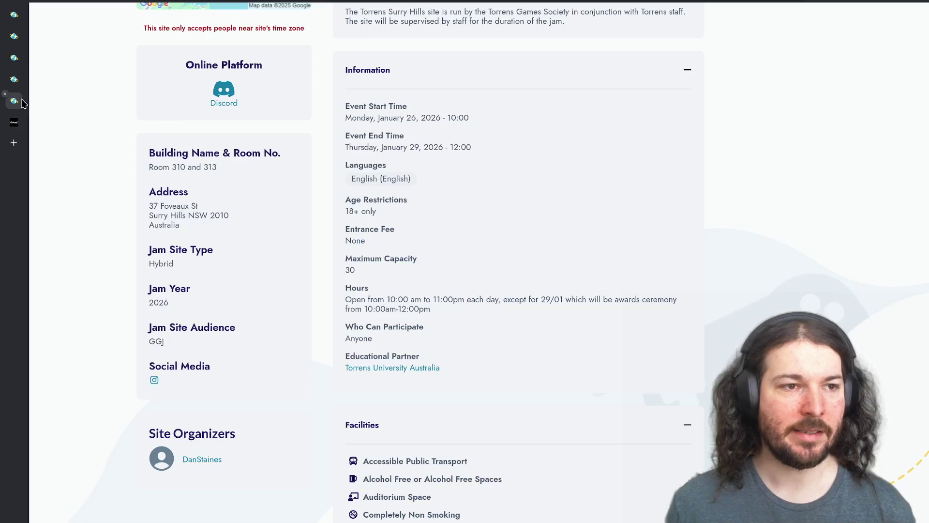
{"action": "left_click", "coordinate": [14, 122]}
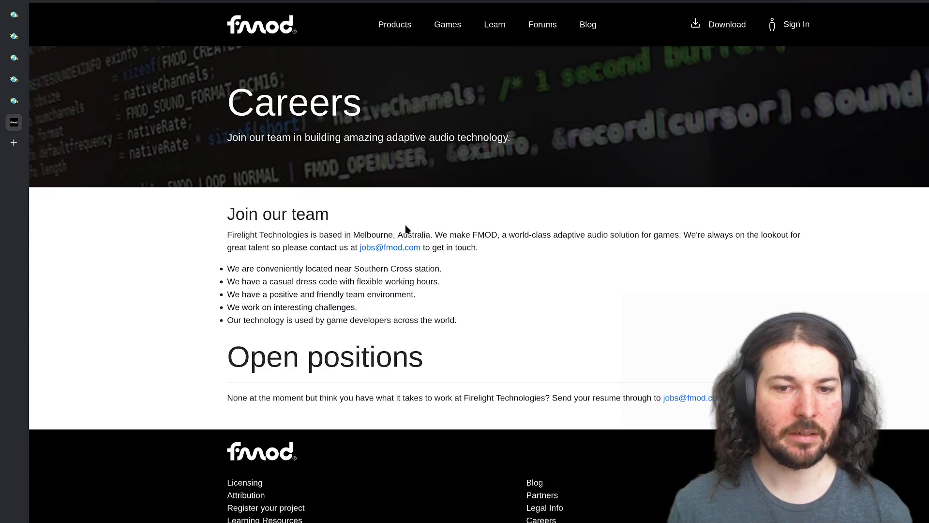
{"action": "mouse_move", "coordinate": [228, 214]}
{"action": "left_mouse_down"}
{"action": "mouse_move", "coordinate": [291, 215]}
{"action": "mouse_move", "coordinate": [227, 96]}
{"action": "left_mouse_up"}
{"action": "left_click", "coordinate": [290, 215]}
{"action": "left_click", "coordinate": [457, 332]}
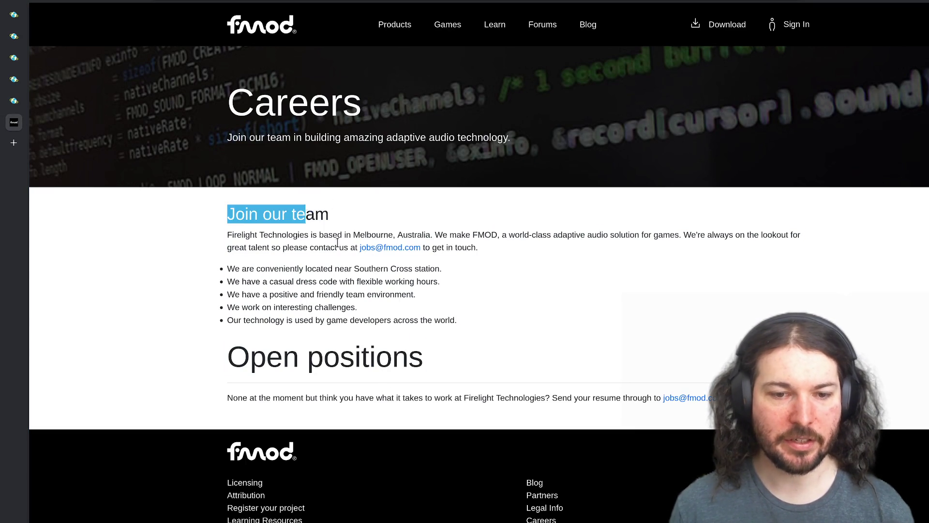
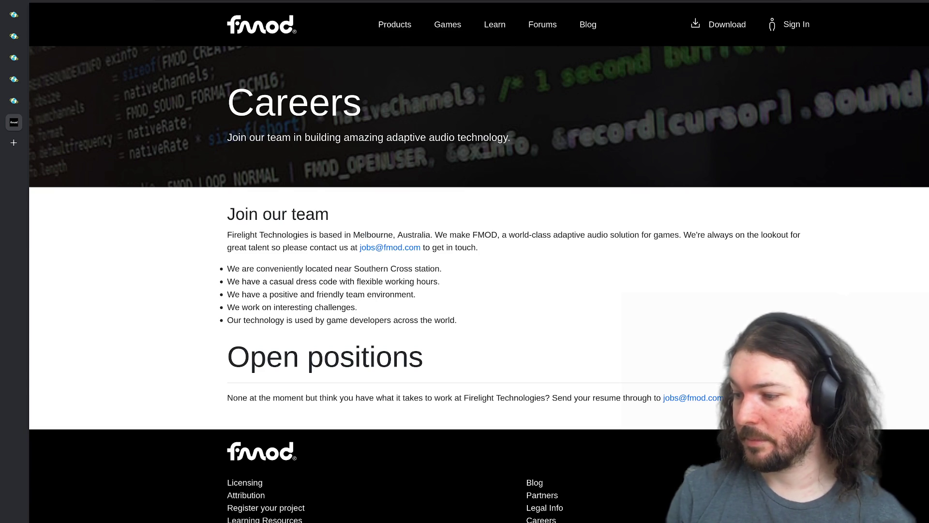
- Highlight the Join our team heading on the FMOD Careers page, then scroll through the page
{"action": "mouse_move", "coordinate": [347, 217]}
{"action": "left_mouse_down"}
{"action": "mouse_move", "coordinate": [222, 219]}
{"action": "mouse_move", "coordinate": [228, 234]}
{"action": "mouse_move", "coordinate": [276, 216]}
{"action": "mouse_move", "coordinate": [310, 219]}
{"action": "mouse_move", "coordinate": [226, 216]}
{"action": "left_mouse_up"}
{"action": "left_click", "coordinate": [231, 214]}
{"action": "left_click", "coordinate": [327, 219]}
{"action": "left_click", "coordinate": [229, 214]}
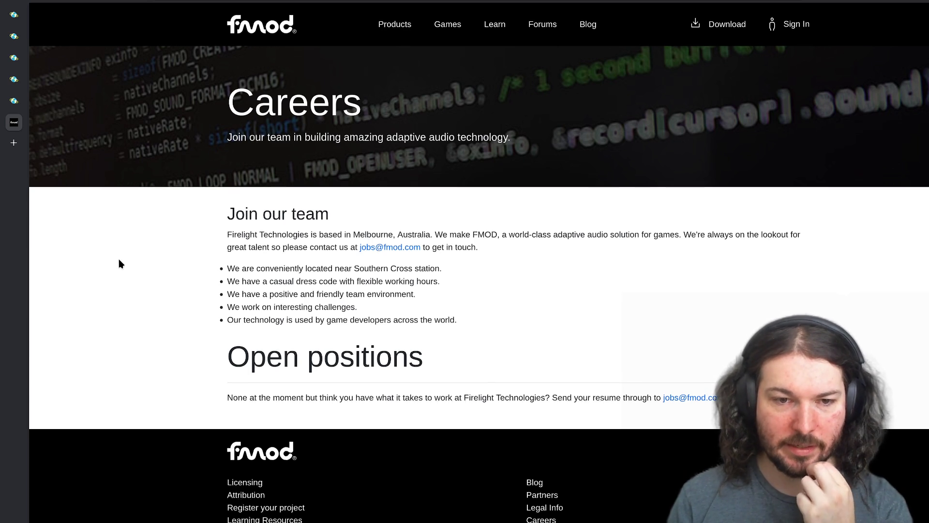
{"action": "scroll", "coordinate": [137, 260], "scroll_direction": "down", "scroll_amount": 1}
{"action": "scroll", "coordinate": [151, 305], "scroll_direction": "up", "scroll_amount": 1}
{"action": "scroll", "coordinate": [141, 326], "scroll_direction": "down", "scroll_amount": 1}
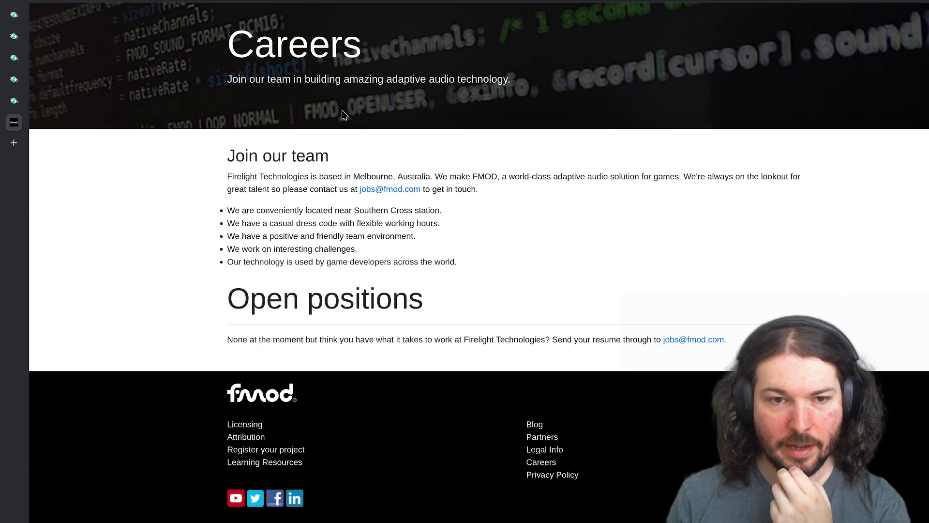
- Highlight passages from the heading through the Open positions bullets, clearing each selection
{"action": "left_click_drag", "start_coordinate": [238, 155], "coordinate": [436, 210]}
{"action": "left_click", "coordinate": [307, 183]}
{"action": "left_click_drag", "start_coordinate": [307, 183], "coordinate": [424, 310]}
{"action": "left_click", "coordinate": [326, 173]}
{"action": "mouse_move", "coordinate": [275, 159]}
{"action": "left_mouse_down"}
{"action": "mouse_move", "coordinate": [313, 249]}
{"action": "mouse_move", "coordinate": [267, 158]}
{"action": "mouse_move", "coordinate": [285, 223]}
{"action": "mouse_move", "coordinate": [312, 246]}
{"action": "left_mouse_up"}
{"action": "left_click", "coordinate": [314, 249]}
{"action": "left_click", "coordinate": [296, 154]}
{"action": "mouse_move", "coordinate": [294, 154]}
{"action": "left_mouse_down"}
{"action": "mouse_move", "coordinate": [315, 262]}
{"action": "mouse_move", "coordinate": [309, 175]}
{"action": "mouse_move", "coordinate": [293, 156]}
{"action": "left_mouse_up"}
{"action": "left_click", "coordinate": [315, 248]}
{"action": "left_click", "coordinate": [301, 184]}
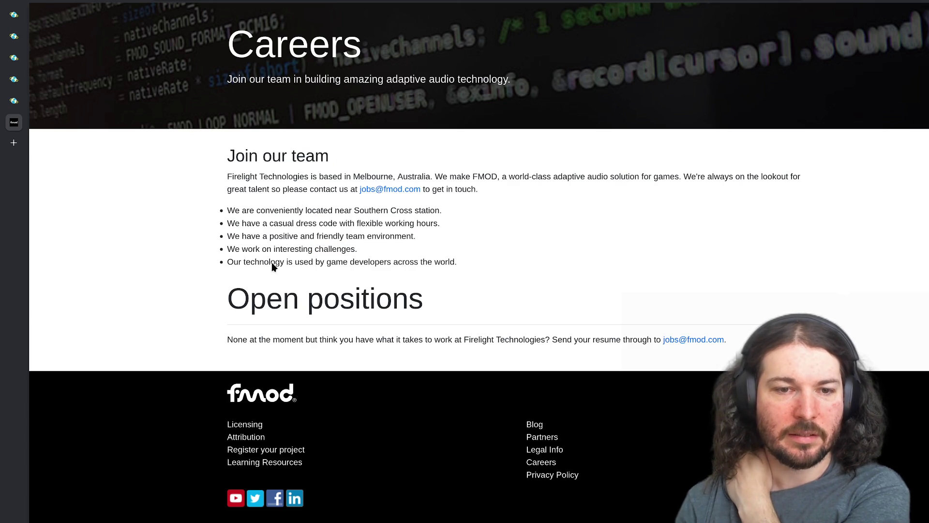
{"action": "mouse_move", "coordinate": [263, 156]}
{"action": "left_mouse_down"}
{"action": "mouse_move", "coordinate": [407, 276]}
{"action": "mouse_move", "coordinate": [269, 156]}
{"action": "left_mouse_up"}
{"action": "left_click", "coordinate": [394, 264]}
{"action": "left_click", "coordinate": [270, 164]}
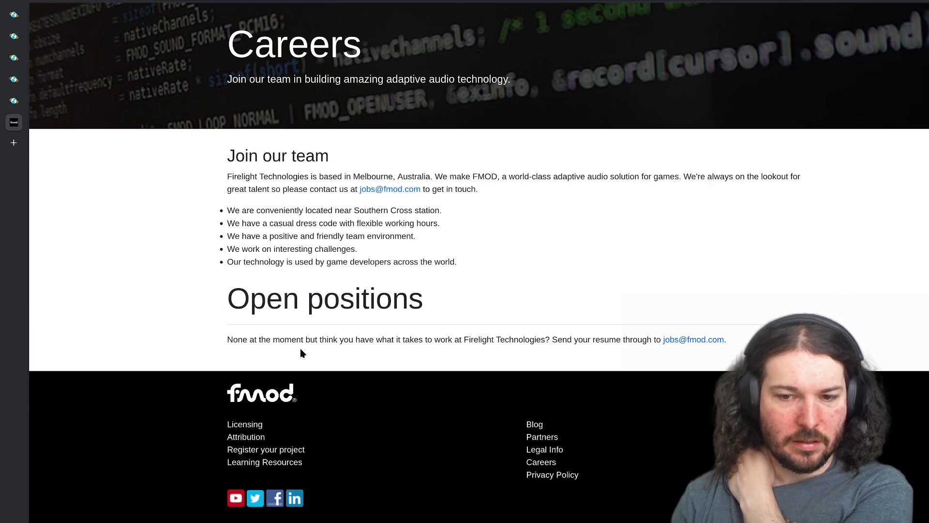
- Close the FMOD Careers tab, leaving the Global Game Jam About page showing
{"action": "scroll", "coordinate": [314, 334], "scroll_direction": "up", "scroll_amount": 2}
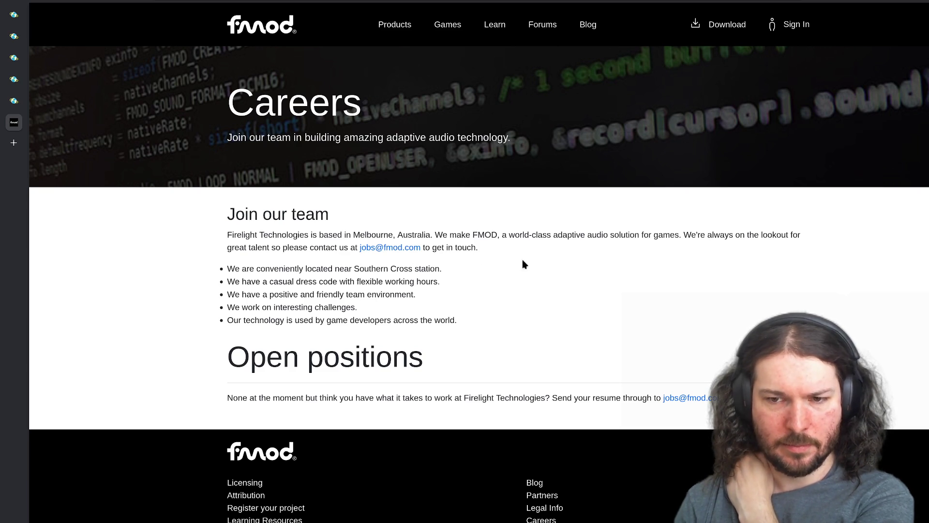
{"action": "middle_click", "coordinate": [11, 120]}
{"action": "left_click", "coordinate": [14, 14]}
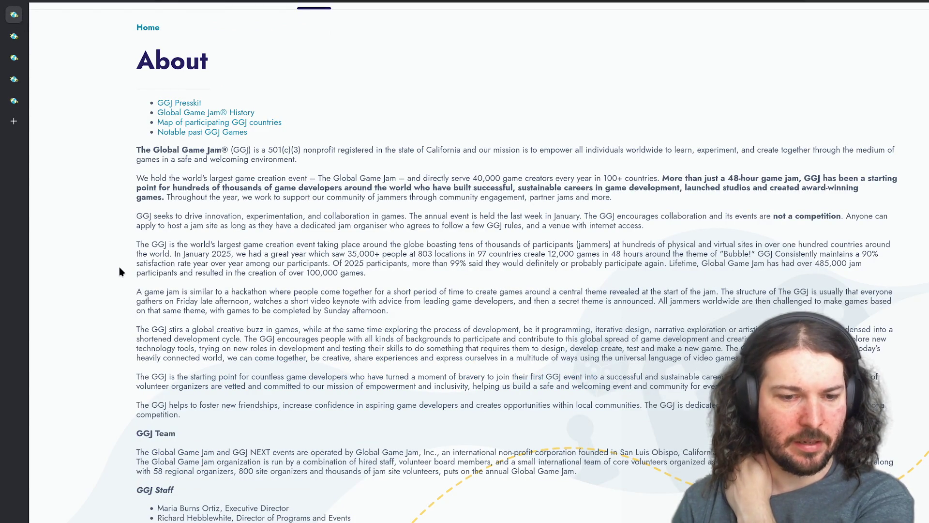
- Go from Locations For 2026 to the Melbourne Global Game Jam 2026 page
{"action": "scroll", "coordinate": [121, 271], "scroll_direction": "down", "scroll_amount": 10}
{"action": "scroll", "coordinate": [123, 280], "scroll_direction": "up", "scroll_amount": 12}
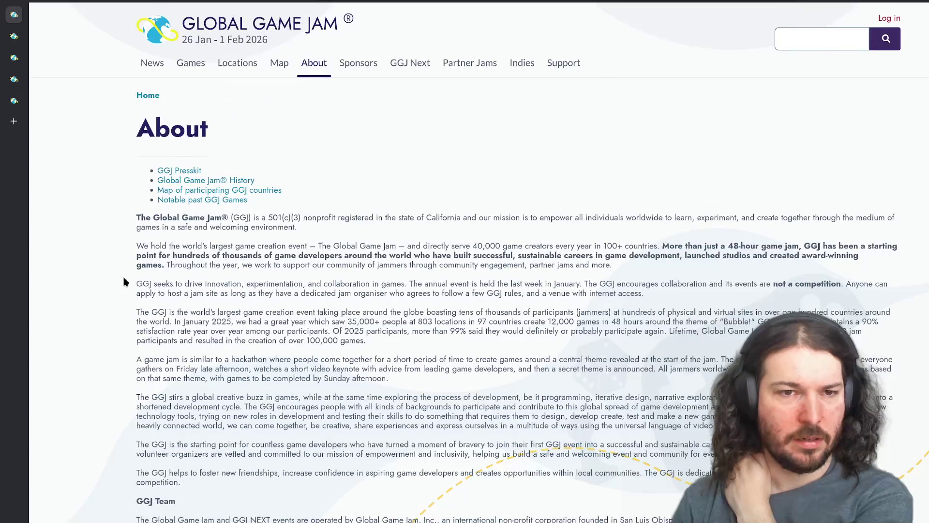
{"action": "left_click", "coordinate": [13, 36]}
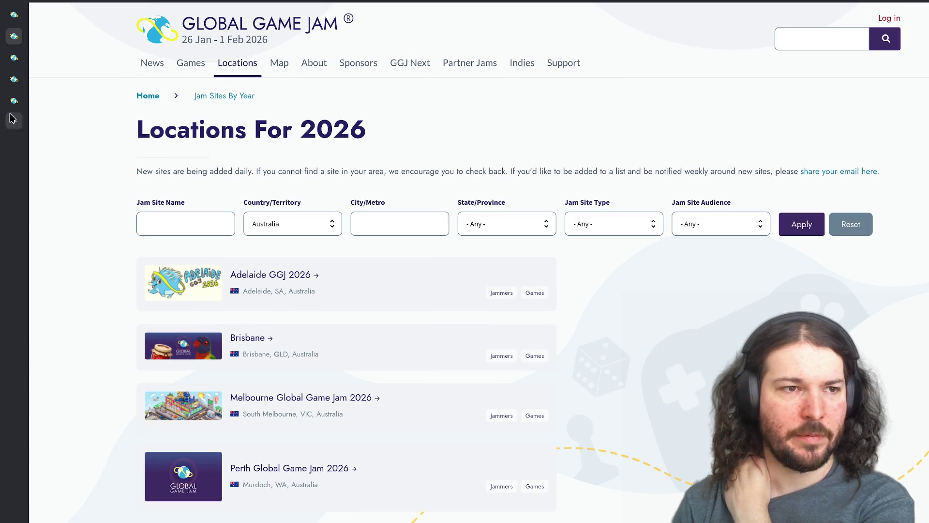
{"action": "left_click", "coordinate": [13, 58]}
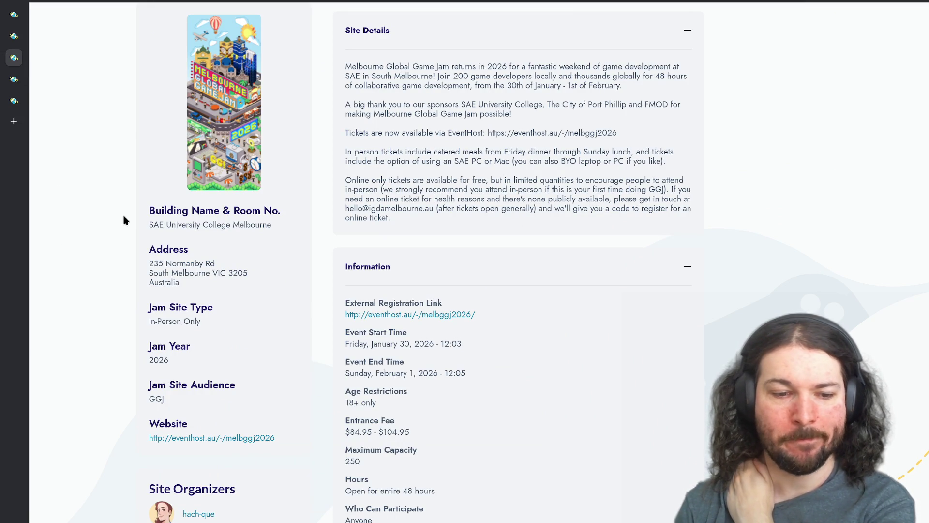
{"action": "scroll", "coordinate": [121, 271], "scroll_direction": "down", "scroll_amount": 5}
{"action": "scroll", "coordinate": [118, 267], "scroll_direction": "up", "scroll_amount": 10}
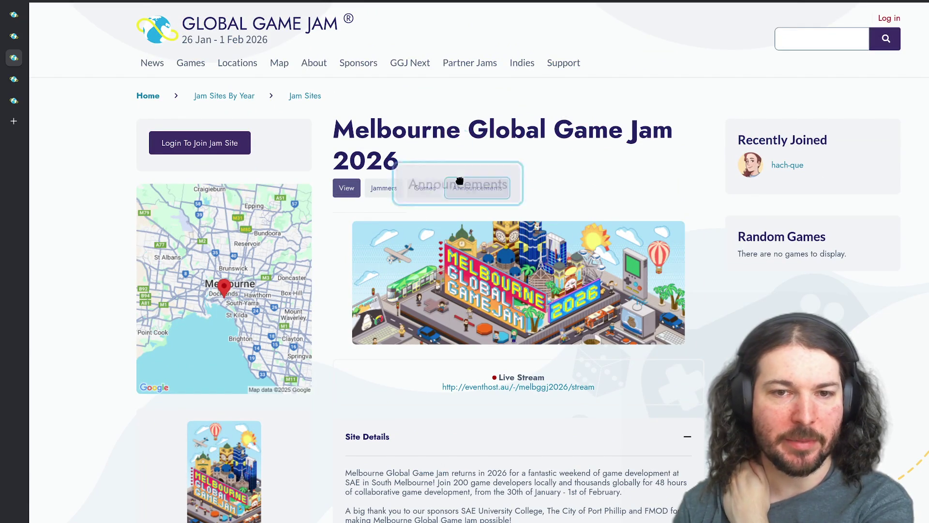
- Select the Melbourne Global Game Jam 2026 page title several times, then clear the highlight
{"action": "mouse_move", "coordinate": [412, 155]}
{"action": "left_mouse_down"}
{"action": "mouse_move", "coordinate": [358, 130]}
{"action": "mouse_move", "coordinate": [435, 156]}
{"action": "mouse_move", "coordinate": [390, 157]}
{"action": "left_mouse_up"}
{"action": "left_click", "coordinate": [434, 156]}
{"action": "triple_click", "coordinate": [434, 156]}
{"action": "triple_click", "coordinate": [435, 158]}
{"action": "triple_click", "coordinate": [434, 156]}
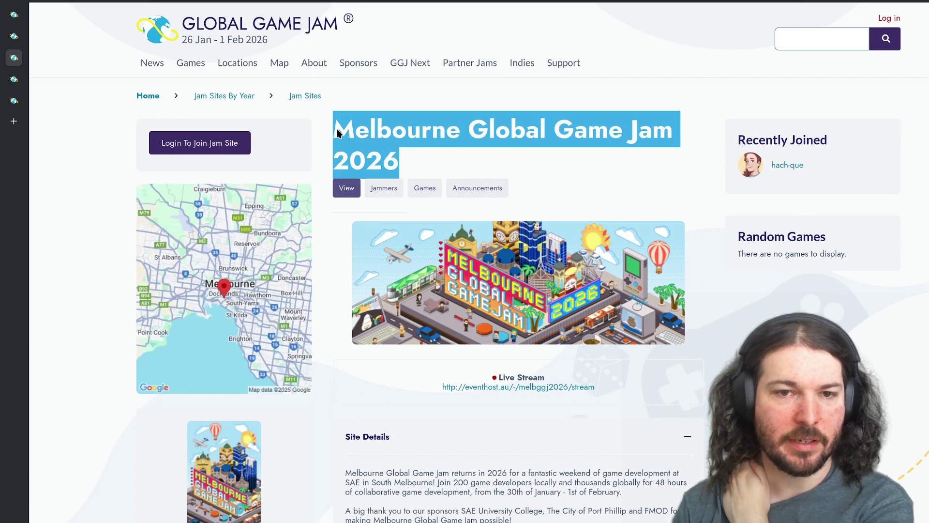
{"action": "mouse_move", "coordinate": [506, 162]}
{"action": "left_mouse_down"}
{"action": "mouse_move", "coordinate": [382, 160]}
{"action": "mouse_move", "coordinate": [325, 137]}
{"action": "left_mouse_up"}
{"action": "left_click", "coordinate": [453, 157]}
{"action": "triple_click", "coordinate": [454, 158]}
{"action": "left_click", "coordinate": [434, 162]}
{"action": "mouse_move", "coordinate": [415, 160]}
{"action": "left_mouse_down"}
{"action": "mouse_move", "coordinate": [334, 128]}
{"action": "mouse_move", "coordinate": [431, 130]}
{"action": "mouse_move", "coordinate": [353, 160]}
{"action": "mouse_move", "coordinate": [489, 130]}
{"action": "mouse_move", "coordinate": [367, 127]}
{"action": "left_mouse_up"}
{"action": "left_click_drag", "start_coordinate": [400, 167], "coordinate": [352, 127]}
{"action": "left_click", "coordinate": [422, 141]}
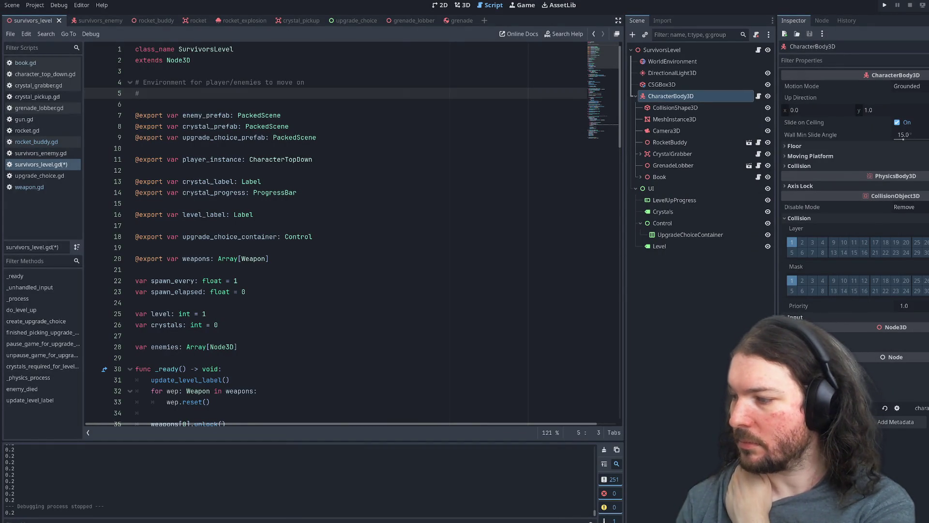
{"action": "left_click", "coordinate": [287, 289]}
{"action": "left_click", "coordinate": [279, 303]}
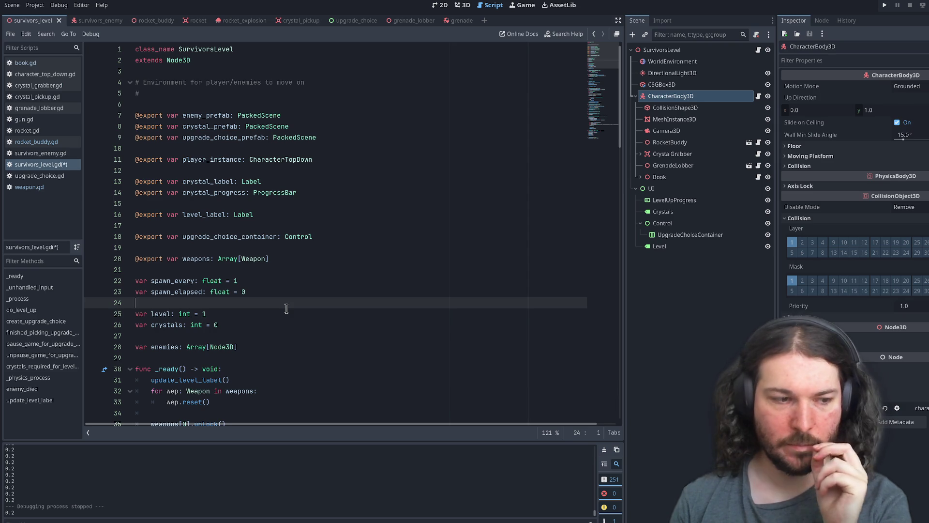
{"action": "left_click", "coordinate": [193, 272]}
{"action": "left_click", "coordinate": [183, 237]}
{"action": "left_click", "coordinate": [176, 213]}
{"action": "left_click", "coordinate": [175, 203]}
{"action": "left_click", "coordinate": [169, 173]}
{"action": "left_click", "coordinate": [187, 94]}
{"action": "left_click", "coordinate": [200, 69]}
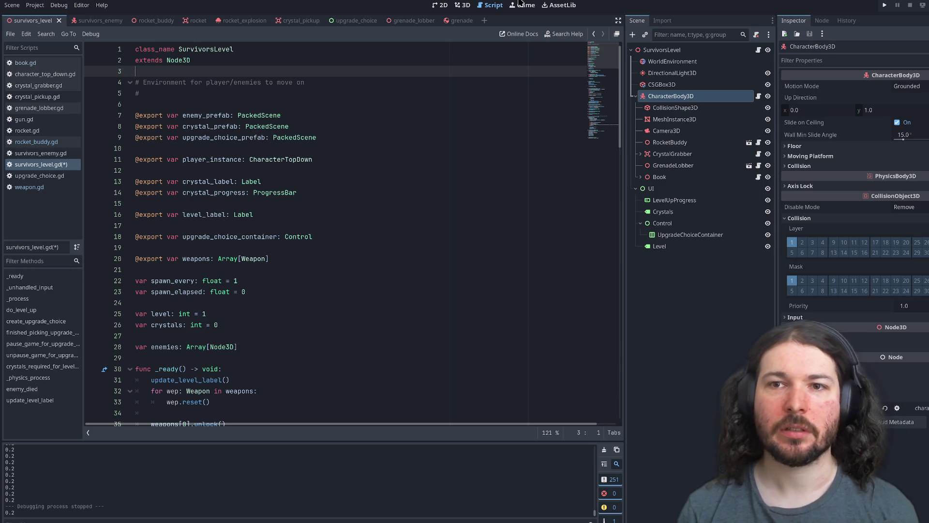
{"action": "left_click", "coordinate": [561, 5]}
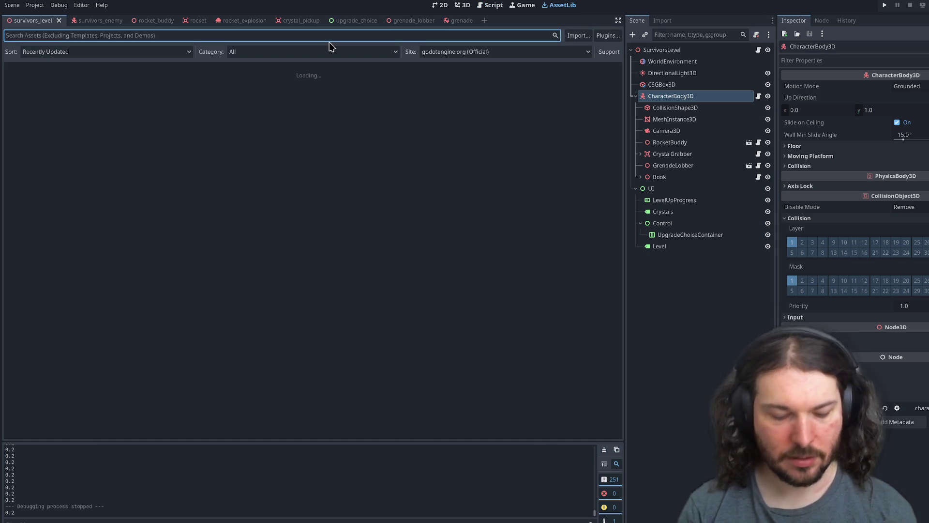
- Search the Asset Library for 'terrain', clear the search, and return to the survivors_level 3D view
{"action": "type", "text": "terrain"}
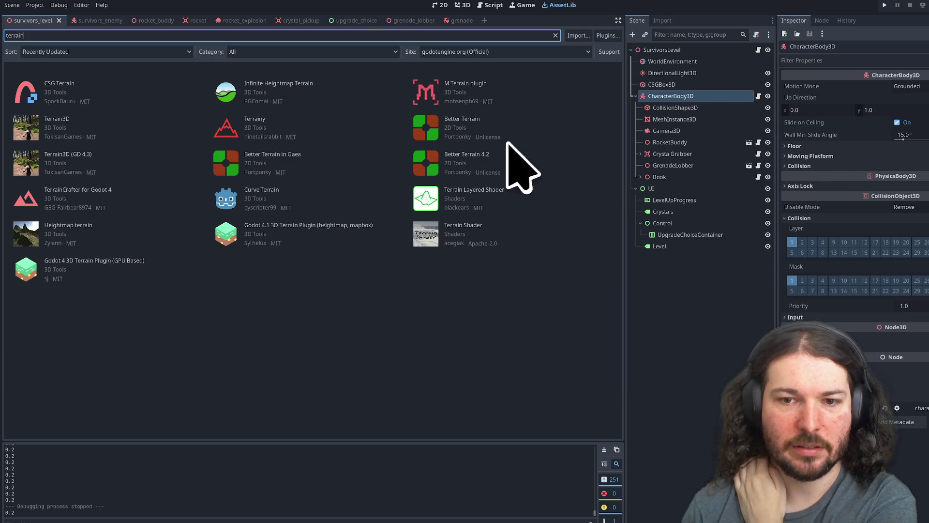
{"action": "left_click", "coordinate": [555, 36]}
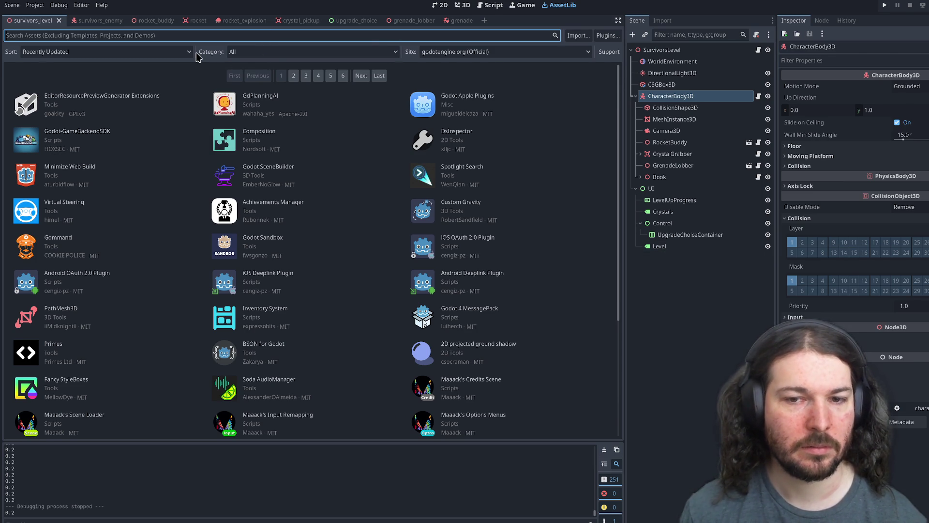
{"action": "left_click", "coordinate": [683, 409]}
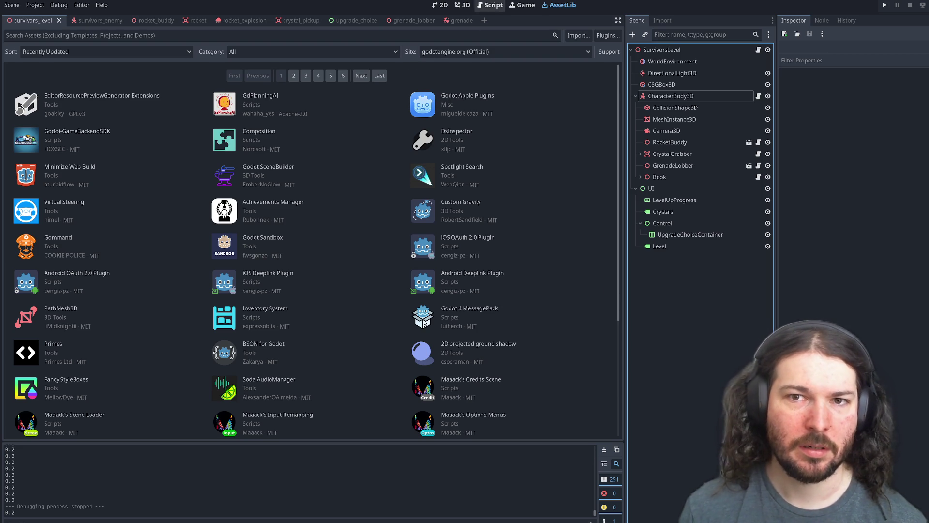
{"action": "left_click", "coordinate": [462, 5]}
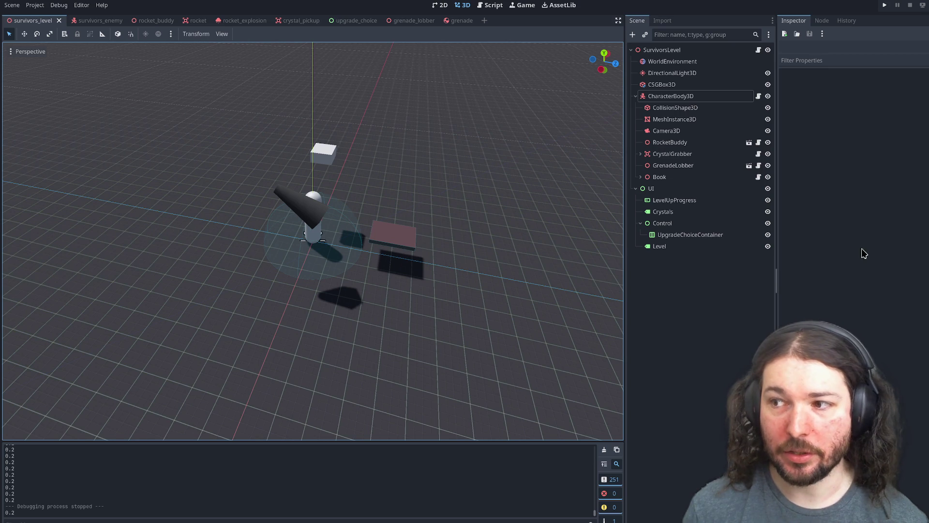
- Select the player's capsule mesh and the CharacterBody3D node in the scene
{"action": "left_click", "coordinate": [730, 337]}
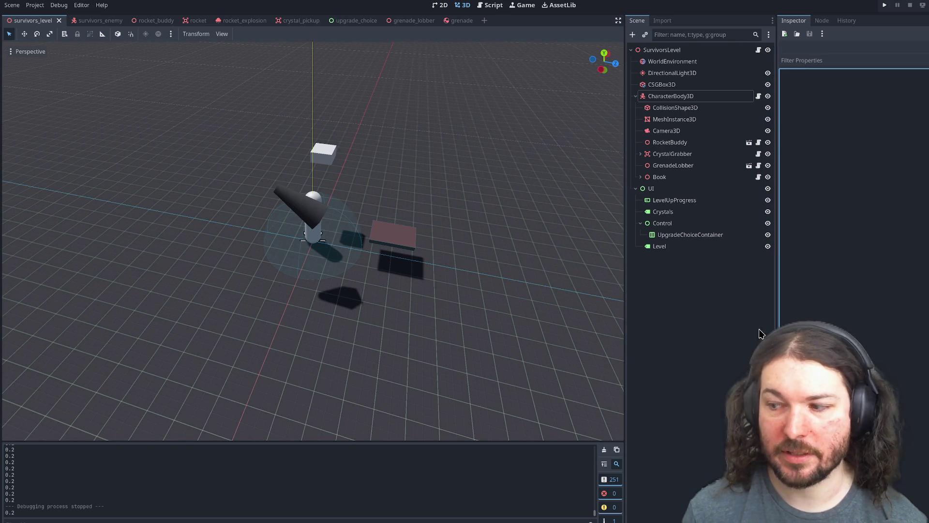
{"action": "left_click", "coordinate": [794, 334]}
{"action": "left_click", "coordinate": [727, 352]}
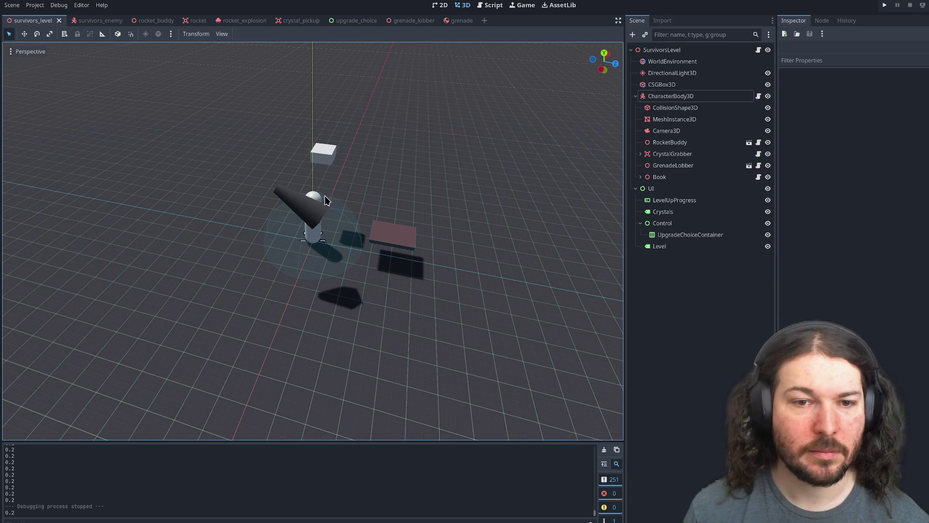
{"action": "left_click", "coordinate": [344, 216]}
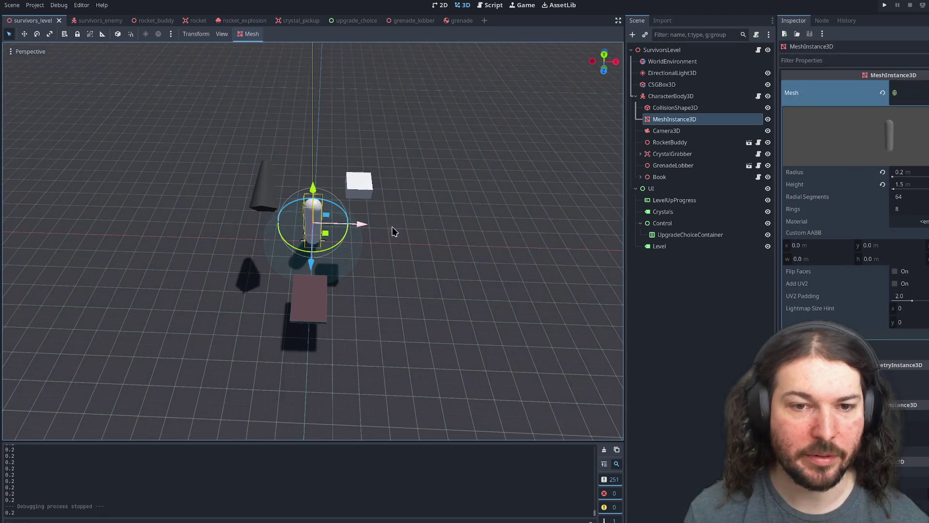
{"action": "mouse_move", "coordinate": [405, 232]}
{"action": "left_mouse_down"}
{"action": "mouse_move", "coordinate": [452, 203]}
{"action": "mouse_move", "coordinate": [537, 203]}
{"action": "mouse_move", "coordinate": [557, 218]}
{"action": "left_mouse_up"}
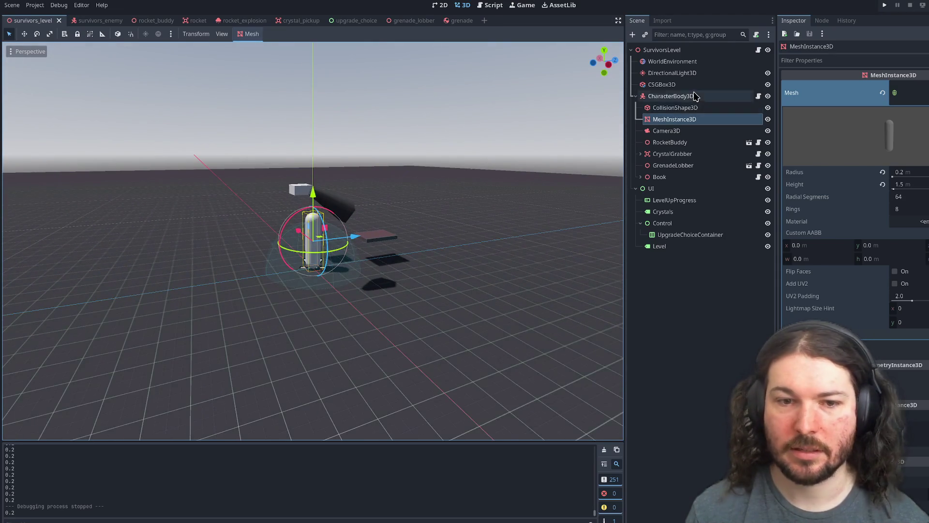
{"action": "left_click", "coordinate": [672, 96]}
- Orbit and zoom around the capsule player from several angles, then bring up the Asset Library
{"action": "mouse_move", "coordinate": [500, 167]}
{"action": "left_mouse_down"}
{"action": "mouse_move", "coordinate": [431, 179]}
{"action": "mouse_move", "coordinate": [407, 216]}
{"action": "left_mouse_up"}
{"action": "scroll", "coordinate": [406, 222], "scroll_direction": "up", "scroll_amount": 1}
{"action": "scroll", "coordinate": [407, 220], "scroll_direction": "up", "scroll_amount": 5}
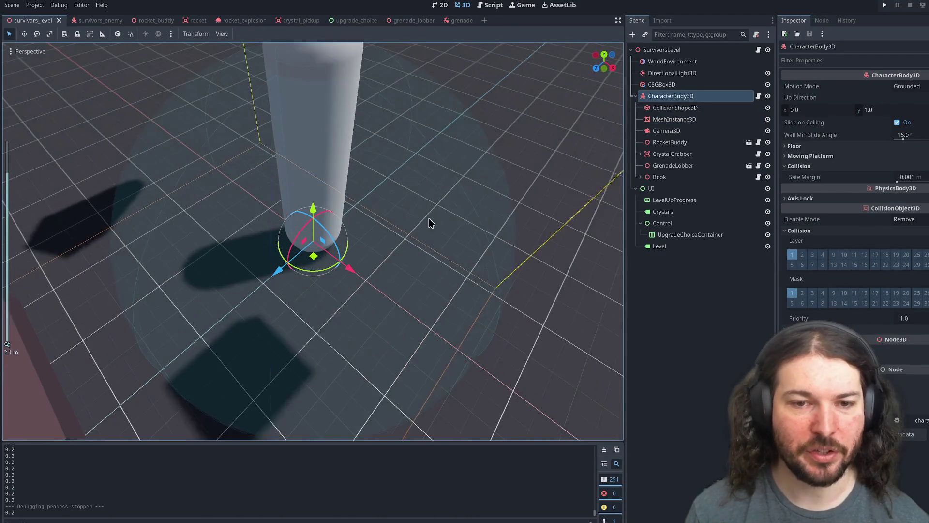
{"action": "scroll", "coordinate": [431, 220], "scroll_direction": "down", "scroll_amount": 3}
{"action": "mouse_move", "coordinate": [461, 266]}
{"action": "left_mouse_down"}
{"action": "mouse_move", "coordinate": [479, 241]}
{"action": "mouse_move", "coordinate": [554, 223]}
{"action": "mouse_move", "coordinate": [587, 241]}
{"action": "mouse_move", "coordinate": [583, 258]}
{"action": "mouse_move", "coordinate": [495, 242]}
{"action": "mouse_move", "coordinate": [555, 246]}
{"action": "left_mouse_up"}
{"action": "scroll", "coordinate": [555, 247], "scroll_direction": "up", "scroll_amount": 4}
{"action": "scroll", "coordinate": [556, 247], "scroll_direction": "down", "scroll_amount": 6}
{"action": "mouse_move", "coordinate": [472, 240]}
{"action": "left_mouse_down"}
{"action": "mouse_move", "coordinate": [515, 205]}
{"action": "mouse_move", "coordinate": [475, 206]}
{"action": "mouse_move", "coordinate": [484, 202]}
{"action": "mouse_move", "coordinate": [423, 233]}
{"action": "mouse_move", "coordinate": [434, 232]}
{"action": "left_mouse_up"}
{"action": "scroll", "coordinate": [498, 221], "scroll_direction": "up", "scroll_amount": 5}
{"action": "scroll", "coordinate": [430, 234], "scroll_direction": "down", "scroll_amount": 5}
{"action": "scroll", "coordinate": [508, 227], "scroll_direction": "up", "scroll_amount": 5}
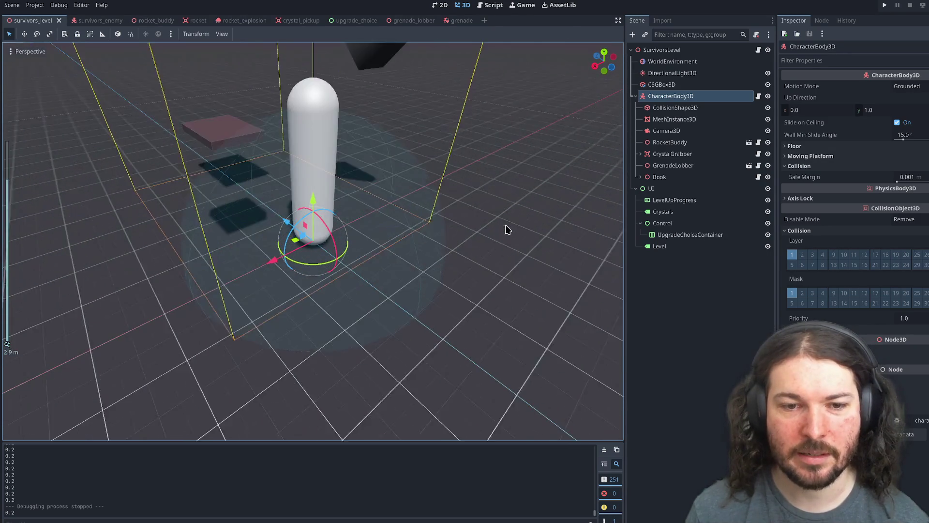
{"action": "scroll", "coordinate": [532, 233], "scroll_direction": "down", "scroll_amount": 4}
{"action": "scroll", "coordinate": [504, 220], "scroll_direction": "up", "scroll_amount": 5}
{"action": "mouse_move", "coordinate": [504, 220]}
{"action": "left_mouse_down"}
{"action": "mouse_move", "coordinate": [433, 230]}
{"action": "mouse_move", "coordinate": [514, 221]}
{"action": "left_mouse_up"}
{"action": "scroll", "coordinate": [433, 230], "scroll_direction": "down", "scroll_amount": 6}
{"action": "scroll", "coordinate": [432, 226], "scroll_direction": "up", "scroll_amount": 5}
{"action": "scroll", "coordinate": [504, 228], "scroll_direction": "down", "scroll_amount": 6}
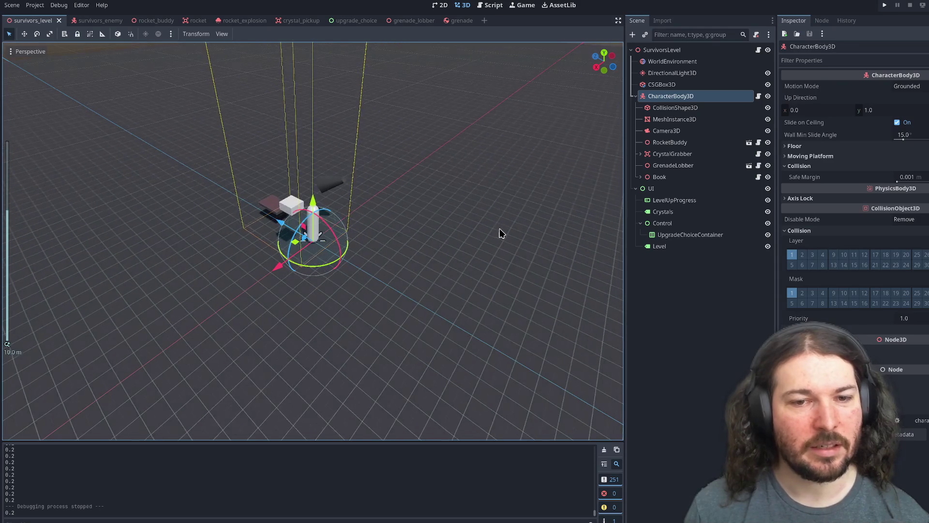
{"action": "scroll", "coordinate": [501, 228], "scroll_direction": "up", "scroll_amount": 6}
{"action": "mouse_move", "coordinate": [504, 222]}
{"action": "left_mouse_down"}
{"action": "mouse_move", "coordinate": [478, 226]}
{"action": "mouse_move", "coordinate": [521, 223]}
{"action": "mouse_move", "coordinate": [509, 214]}
{"action": "mouse_move", "coordinate": [519, 203]}
{"action": "mouse_move", "coordinate": [487, 202]}
{"action": "mouse_move", "coordinate": [533, 205]}
{"action": "mouse_move", "coordinate": [603, 188]}
{"action": "mouse_move", "coordinate": [616, 222]}
{"action": "mouse_move", "coordinate": [526, 188]}
{"action": "left_mouse_up"}
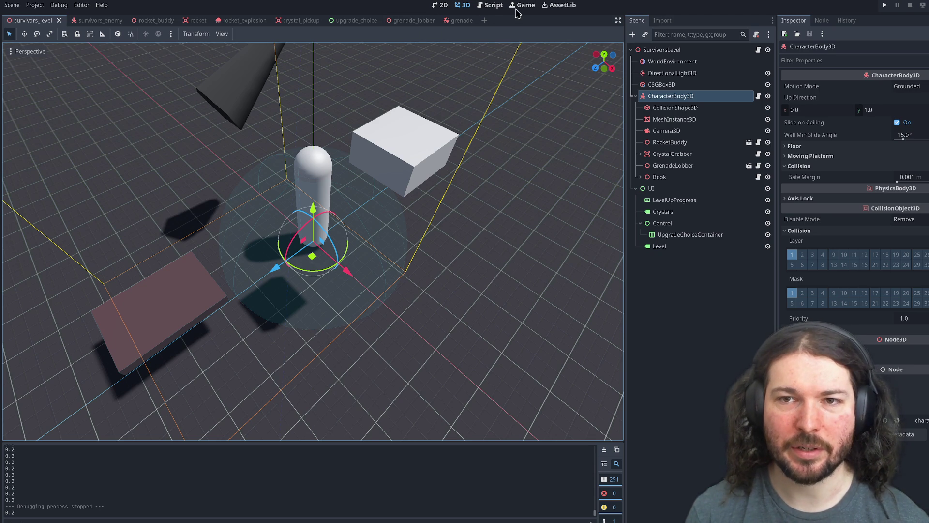
{"action": "left_click", "coordinate": [545, 7]}
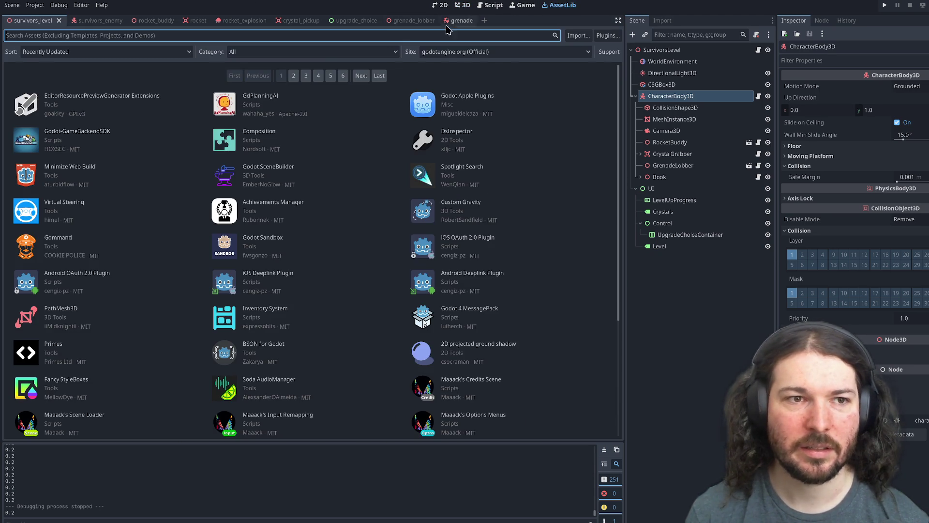
- Return to the 3D view and select the CSGBox3D, then the CharacterBody3D player
{"action": "left_click", "coordinate": [462, 6]}
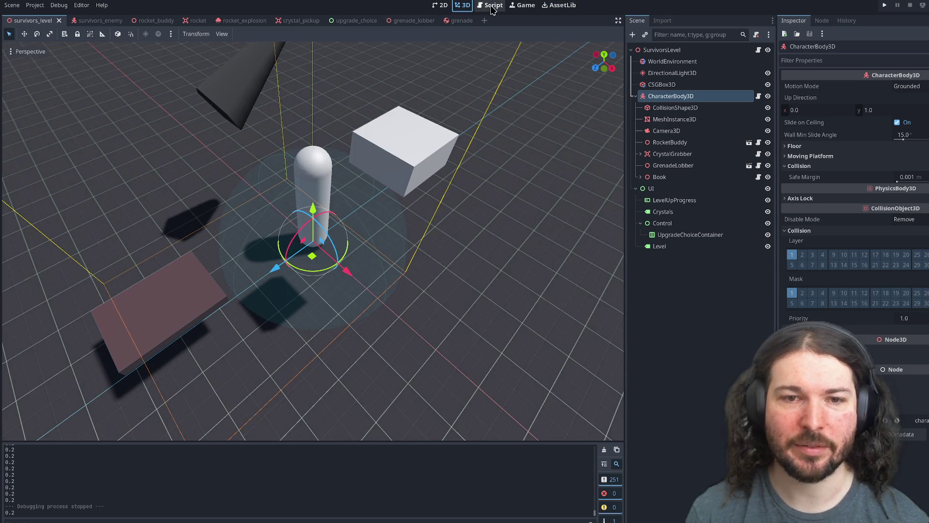
{"action": "left_click", "coordinate": [662, 84]}
{"action": "left_click", "coordinate": [670, 96]}
{"action": "mouse_move", "coordinate": [507, 213]}
{"action": "left_mouse_down"}
{"action": "mouse_move", "coordinate": [465, 191]}
{"action": "mouse_move", "coordinate": [518, 172]}
{"action": "left_mouse_up"}
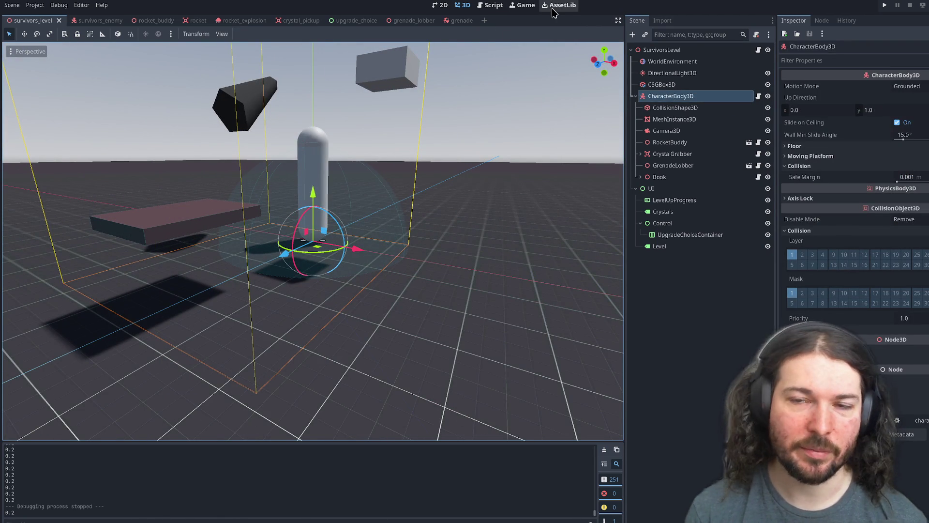
{"action": "mouse_move", "coordinate": [506, 124]}
{"action": "left_mouse_down"}
{"action": "mouse_move", "coordinate": [493, 158]}
{"action": "mouse_move", "coordinate": [481, 162]}
{"action": "mouse_move", "coordinate": [458, 113]}
{"action": "mouse_move", "coordinate": [469, 162]}
{"action": "mouse_move", "coordinate": [463, 146]}
{"action": "left_mouse_up"}
- Orbit and zoom around the capsule, from a low side view to a top-down view
{"action": "scroll", "coordinate": [460, 157], "scroll_direction": "up", "scroll_amount": 5}
{"action": "scroll", "coordinate": [458, 156], "scroll_direction": "down", "scroll_amount": 10}
{"action": "scroll", "coordinate": [433, 182], "scroll_direction": "up", "scroll_amount": 6}
{"action": "mouse_move", "coordinate": [434, 174]}
{"action": "left_mouse_down"}
{"action": "mouse_move", "coordinate": [497, 171]}
{"action": "mouse_move", "coordinate": [431, 171]}
{"action": "left_mouse_up"}
{"action": "scroll", "coordinate": [434, 172], "scroll_direction": "down", "scroll_amount": 10}
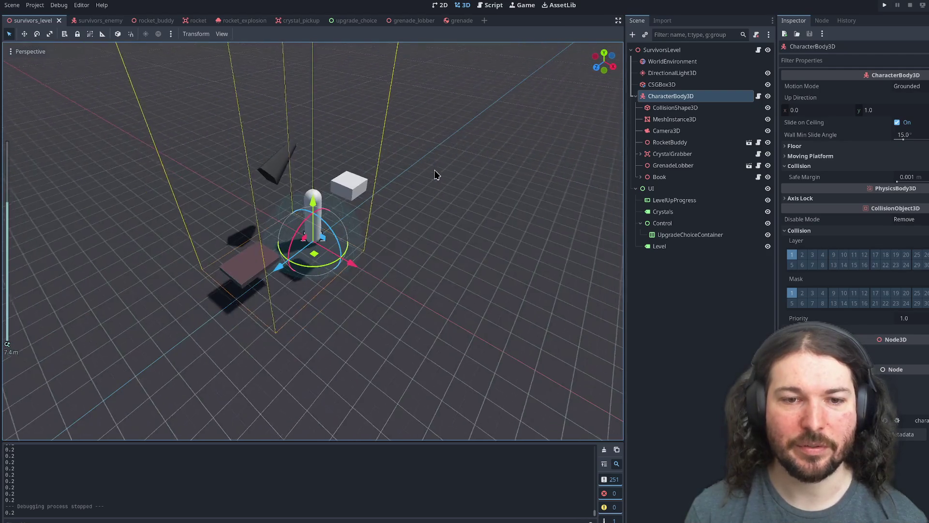
{"action": "scroll", "coordinate": [434, 187], "scroll_direction": "up", "scroll_amount": 4}
{"action": "scroll", "coordinate": [443, 184], "scroll_direction": "up", "scroll_amount": 10}
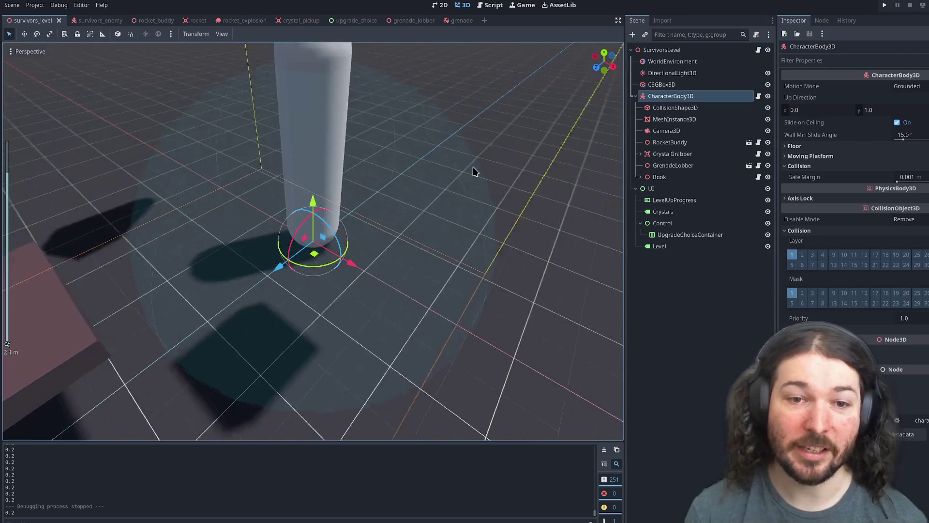
{"action": "scroll", "coordinate": [479, 170], "scroll_direction": "down", "scroll_amount": 3}
{"action": "scroll", "coordinate": [479, 170], "scroll_direction": "down", "scroll_amount": 5}
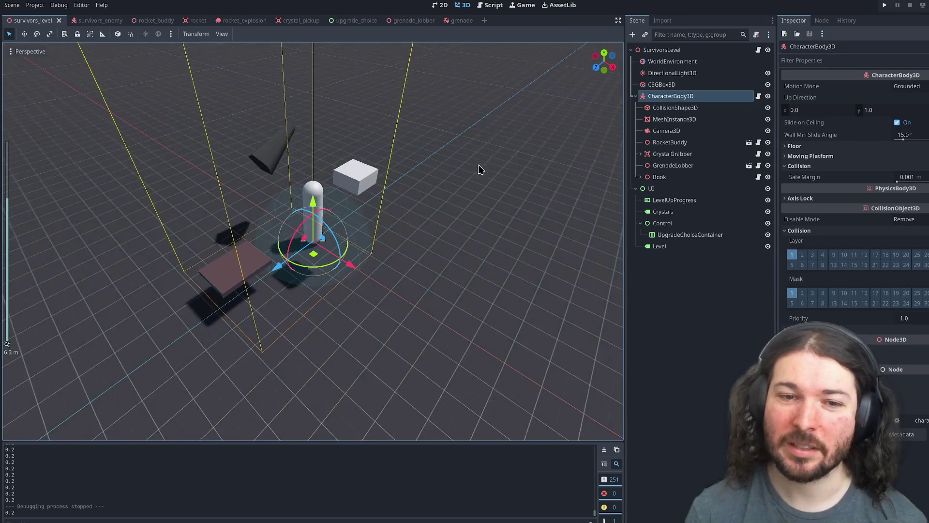
{"action": "scroll", "coordinate": [475, 168], "scroll_direction": "up", "scroll_amount": 3}
{"action": "scroll", "coordinate": [475, 170], "scroll_direction": "up", "scroll_amount": 3}
{"action": "scroll", "coordinate": [475, 167], "scroll_direction": "down", "scroll_amount": 8}
{"action": "scroll", "coordinate": [475, 170], "scroll_direction": "up", "scroll_amount": 5}
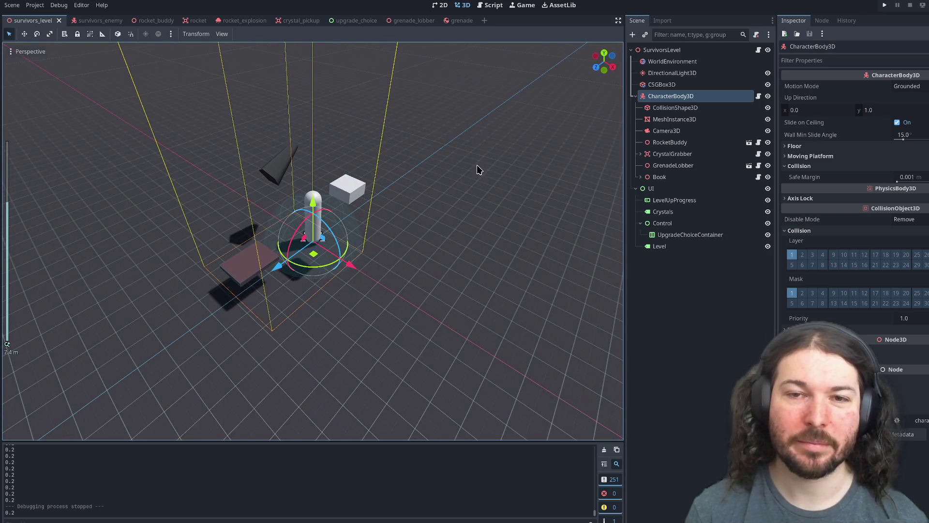
{"action": "mouse_move", "coordinate": [489, 154]}
{"action": "left_mouse_down"}
{"action": "mouse_move", "coordinate": [386, 146]}
{"action": "mouse_move", "coordinate": [387, 137]}
{"action": "mouse_move", "coordinate": [472, 145]}
{"action": "mouse_move", "coordinate": [461, 209]}
{"action": "mouse_move", "coordinate": [473, 151]}
{"action": "mouse_move", "coordinate": [453, 172]}
{"action": "left_mouse_up"}
{"action": "scroll", "coordinate": [475, 155], "scroll_direction": "up", "scroll_amount": 3}
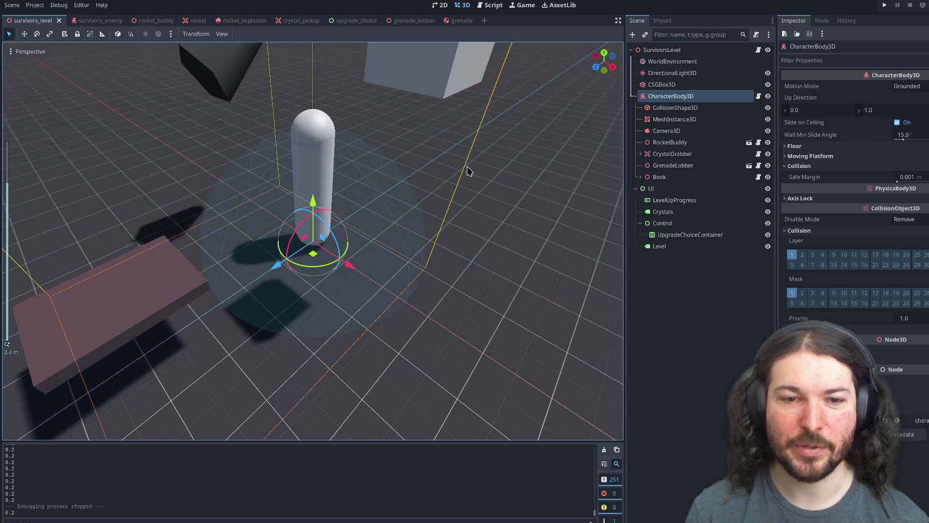
{"action": "scroll", "coordinate": [467, 167], "scroll_direction": "down", "scroll_amount": 5}
{"action": "scroll", "coordinate": [461, 165], "scroll_direction": "up", "scroll_amount": 3}
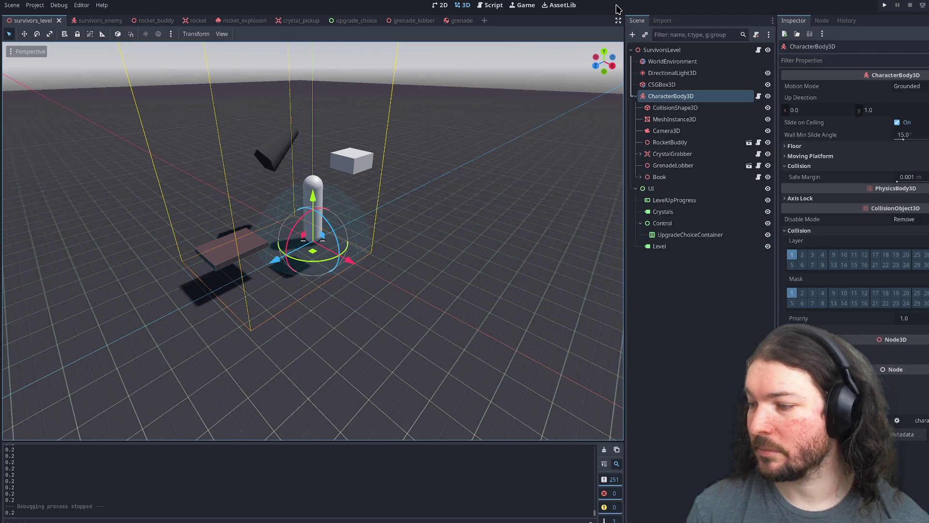
{"action": "mouse_move", "coordinate": [510, 207]}
{"action": "left_mouse_down"}
{"action": "mouse_move", "coordinate": [478, 210]}
{"action": "mouse_move", "coordinate": [468, 283]}
{"action": "left_mouse_up"}
- Inspect the capsule's MeshInstance3D and CollisionShape3D, clearing each selection
{"action": "left_click", "coordinate": [468, 283]}
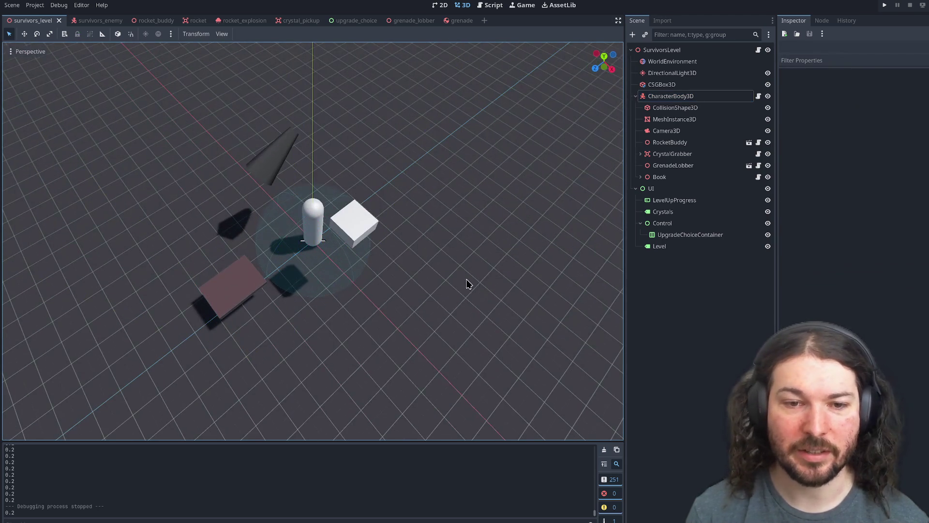
{"action": "left_click", "coordinate": [303, 214]}
{"action": "left_click", "coordinate": [579, 371]}
{"action": "left_click_drag", "start_coordinate": [562, 320], "coordinate": [468, 265]}
{"action": "left_click", "coordinate": [323, 175]}
{"action": "left_click", "coordinate": [478, 150]}
{"action": "mouse_move", "coordinate": [479, 150]}
{"action": "left_mouse_down"}
{"action": "mouse_move", "coordinate": [540, 148]}
{"action": "mouse_move", "coordinate": [478, 172]}
{"action": "left_mouse_up"}
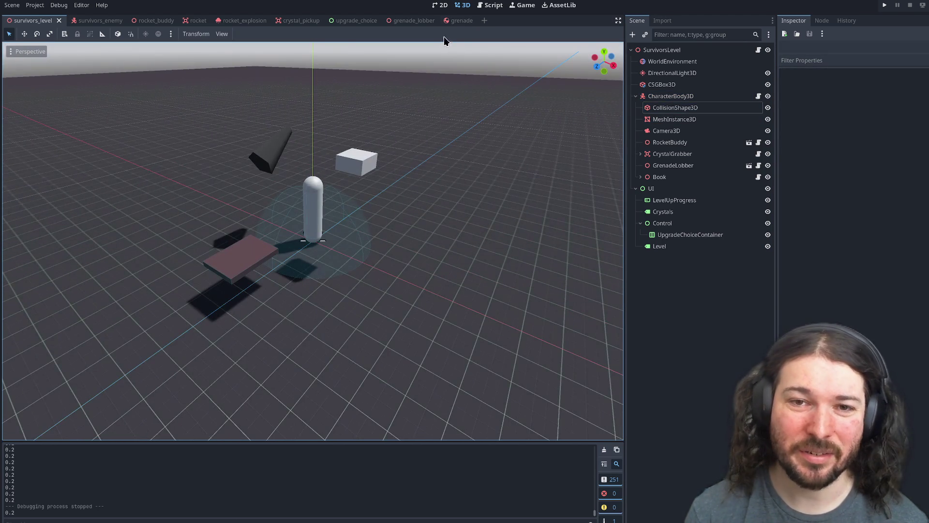
- Reselect and deselect the capsule mesh, then look steeply down on the level
{"action": "scroll", "coordinate": [395, 138], "scroll_direction": "up", "scroll_amount": 5}
{"action": "scroll", "coordinate": [395, 138], "scroll_direction": "down", "scroll_amount": 5}
{"action": "left_click", "coordinate": [392, 145]}
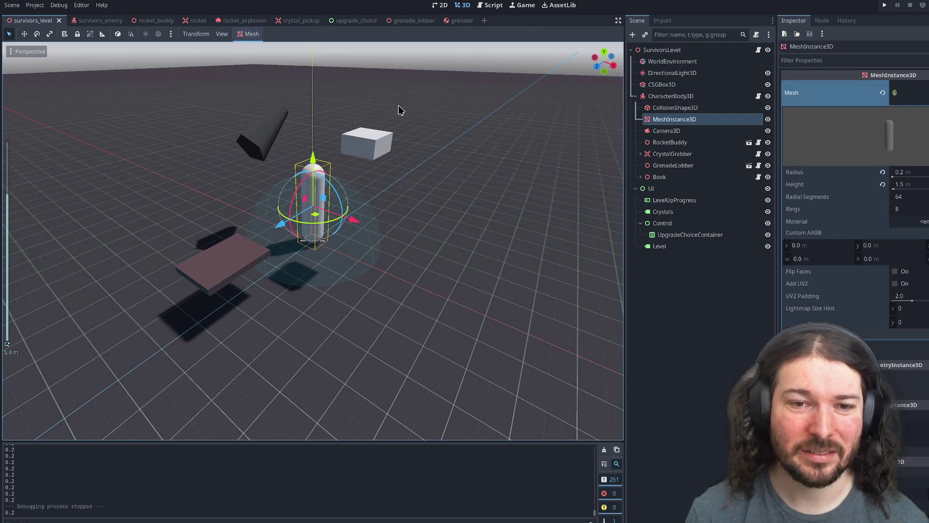
{"action": "left_click", "coordinate": [416, 142]}
{"action": "scroll", "coordinate": [368, 145], "scroll_direction": "up", "scroll_amount": 5}
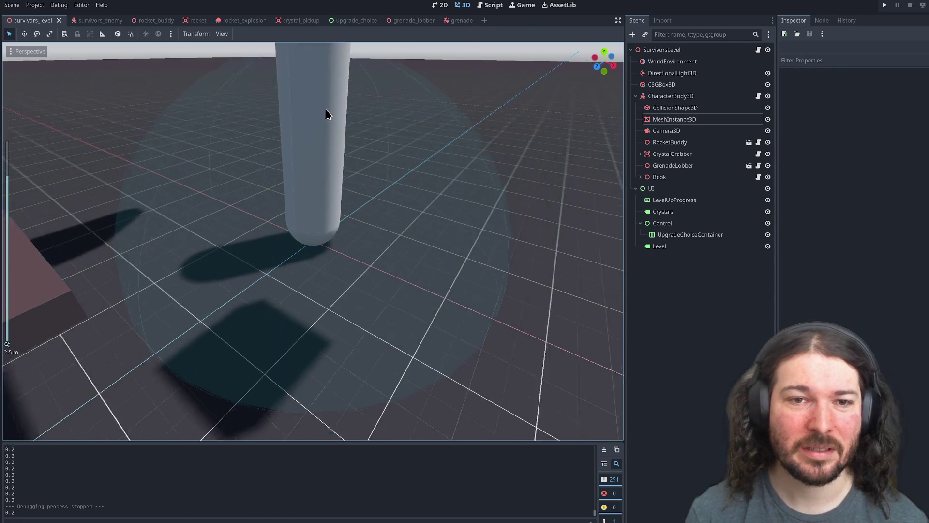
{"action": "scroll", "coordinate": [321, 114], "scroll_direction": "down", "scroll_amount": 3}
{"action": "left_click", "coordinate": [324, 98]}
{"action": "scroll", "coordinate": [404, 122], "scroll_direction": "down", "scroll_amount": 3}
{"action": "left_click", "coordinate": [420, 147]}
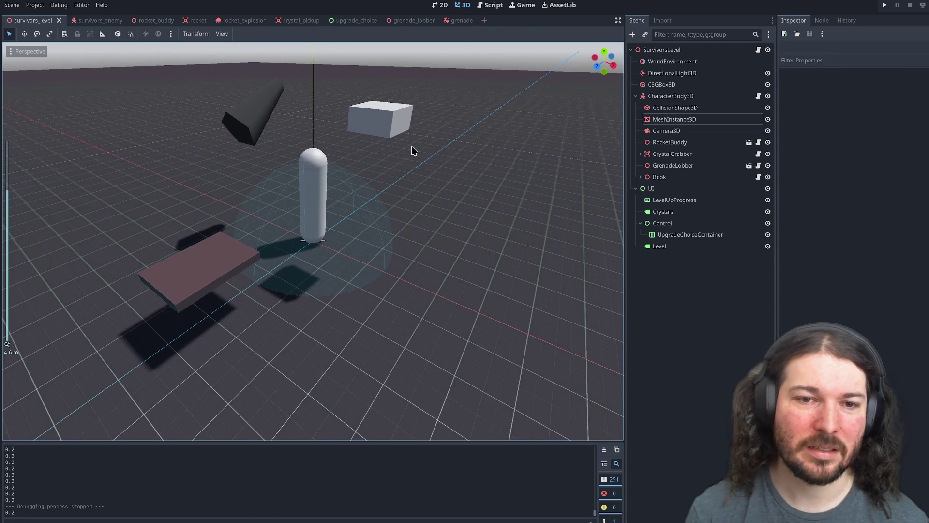
{"action": "mouse_move", "coordinate": [357, 121]}
{"action": "left_mouse_down"}
{"action": "mouse_move", "coordinate": [359, 222]}
{"action": "mouse_move", "coordinate": [368, 227]}
{"action": "left_mouse_up"}
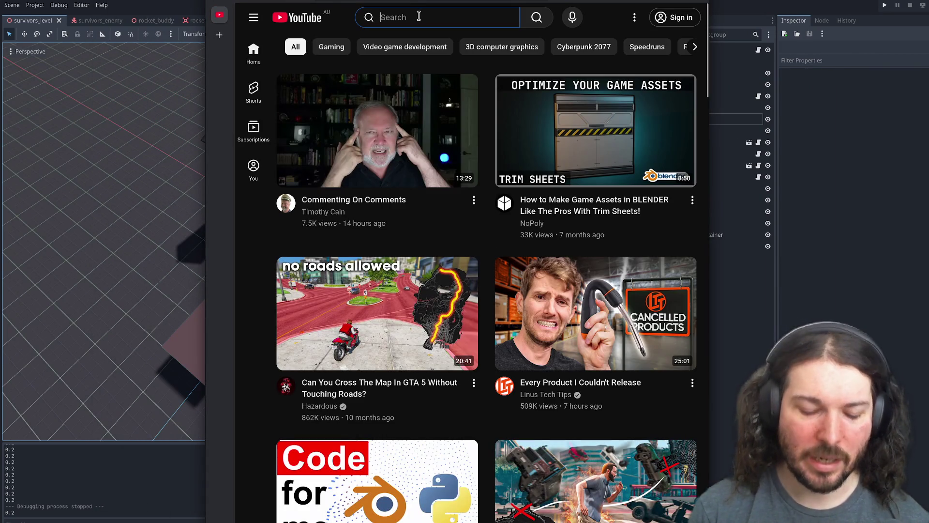
- Search YouTube for 'godot tomorrow' and scroll the results
{"action": "type", "text": "godot to"}
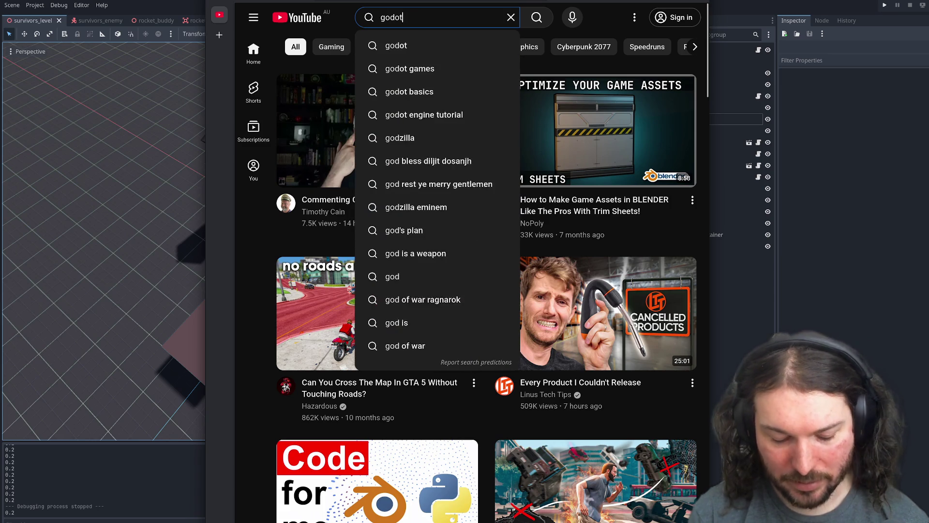
{"action": "type", "text": "morrow"}
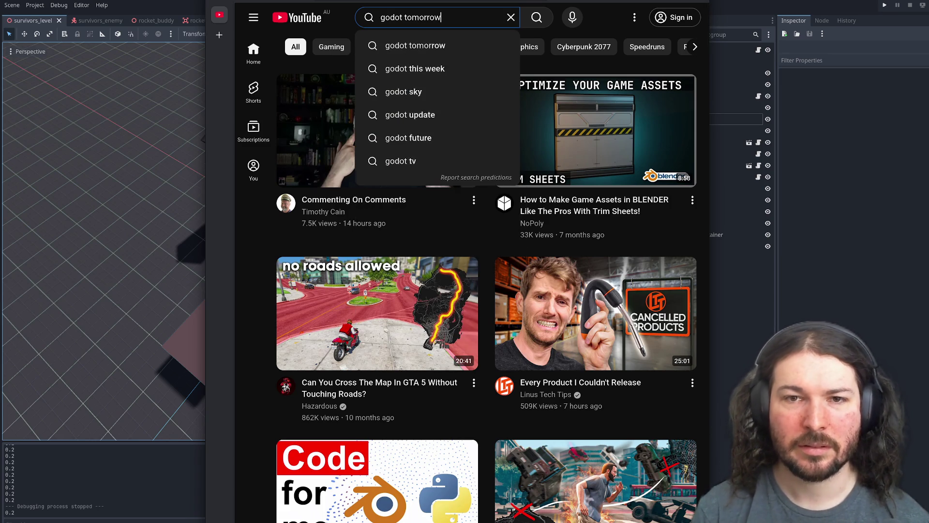
{"action": "key", "text": "Return"}
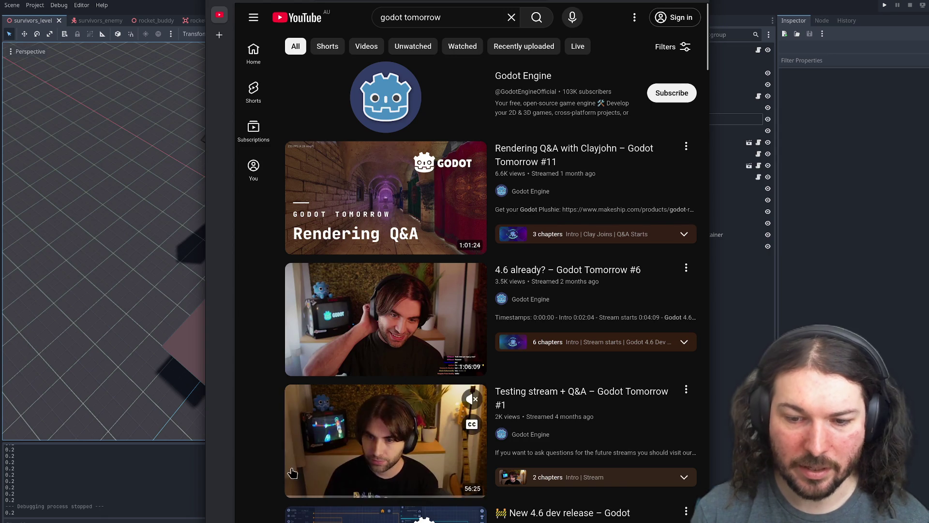
{"action": "scroll", "coordinate": [260, 414], "scroll_direction": "down", "scroll_amount": 4}
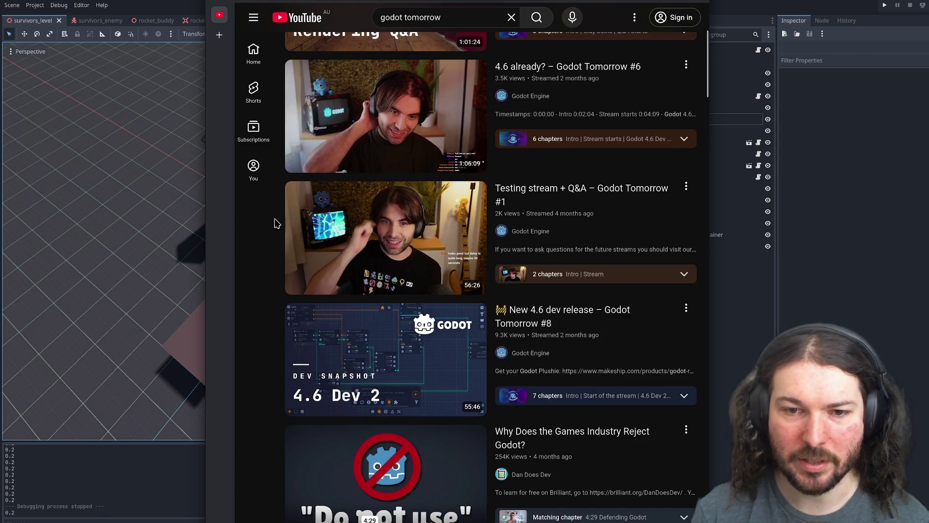
{"action": "scroll", "coordinate": [595, 243], "scroll_direction": "up", "scroll_amount": 1}
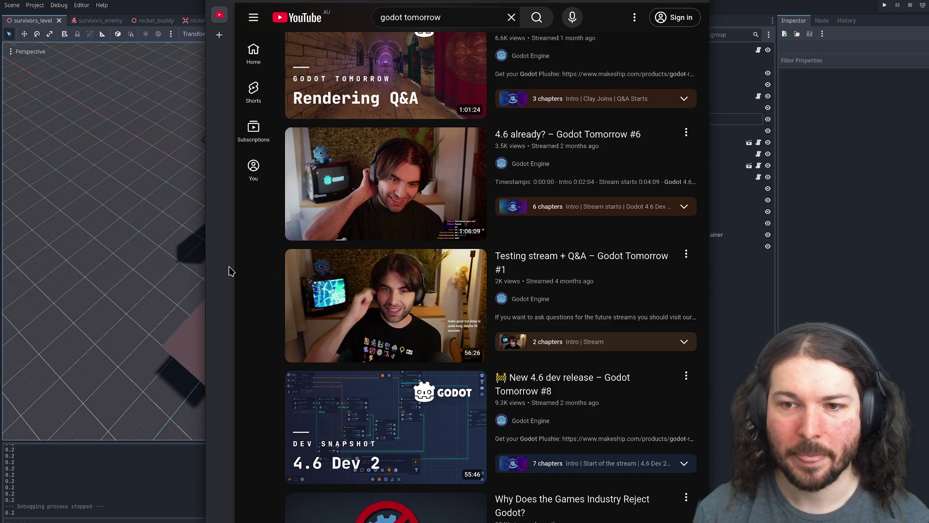
- Page through the 4.6 already? video's chapter previews to its final chapters
{"action": "left_click", "coordinate": [684, 206]}
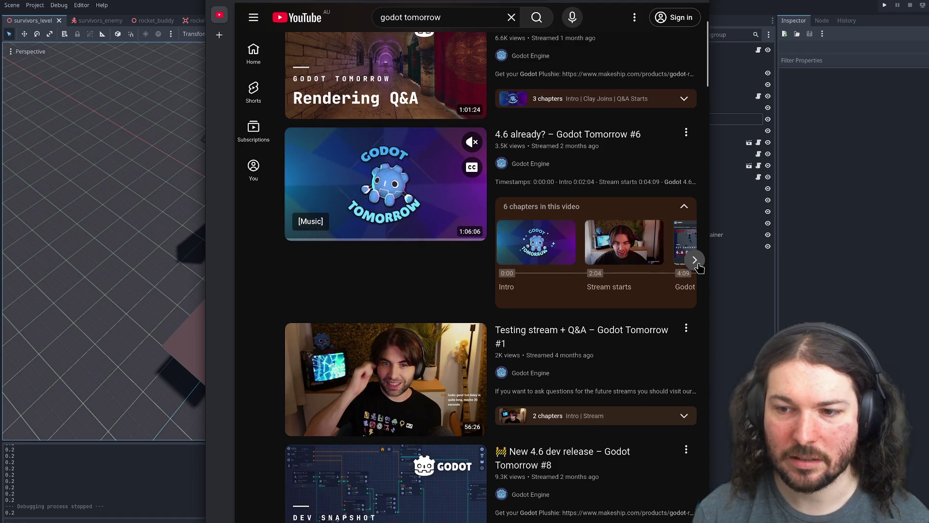
{"action": "left_click", "coordinate": [695, 261]}
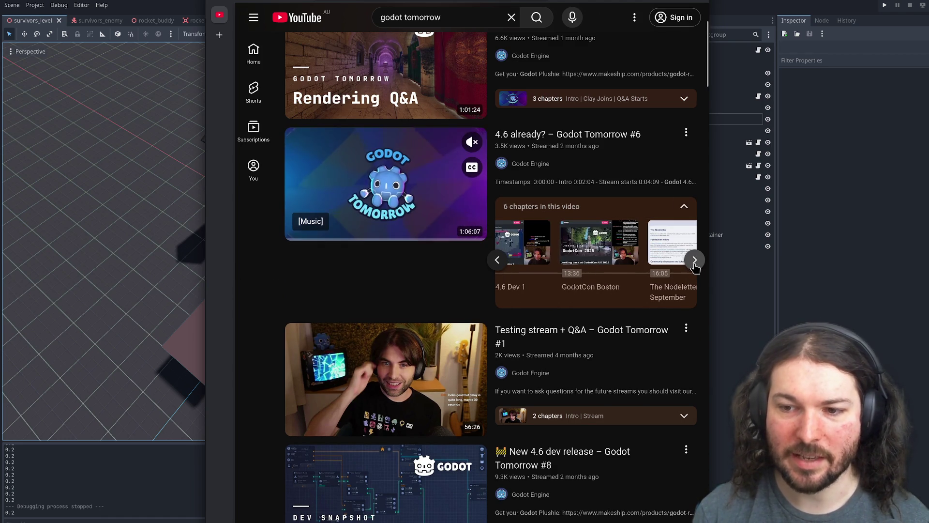
{"action": "left_click", "coordinate": [695, 261]}
{"action": "left_click", "coordinate": [498, 261]}
{"action": "left_click", "coordinate": [498, 261]}
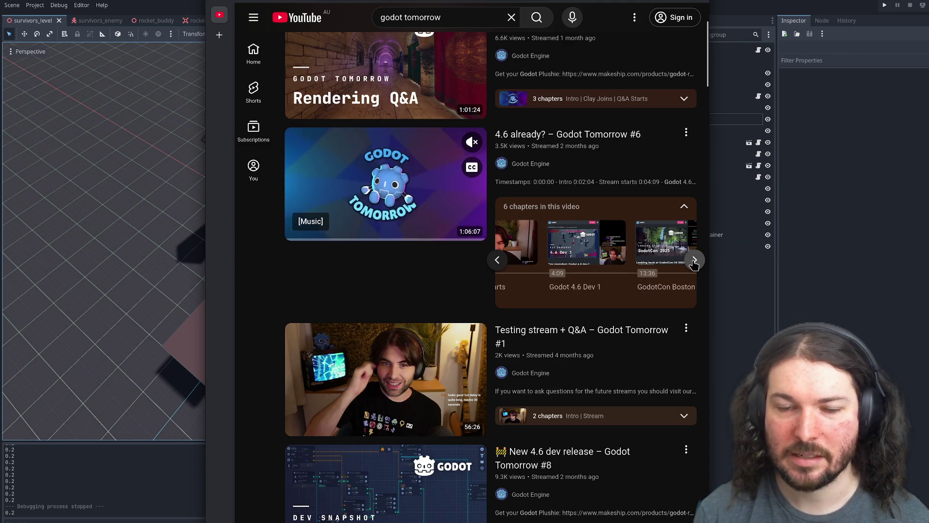
{"action": "left_click", "coordinate": [695, 261]}
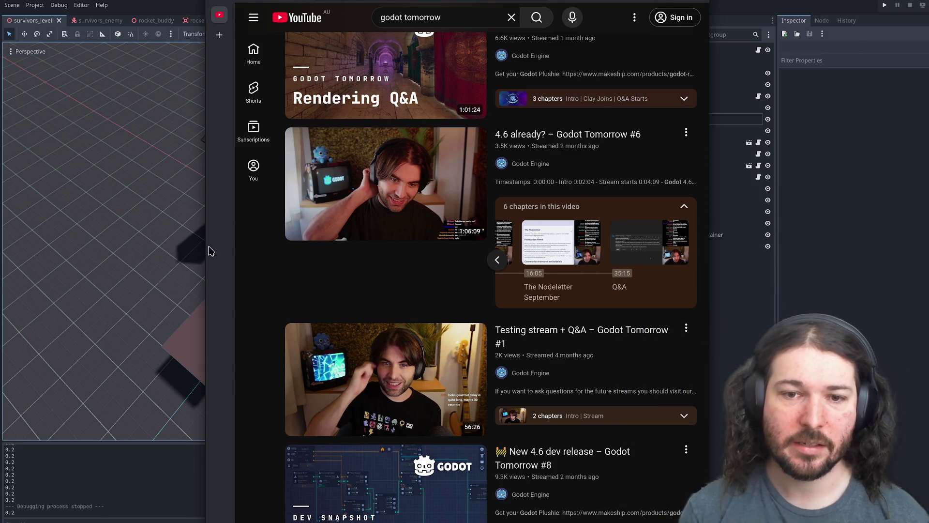
- Maximize the browser window and open a new empty tab
{"action": "mouse_move", "coordinate": [436, 213]}
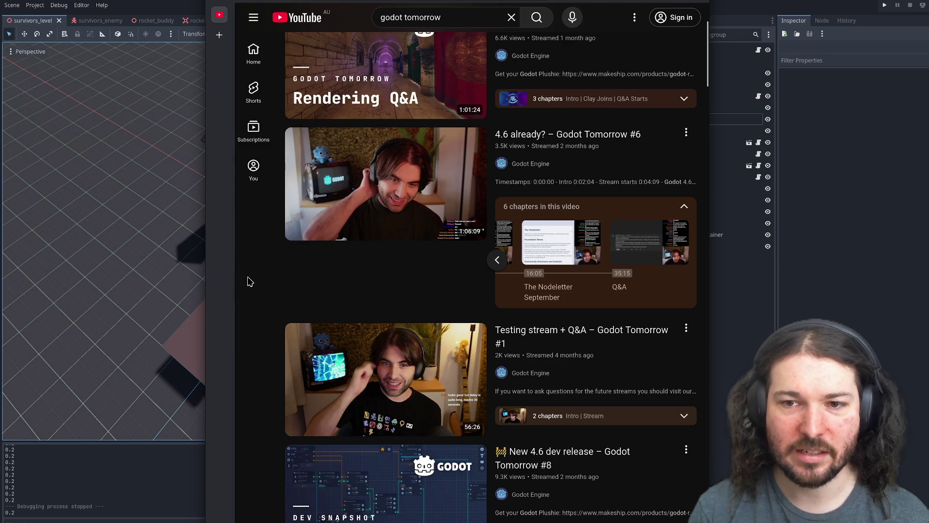
{"action": "mouse_move", "coordinate": [595, 163]}
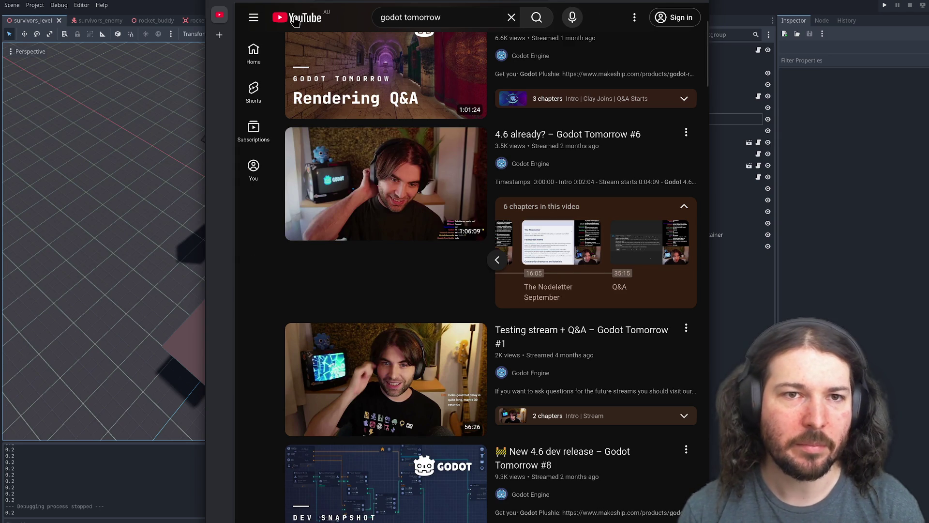
{"action": "double_click", "coordinate": [295, 1]}
{"action": "key", "text": "ctrl+t"}
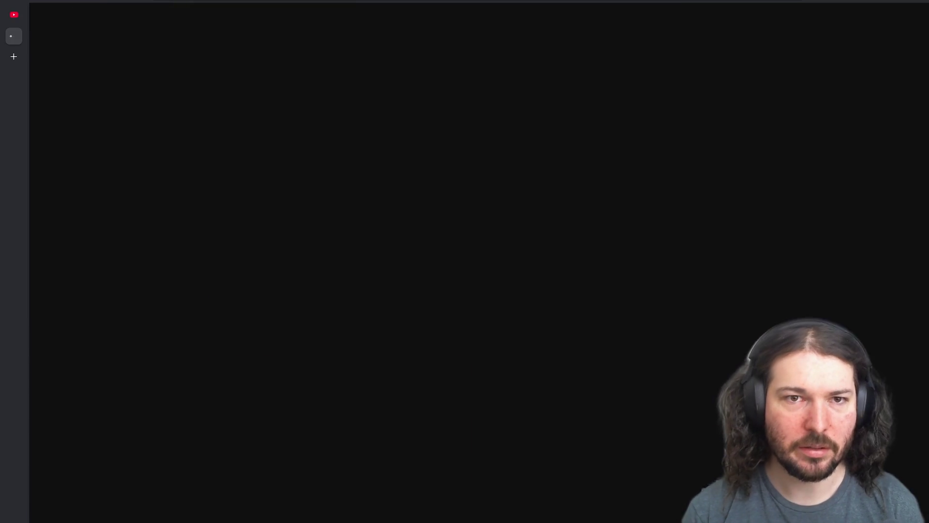
- Search YouTube for 'blender today' and scroll through the results
{"action": "type", "text": "blender today"}
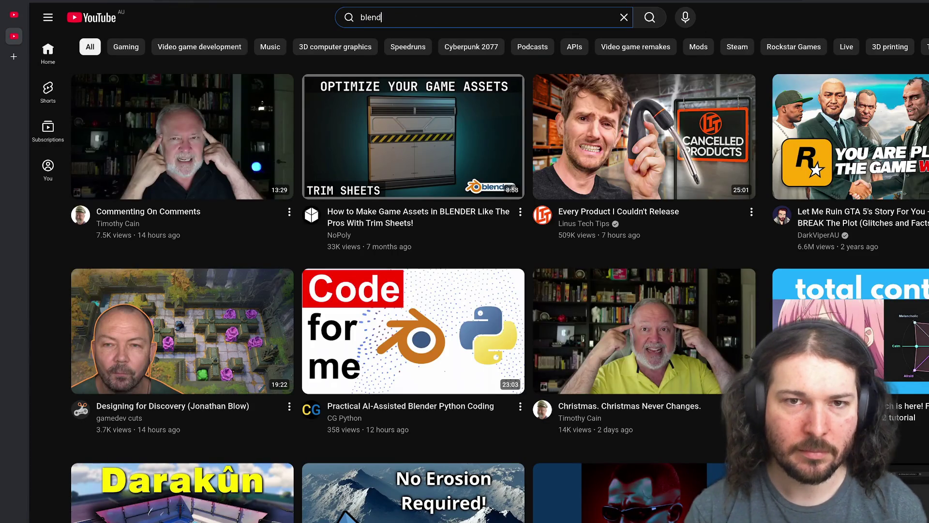
{"action": "key", "text": "Return"}
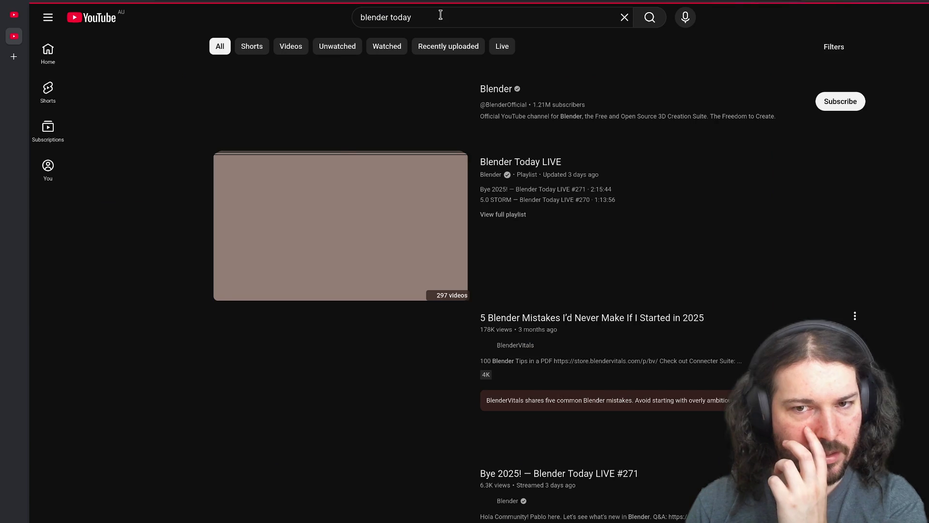
{"action": "scroll", "coordinate": [657, 234], "scroll_direction": "down", "scroll_amount": 4}
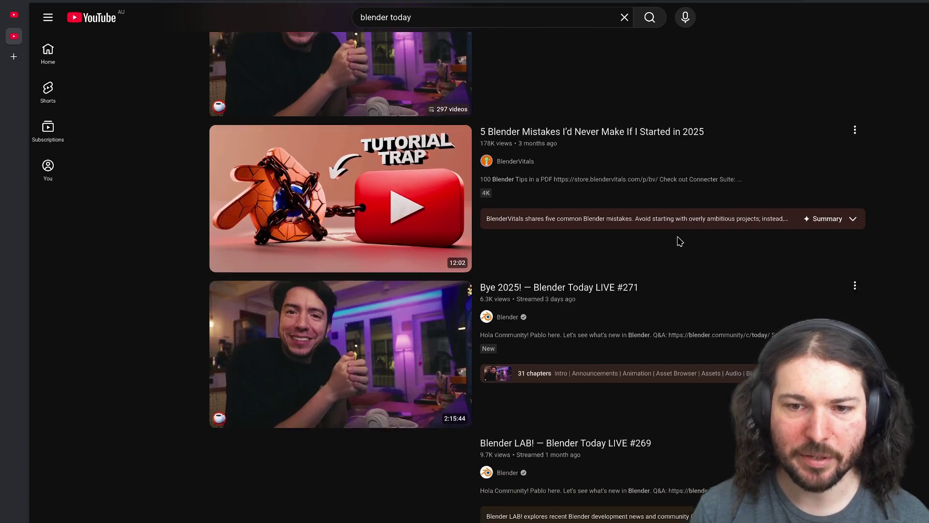
{"action": "scroll", "coordinate": [469, 394], "scroll_direction": "down", "scroll_amount": 4}
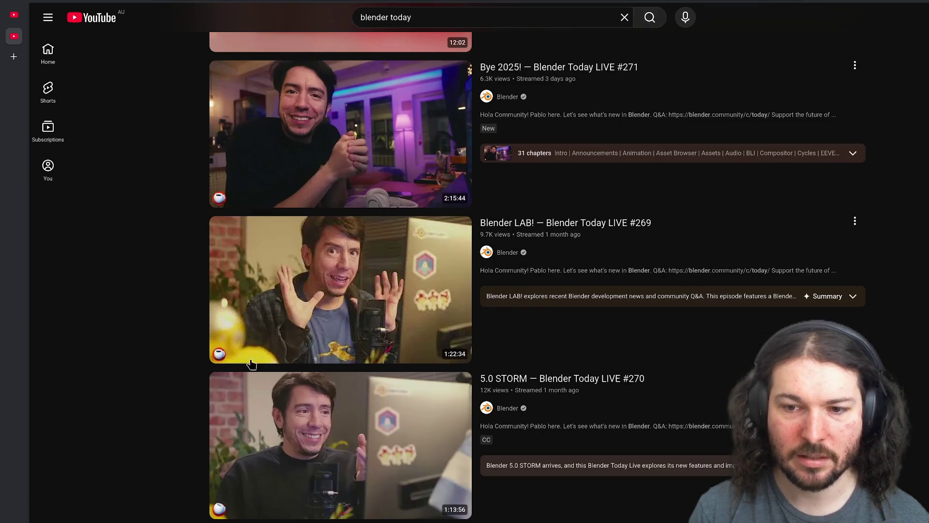
{"action": "scroll", "coordinate": [145, 338], "scroll_direction": "down", "scroll_amount": 3}
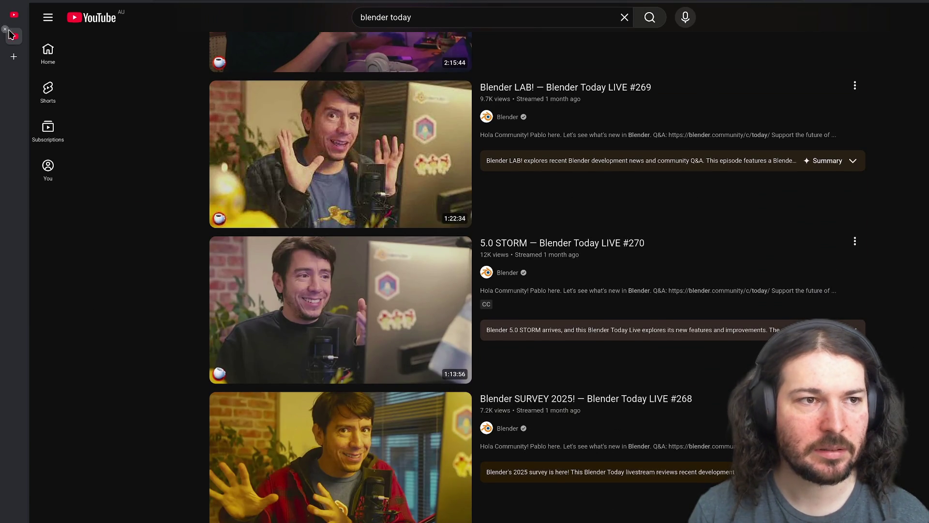
- Look over the godot tomorrow results in the first tab, then return to Godot
{"action": "left_click", "coordinate": [14, 14]}
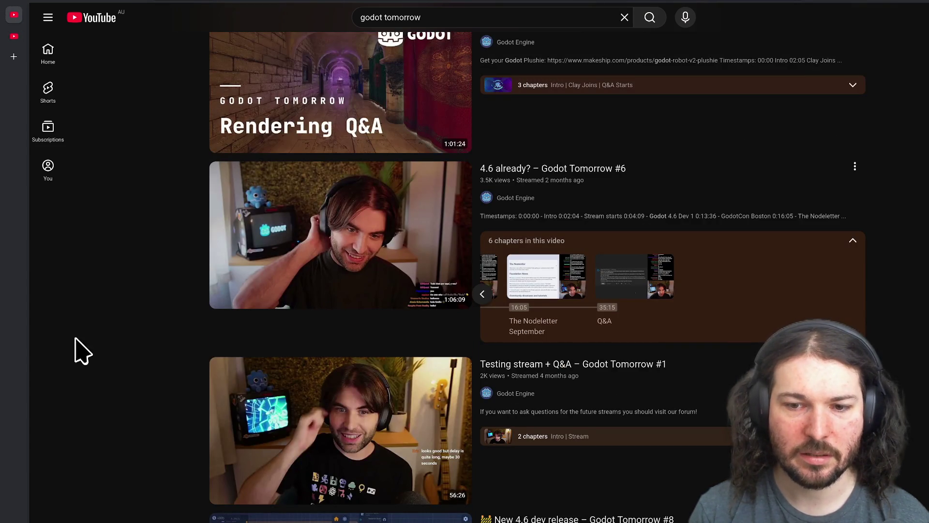
{"action": "scroll", "coordinate": [89, 336], "scroll_direction": "down", "scroll_amount": 4}
{"action": "scroll", "coordinate": [213, 334], "scroll_direction": "up", "scroll_amount": 7}
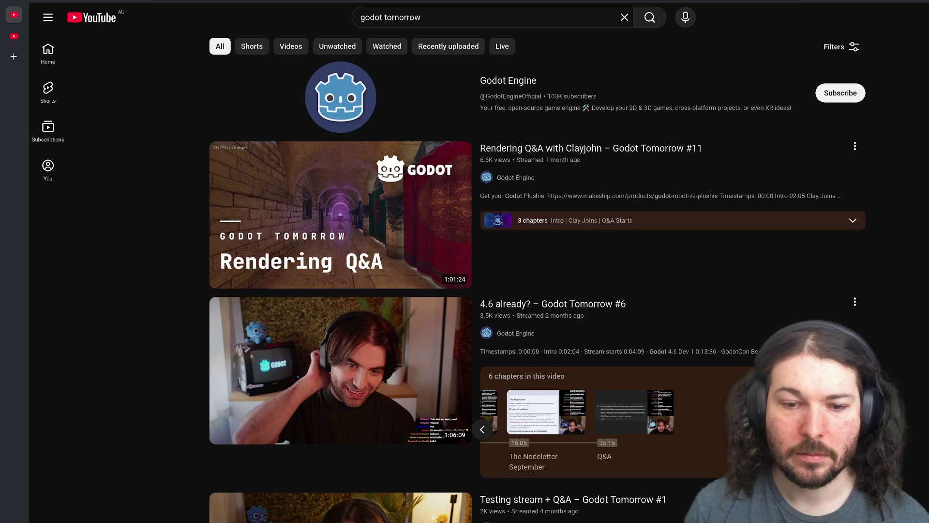
{"action": "scroll", "coordinate": [123, 322], "scroll_direction": "down", "scroll_amount": 20}
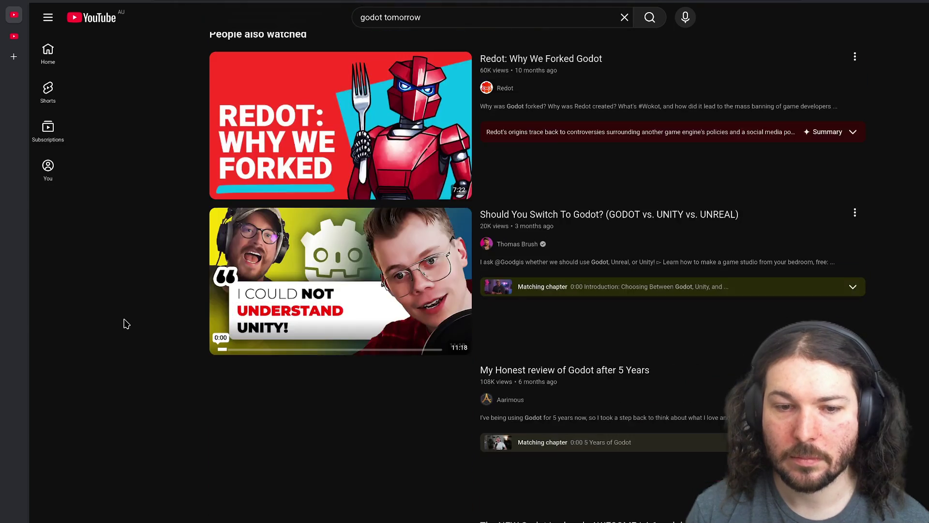
{"action": "scroll", "coordinate": [138, 329], "scroll_direction": "up", "scroll_amount": 20}
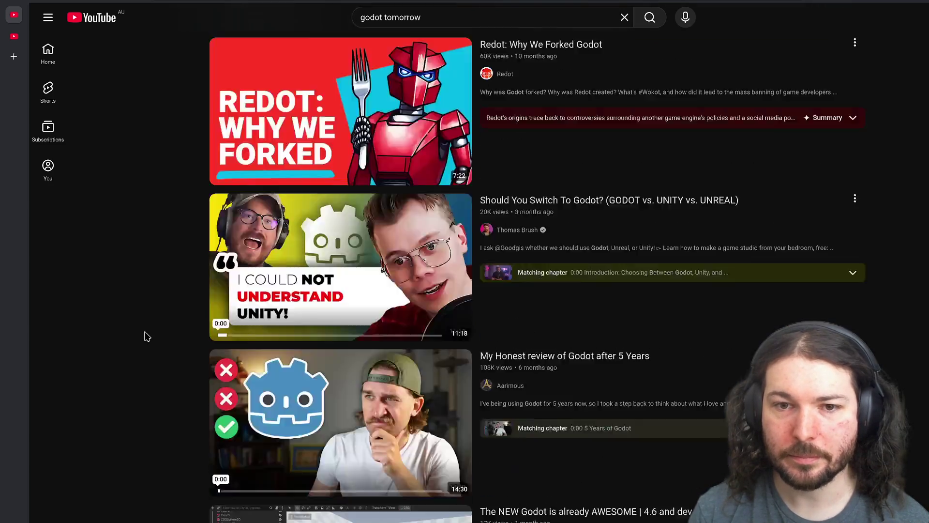
{"action": "key", "text": "alt+Tab"}
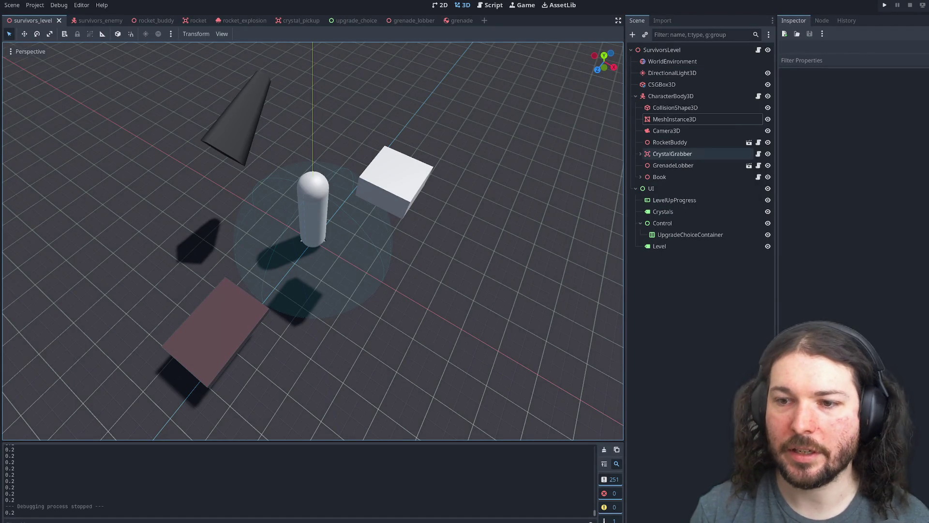
{"action": "left_click", "coordinate": [806, 311]}
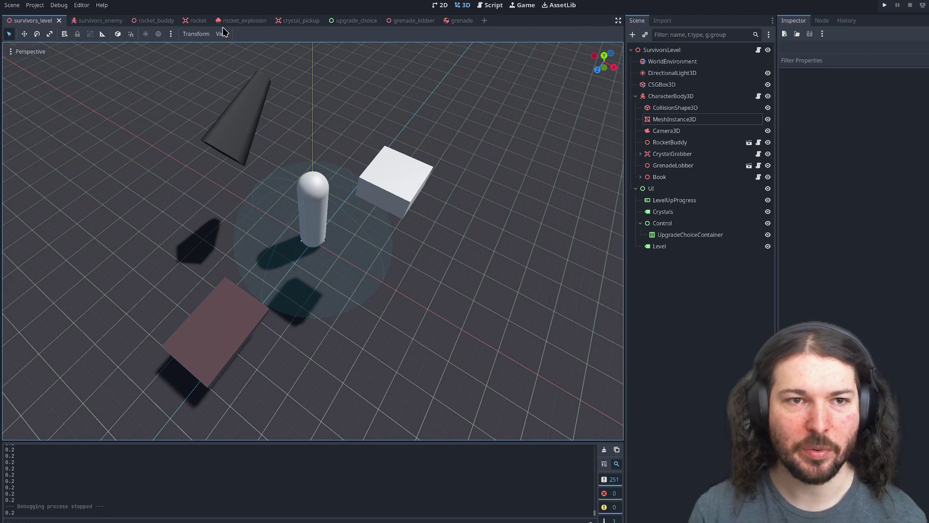
{"action": "left_click", "coordinate": [221, 34]}
{"action": "left_click", "coordinate": [213, 35]}
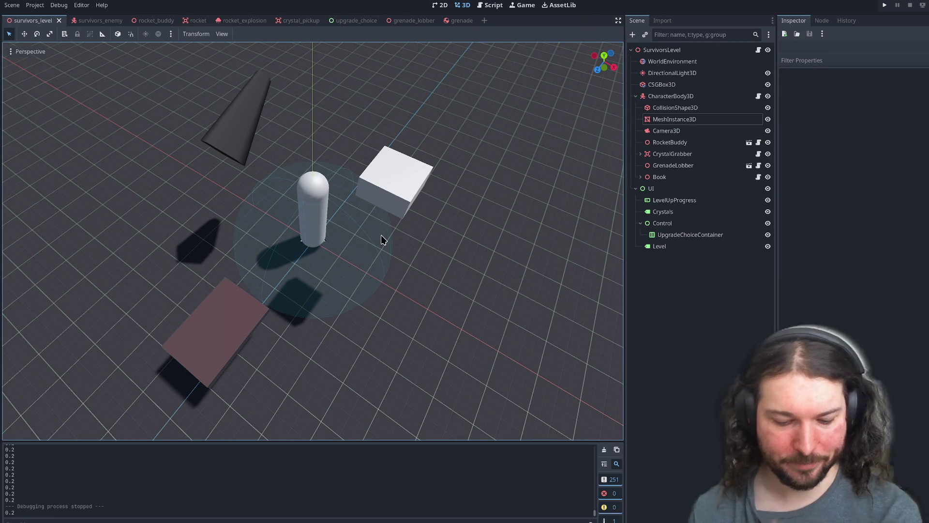
- Test-run the level briefly, then start a '#' comment on line 5 of survivors_level.gd
{"action": "key", "text": "F5"}
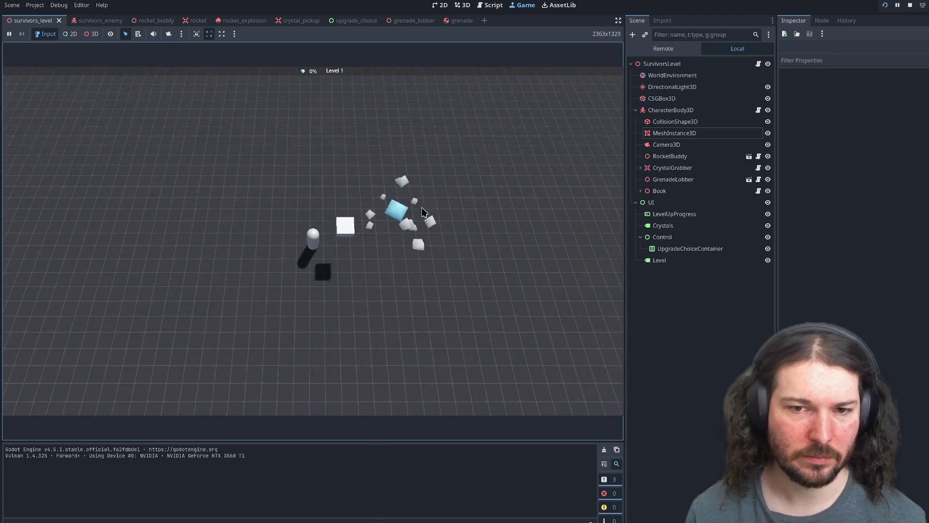
{"action": "key", "text": "F8"}
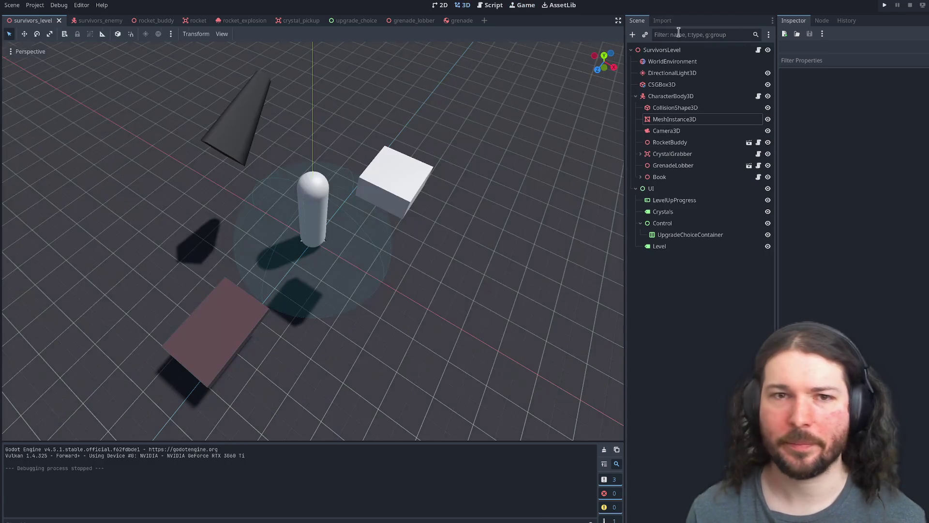
{"action": "left_click", "coordinate": [492, 6]}
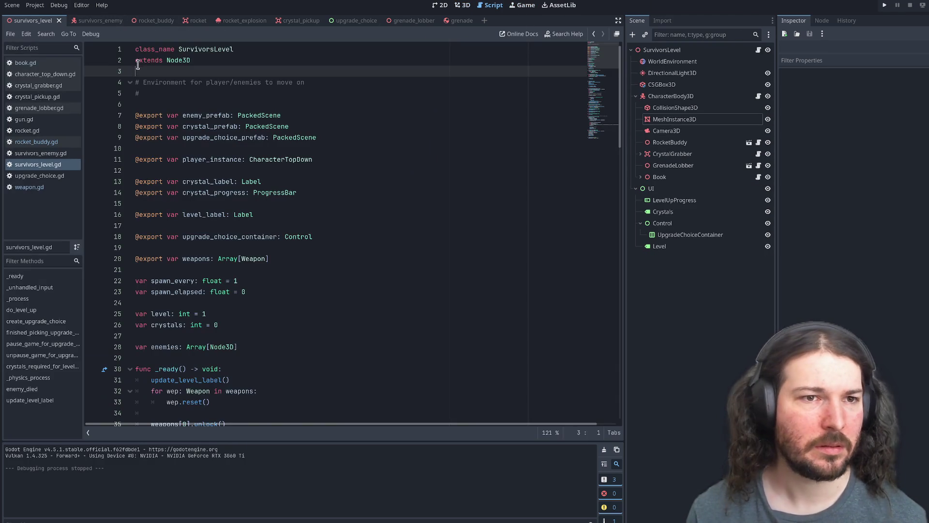
{"action": "left_click", "coordinate": [280, 93]}
{"action": "type", "text": "#"}
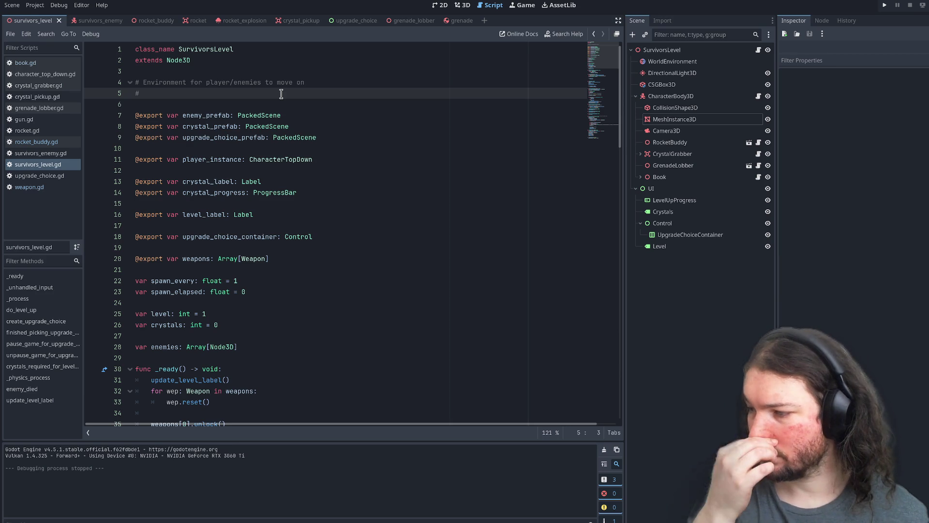